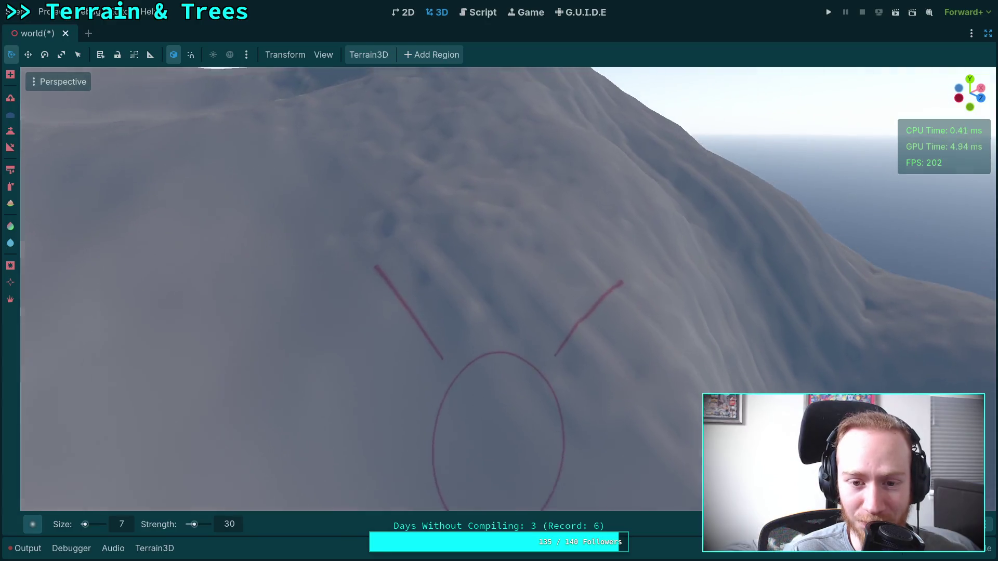
Zoom and orbit around the snowy slope, turning toward the distant mountain range
{"action": "scroll", "coordinate": [413, 325], "scroll_direction": "up", "scroll_amount": 2}
{"action": "scroll", "coordinate": [291, 278], "scroll_direction": "up", "scroll_amount": 2}
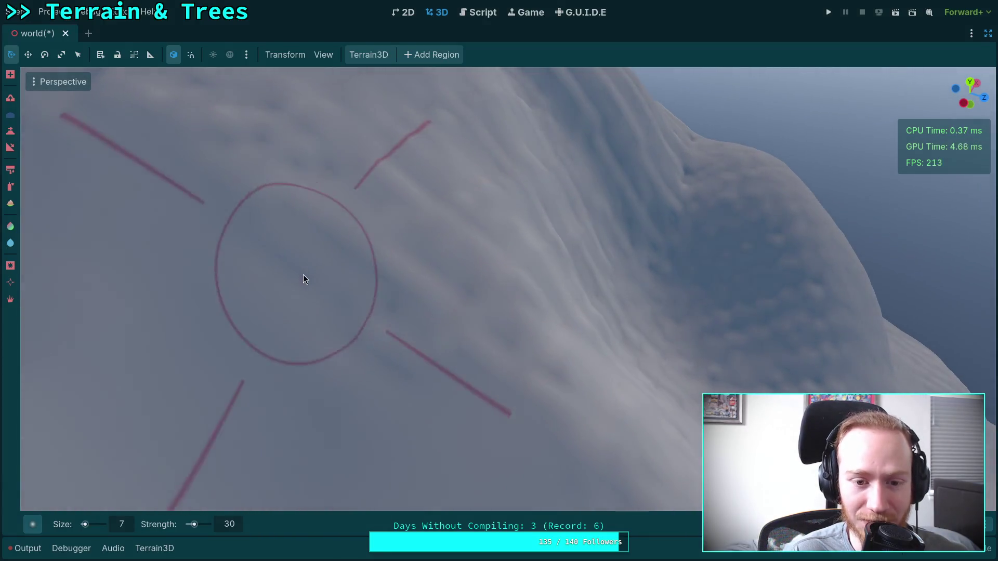
{"action": "scroll", "coordinate": [559, 401], "scroll_direction": "up", "scroll_amount": 2}
{"action": "scroll", "coordinate": [546, 416], "scroll_direction": "down", "scroll_amount": 3}
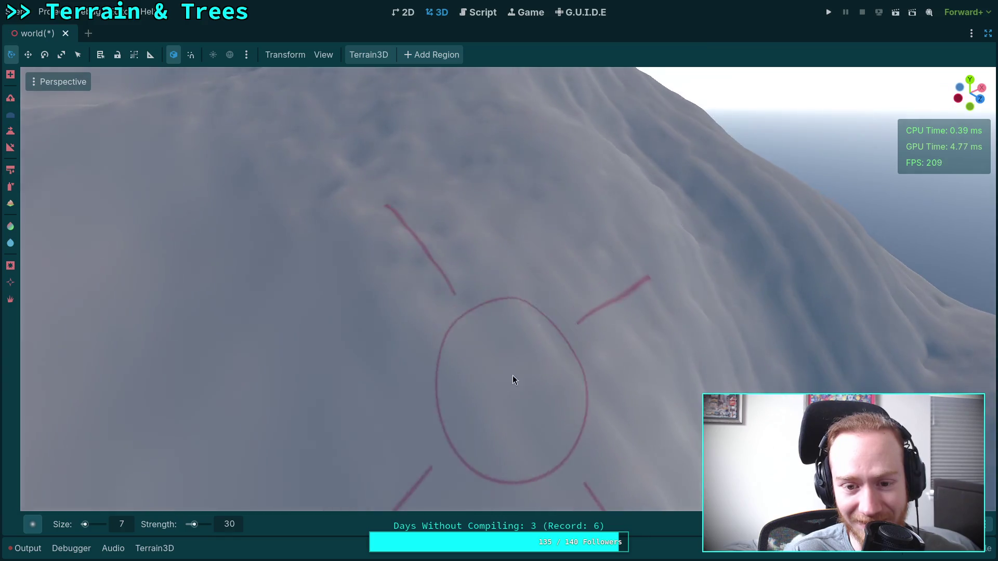
{"action": "scroll", "coordinate": [354, 257], "scroll_direction": "up", "scroll_amount": 2}
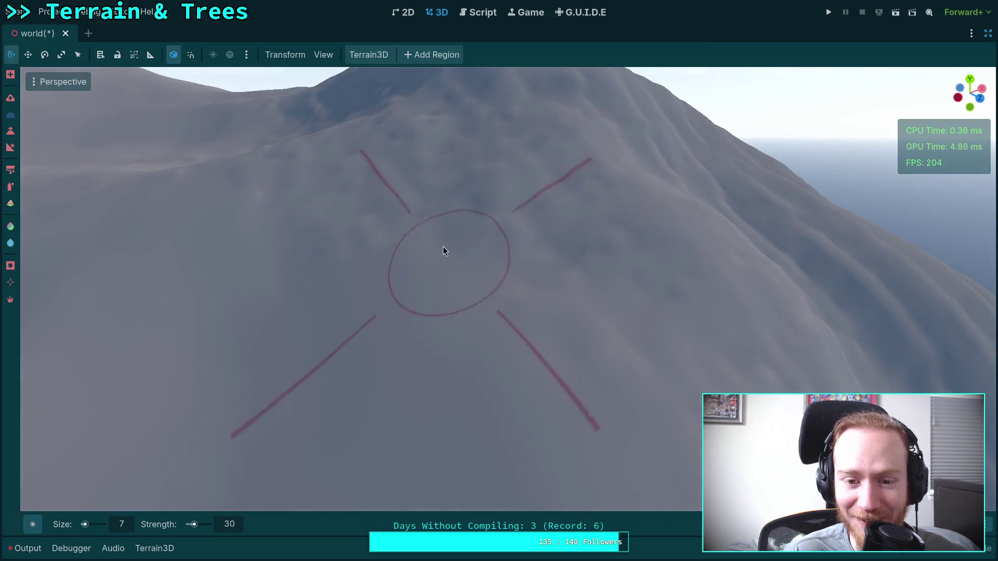
{"action": "scroll", "coordinate": [520, 322], "scroll_direction": "up", "scroll_amount": 2}
{"action": "scroll", "coordinate": [367, 281], "scroll_direction": "up", "scroll_amount": 2}
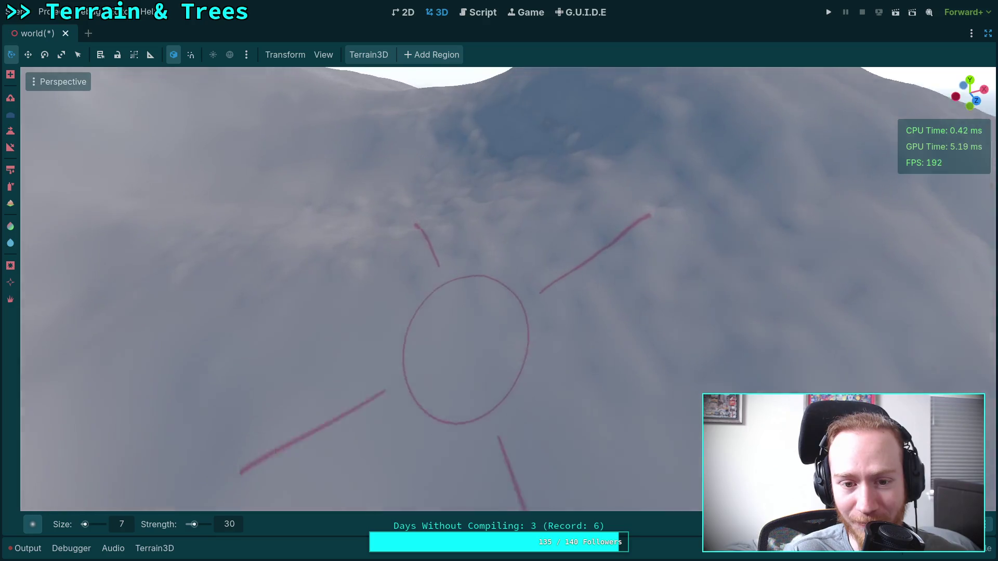
{"action": "scroll", "coordinate": [675, 370], "scroll_direction": "down", "scroll_amount": 5}
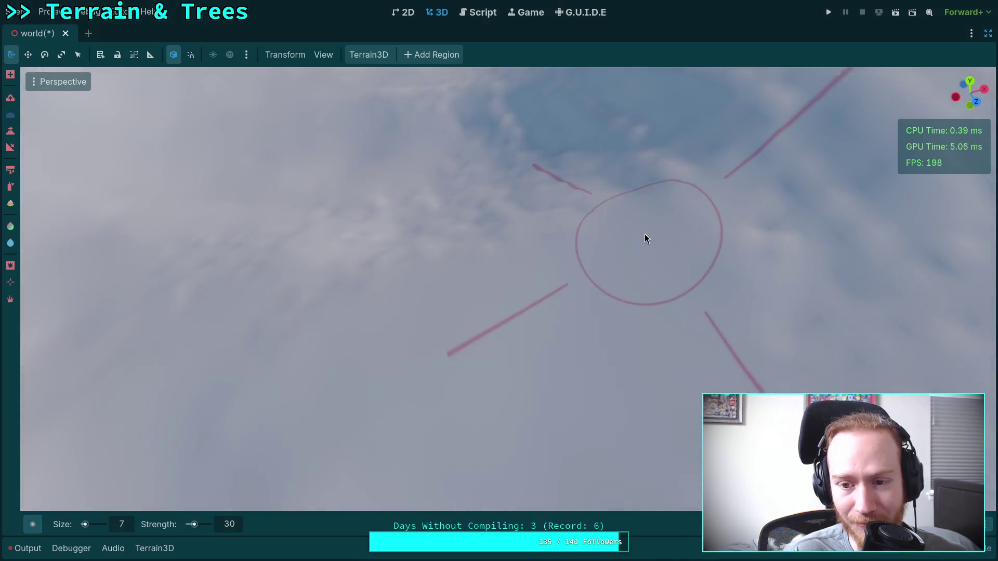
{"action": "mouse_move", "coordinate": [456, 279]}
{"action": "left_mouse_down"}
{"action": "mouse_move", "coordinate": [395, 233]}
{"action": "mouse_move", "coordinate": [499, 259]}
{"action": "mouse_move", "coordinate": [438, 268]}
{"action": "mouse_move", "coordinate": [495, 271]}
{"action": "mouse_move", "coordinate": [356, 220]}
{"action": "mouse_move", "coordinate": [461, 216]}
{"action": "mouse_move", "coordinate": [338, 367]}
{"action": "mouse_move", "coordinate": [354, 301]}
{"action": "left_mouse_up"}
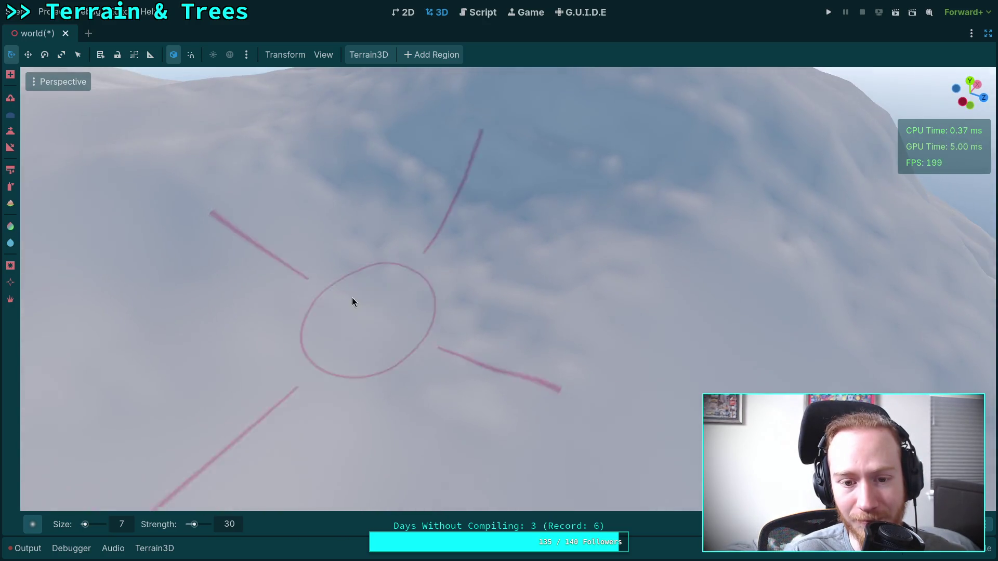
{"action": "mouse_move", "coordinate": [584, 268]}
{"action": "left_mouse_down"}
{"action": "mouse_move", "coordinate": [575, 359]}
{"action": "mouse_move", "coordinate": [383, 303]}
{"action": "left_mouse_up"}
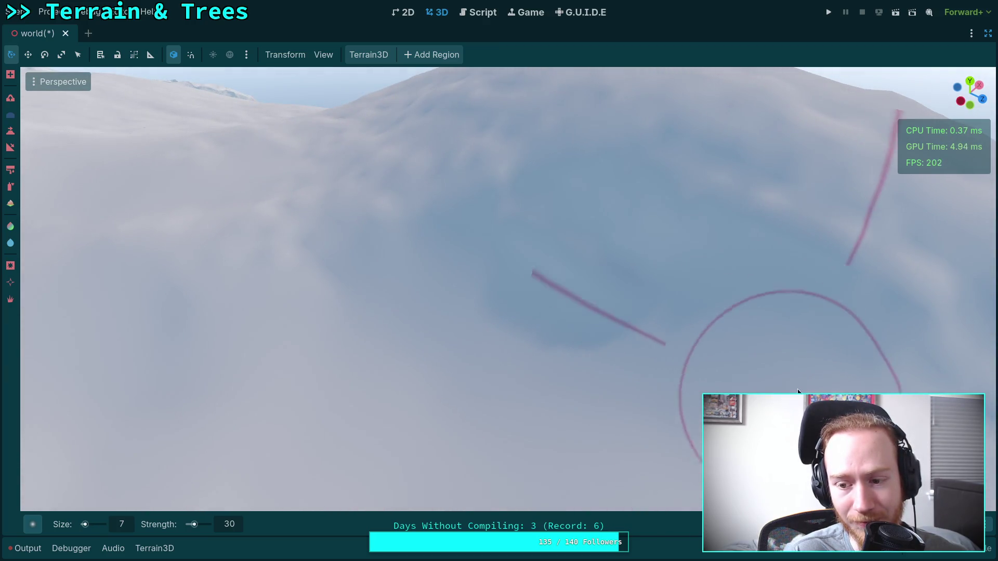
{"action": "left_click_drag", "start_coordinate": [526, 236], "coordinate": [564, 238]}
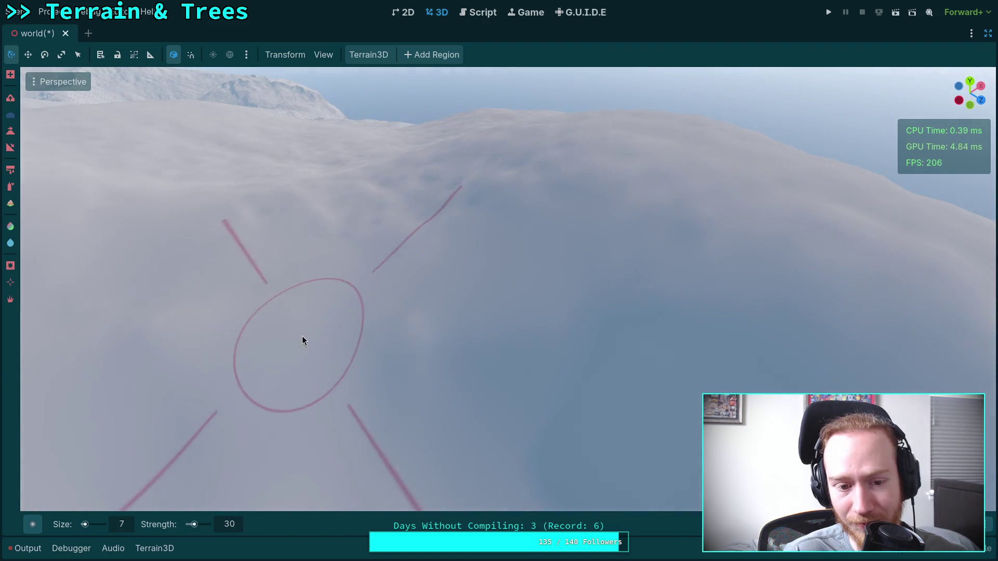
{"action": "left_click_drag", "start_coordinate": [303, 341], "coordinate": [464, 356]}
{"action": "left_click_drag", "start_coordinate": [356, 328], "coordinate": [523, 393]}
Orbit in closer around the hill's face and swing back toward the peak
{"action": "scroll", "coordinate": [522, 393], "scroll_direction": "up", "scroll_amount": 10}
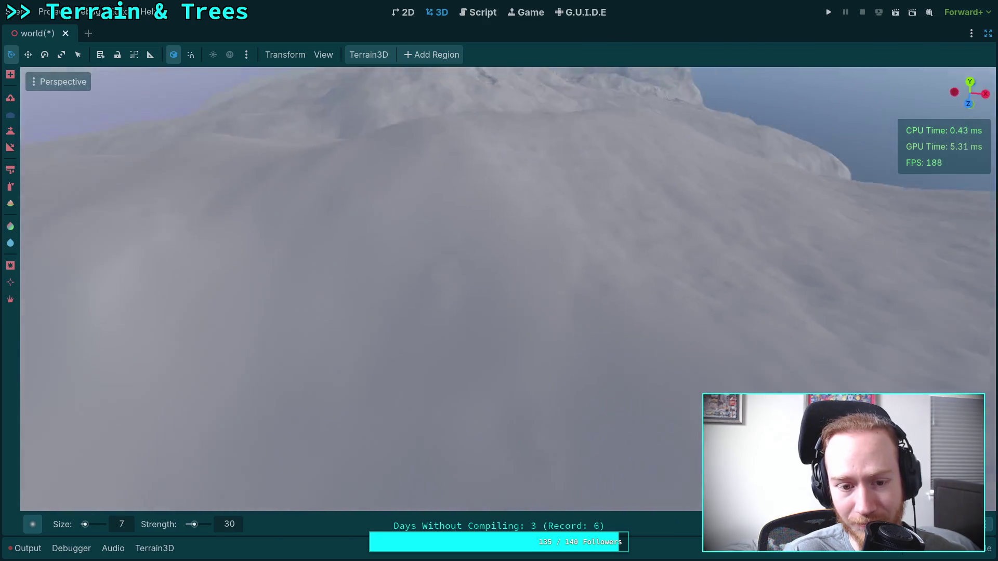
{"action": "scroll", "coordinate": [391, 267], "scroll_direction": "down", "scroll_amount": 5}
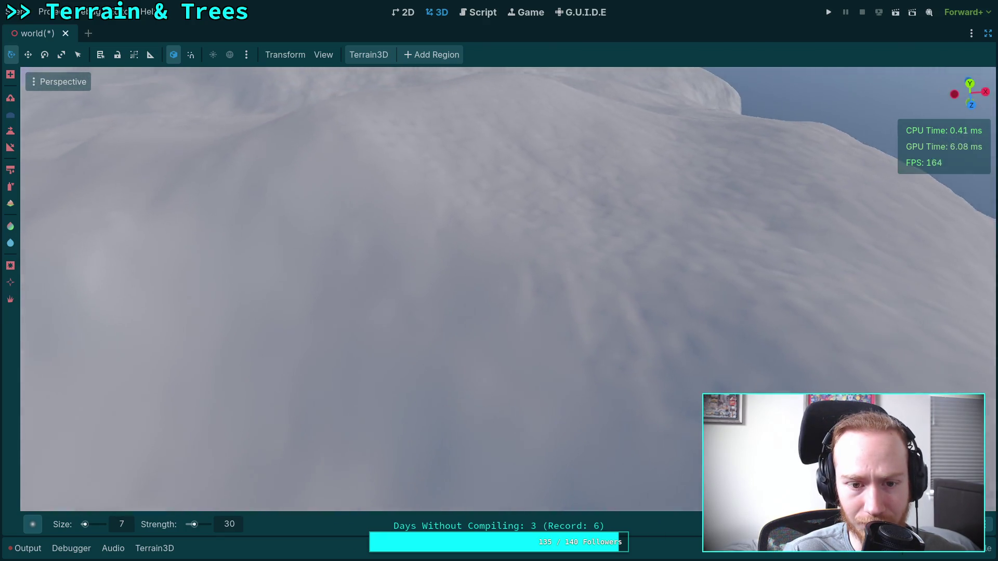
{"action": "mouse_move", "coordinate": [502, 335]}
{"action": "left_mouse_down"}
{"action": "mouse_move", "coordinate": [468, 419]}
{"action": "mouse_move", "coordinate": [508, 350]}
{"action": "left_mouse_up"}
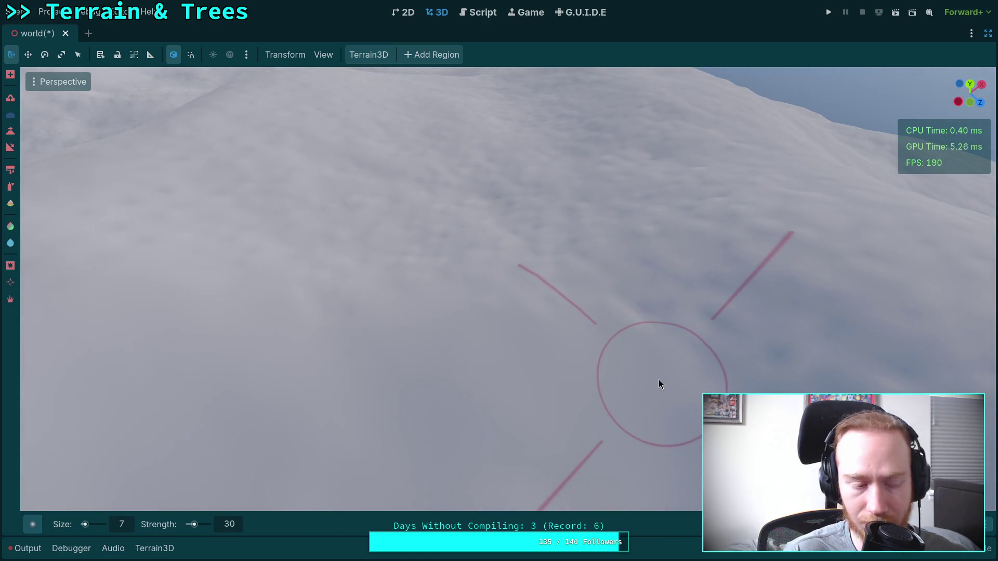
{"action": "mouse_move", "coordinate": [584, 383]}
{"action": "left_mouse_down"}
{"action": "mouse_move", "coordinate": [460, 368]}
{"action": "mouse_move", "coordinate": [566, 350]}
{"action": "left_mouse_up"}
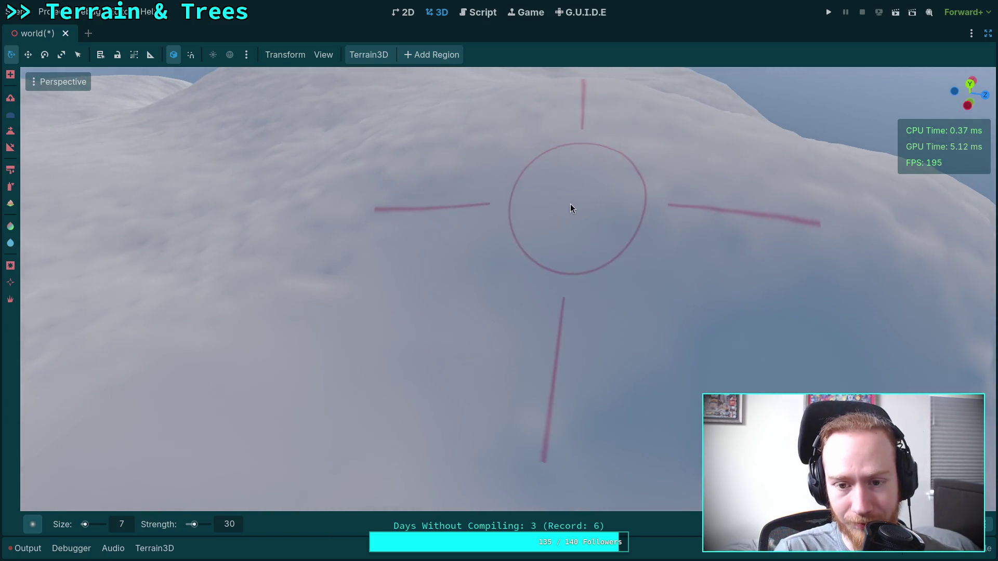
{"action": "scroll", "coordinate": [606, 222], "scroll_direction": "up", "scroll_amount": 2}
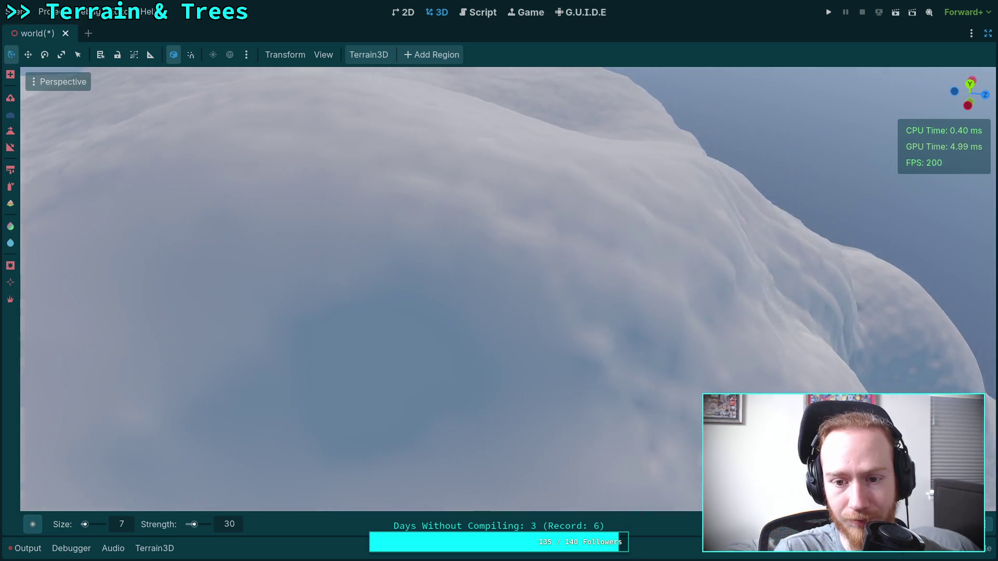
{"action": "scroll", "coordinate": [420, 206], "scroll_direction": "down", "scroll_amount": 2}
{"action": "mouse_move", "coordinate": [530, 308]}
{"action": "left_mouse_down"}
{"action": "mouse_move", "coordinate": [468, 245]}
{"action": "mouse_move", "coordinate": [449, 257]}
{"action": "left_mouse_up"}
{"action": "left_click_drag", "start_coordinate": [501, 279], "coordinate": [476, 269]}
{"action": "left_click_drag", "start_coordinate": [539, 260], "coordinate": [497, 221]}
{"action": "scroll", "coordinate": [517, 325], "scroll_direction": "down", "scroll_amount": 5}
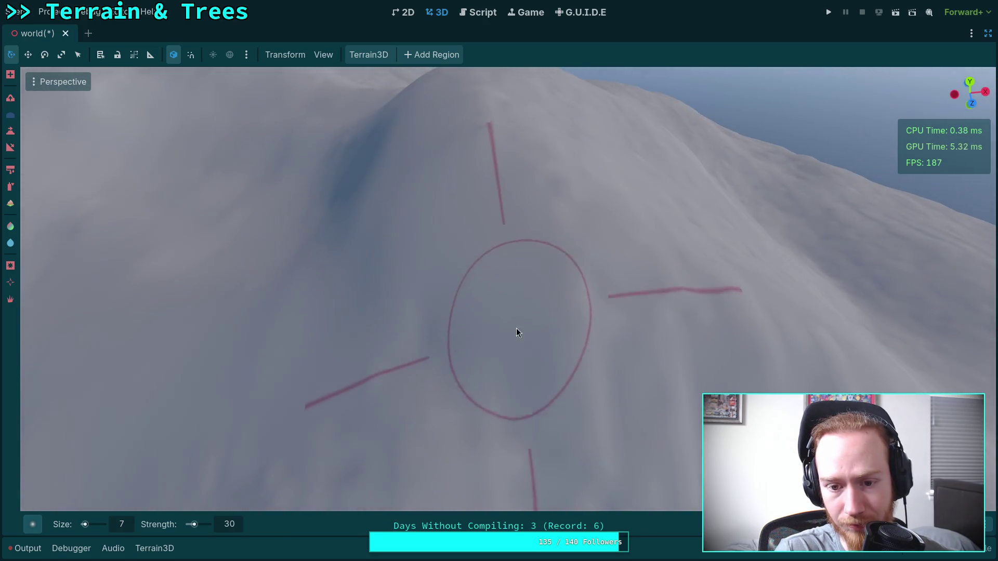
{"action": "mouse_move", "coordinate": [453, 401]}
{"action": "left_mouse_down"}
{"action": "mouse_move", "coordinate": [420, 270]}
{"action": "mouse_move", "coordinate": [513, 285]}
{"action": "mouse_move", "coordinate": [568, 171]}
{"action": "mouse_move", "coordinate": [654, 312]}
{"action": "mouse_move", "coordinate": [650, 377]}
{"action": "mouse_move", "coordinate": [513, 402]}
{"action": "mouse_move", "coordinate": [439, 398]}
{"action": "mouse_move", "coordinate": [459, 380]}
{"action": "mouse_move", "coordinate": [376, 263]}
{"action": "mouse_move", "coordinate": [468, 346]}
{"action": "mouse_move", "coordinate": [470, 323]}
{"action": "mouse_move", "coordinate": [376, 313]}
{"action": "mouse_move", "coordinate": [468, 260]}
{"action": "mouse_move", "coordinate": [491, 413]}
{"action": "mouse_move", "coordinate": [499, 343]}
{"action": "mouse_move", "coordinate": [541, 368]}
{"action": "mouse_move", "coordinate": [303, 326]}
{"action": "mouse_move", "coordinate": [419, 352]}
{"action": "mouse_move", "coordinate": [415, 416]}
{"action": "mouse_move", "coordinate": [401, 405]}
{"action": "mouse_move", "coordinate": [388, 343]}
{"action": "mouse_move", "coordinate": [441, 291]}
{"action": "mouse_move", "coordinate": [588, 289]}
{"action": "mouse_move", "coordinate": [350, 285]}
{"action": "mouse_move", "coordinate": [424, 406]}
{"action": "mouse_move", "coordinate": [359, 334]}
{"action": "mouse_move", "coordinate": [421, 187]}
{"action": "mouse_move", "coordinate": [382, 286]}
{"action": "mouse_move", "coordinate": [472, 306]}
{"action": "mouse_move", "coordinate": [425, 285]}
{"action": "mouse_move", "coordinate": [385, 229]}
{"action": "mouse_move", "coordinate": [356, 223]}
{"action": "mouse_move", "coordinate": [411, 193]}
{"action": "mouse_move", "coordinate": [446, 281]}
{"action": "mouse_move", "coordinate": [506, 185]}
{"action": "mouse_move", "coordinate": [469, 327]}
{"action": "mouse_move", "coordinate": [244, 354]}
{"action": "mouse_move", "coordinate": [412, 326]}
{"action": "left_mouse_up"}
{"action": "scroll", "coordinate": [420, 270], "scroll_direction": "up", "scroll_amount": 3}
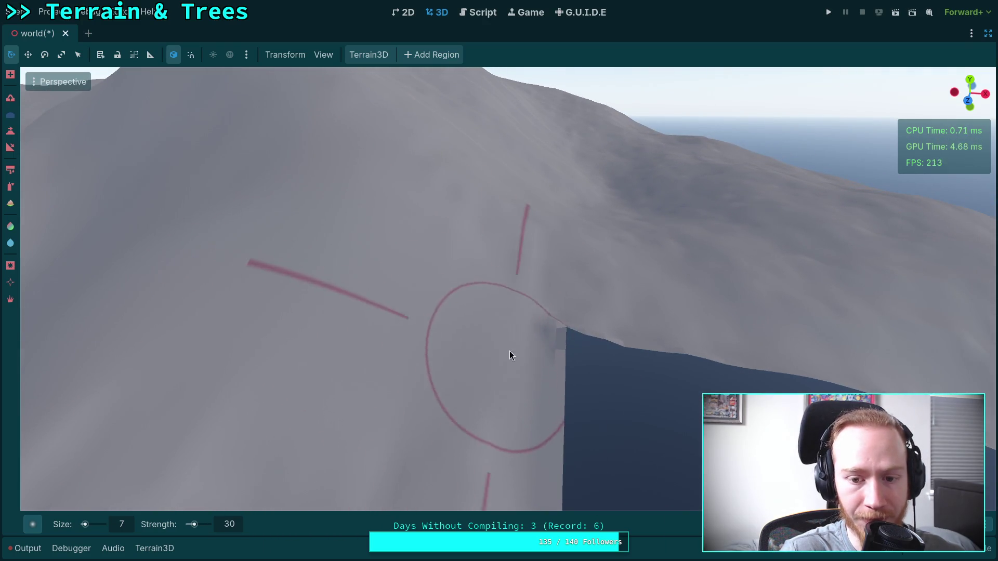
Swing the view over the valley and sea to inspect the slope from several angles
{"action": "left_click_drag", "start_coordinate": [539, 329], "coordinate": [573, 335]}
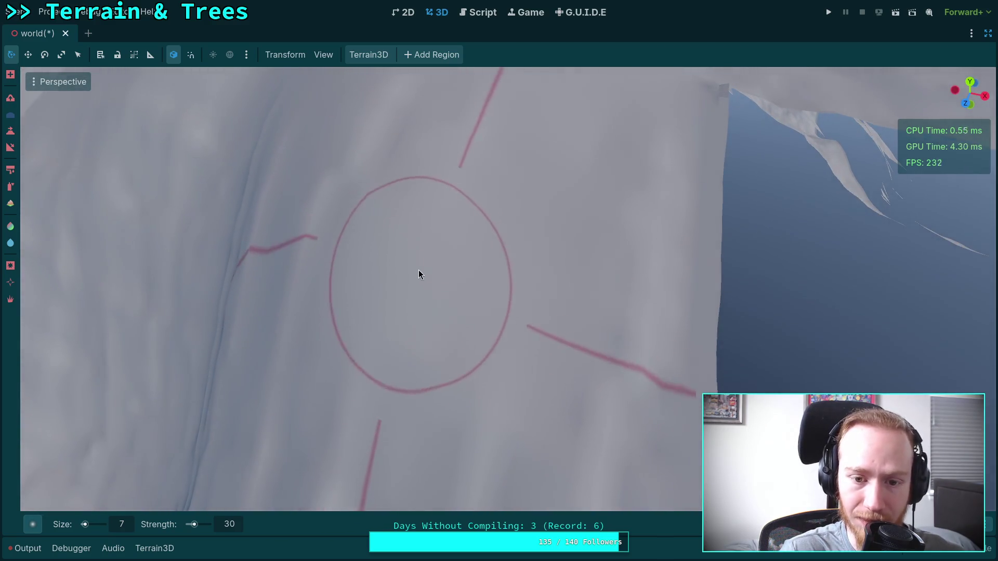
{"action": "left_click_drag", "start_coordinate": [419, 276], "coordinate": [526, 308]}
{"action": "left_click_drag", "start_coordinate": [571, 252], "coordinate": [525, 256]}
{"action": "mouse_move", "coordinate": [447, 349]}
{"action": "left_mouse_down"}
{"action": "mouse_move", "coordinate": [590, 267]}
{"action": "mouse_move", "coordinate": [458, 287]}
{"action": "mouse_move", "coordinate": [456, 179]}
{"action": "mouse_move", "coordinate": [413, 264]}
{"action": "mouse_move", "coordinate": [550, 270]}
{"action": "mouse_move", "coordinate": [481, 276]}
{"action": "mouse_move", "coordinate": [538, 172]}
{"action": "mouse_move", "coordinate": [489, 247]}
{"action": "mouse_move", "coordinate": [493, 303]}
{"action": "mouse_move", "coordinate": [467, 239]}
{"action": "mouse_move", "coordinate": [506, 232]}
{"action": "mouse_move", "coordinate": [466, 314]}
{"action": "mouse_move", "coordinate": [754, 291]}
{"action": "mouse_move", "coordinate": [519, 249]}
{"action": "mouse_move", "coordinate": [488, 291]}
{"action": "left_mouse_up"}
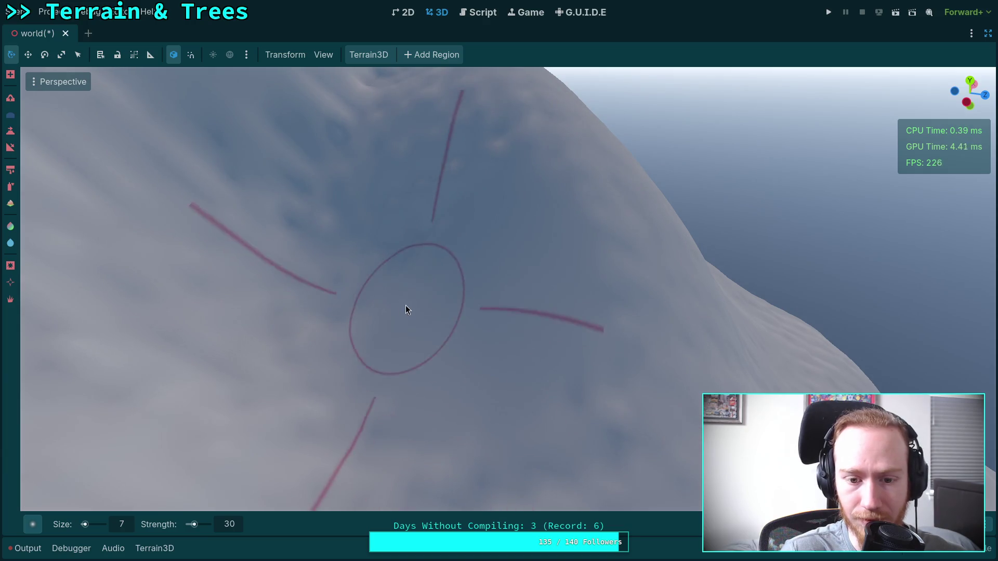
{"action": "mouse_move", "coordinate": [538, 393]}
{"action": "left_mouse_down"}
{"action": "mouse_move", "coordinate": [406, 414]}
{"action": "mouse_move", "coordinate": [416, 245]}
{"action": "mouse_move", "coordinate": [424, 353]}
{"action": "mouse_move", "coordinate": [575, 248]}
{"action": "mouse_move", "coordinate": [559, 281]}
{"action": "left_mouse_up"}
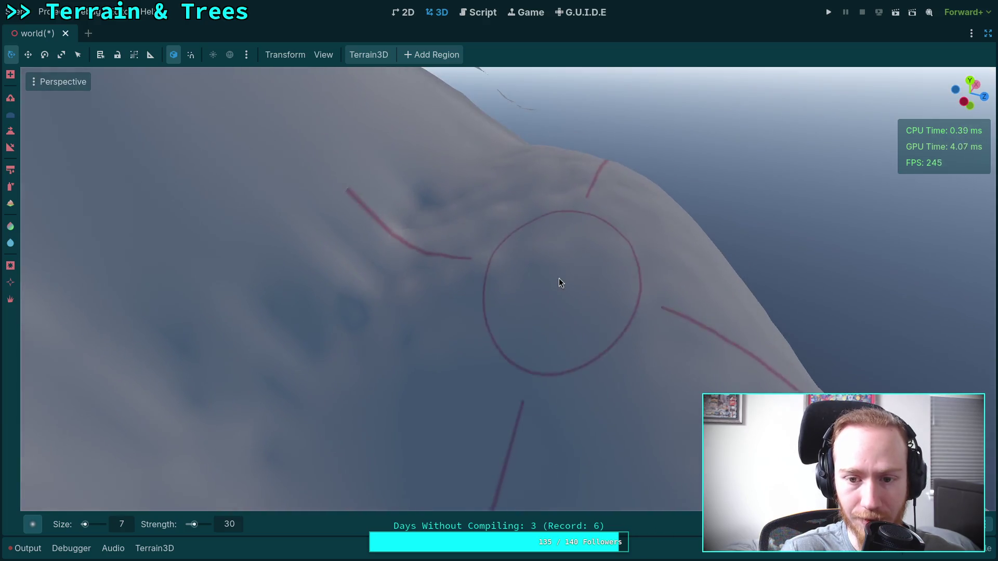
{"action": "mouse_move", "coordinate": [445, 250]}
{"action": "left_mouse_down"}
{"action": "mouse_move", "coordinate": [397, 357]}
{"action": "mouse_move", "coordinate": [348, 315]}
{"action": "mouse_move", "coordinate": [530, 227]}
{"action": "mouse_move", "coordinate": [535, 364]}
{"action": "mouse_move", "coordinate": [508, 276]}
{"action": "mouse_move", "coordinate": [642, 298]}
{"action": "left_mouse_up"}
{"action": "left_click_drag", "start_coordinate": [376, 391], "coordinate": [435, 385]}
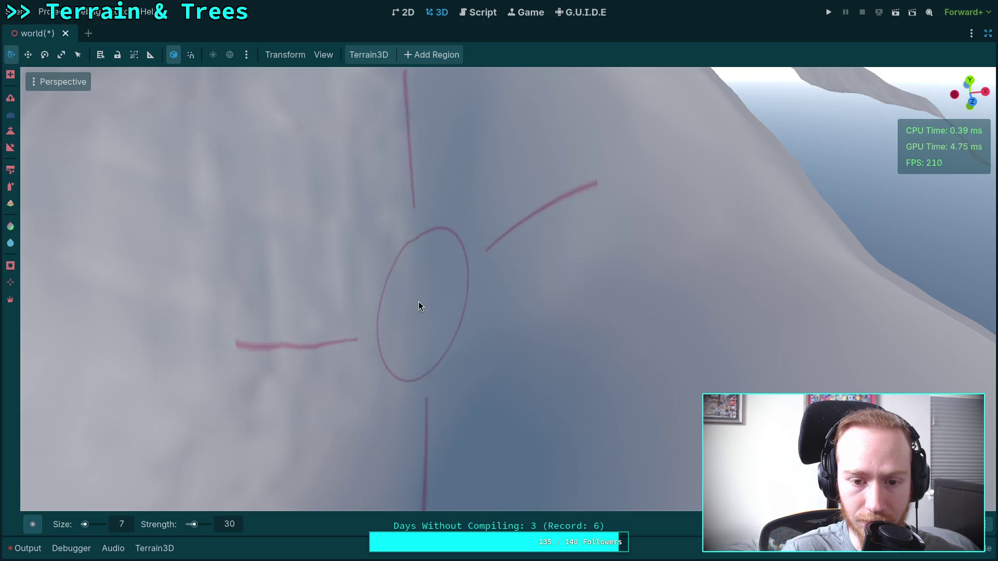
{"action": "left_click_drag", "start_coordinate": [336, 296], "coordinate": [395, 303]}
{"action": "scroll", "coordinate": [463, 307], "scroll_direction": "down", "scroll_amount": 3}
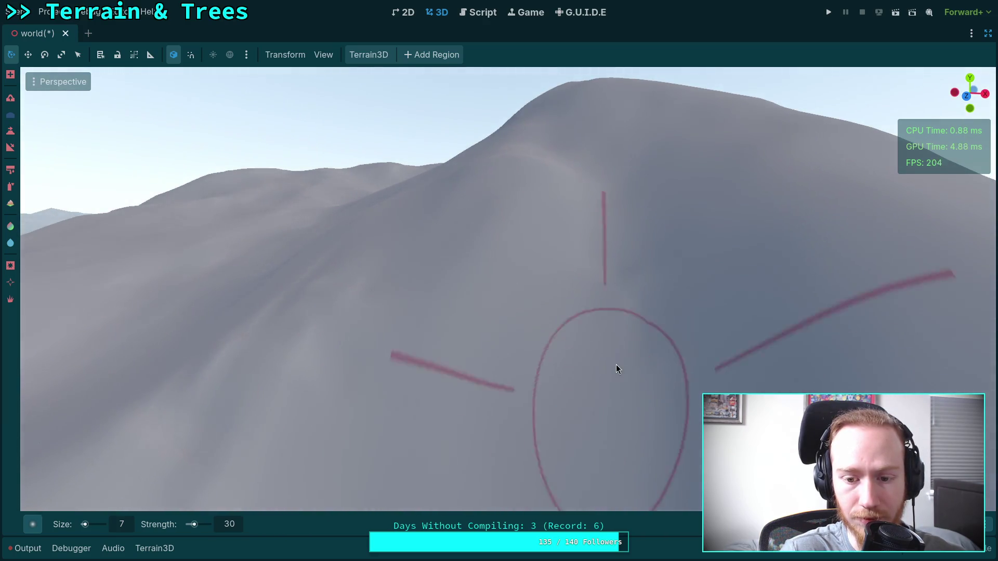
Frame the slope with the horizon, then swing over to the large grey hill
{"action": "mouse_move", "coordinate": [656, 391]}
{"action": "left_mouse_down"}
{"action": "mouse_move", "coordinate": [525, 263]}
{"action": "mouse_move", "coordinate": [387, 245]}
{"action": "mouse_move", "coordinate": [416, 280]}
{"action": "left_mouse_up"}
{"action": "scroll", "coordinate": [575, 323], "scroll_direction": "up", "scroll_amount": 2}
{"action": "scroll", "coordinate": [497, 246], "scroll_direction": "down", "scroll_amount": 2}
{"action": "mouse_move", "coordinate": [497, 246]}
{"action": "left_mouse_down"}
{"action": "mouse_move", "coordinate": [553, 303]}
{"action": "mouse_move", "coordinate": [499, 260]}
{"action": "left_mouse_up"}
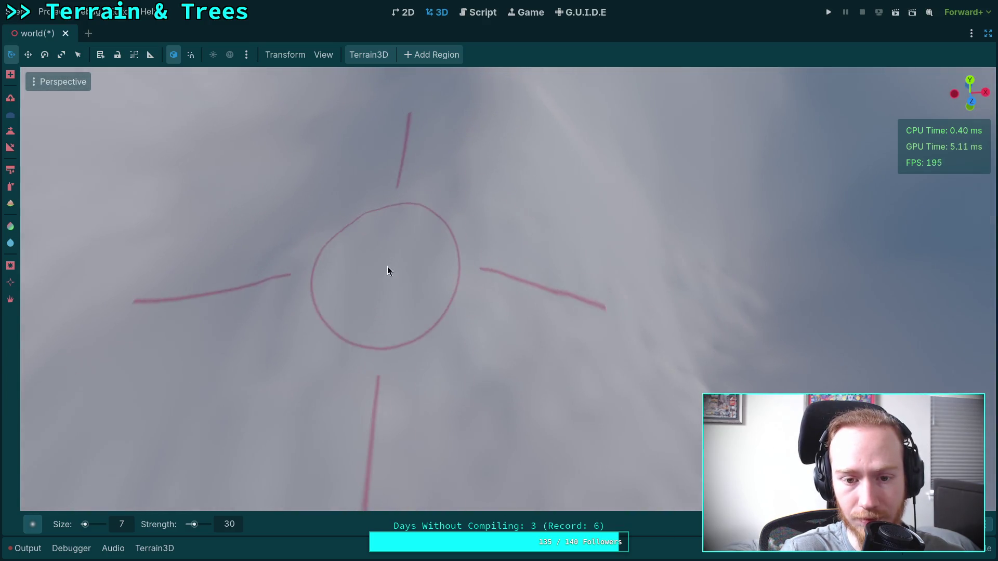
{"action": "left_click_drag", "start_coordinate": [381, 324], "coordinate": [379, 313]}
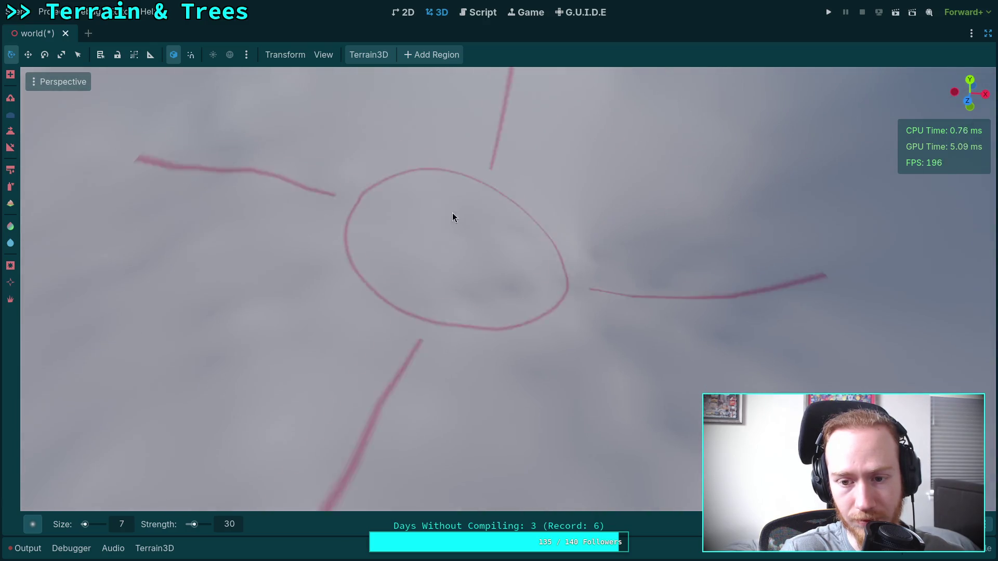
{"action": "scroll", "coordinate": [646, 268], "scroll_direction": "down", "scroll_amount": 3}
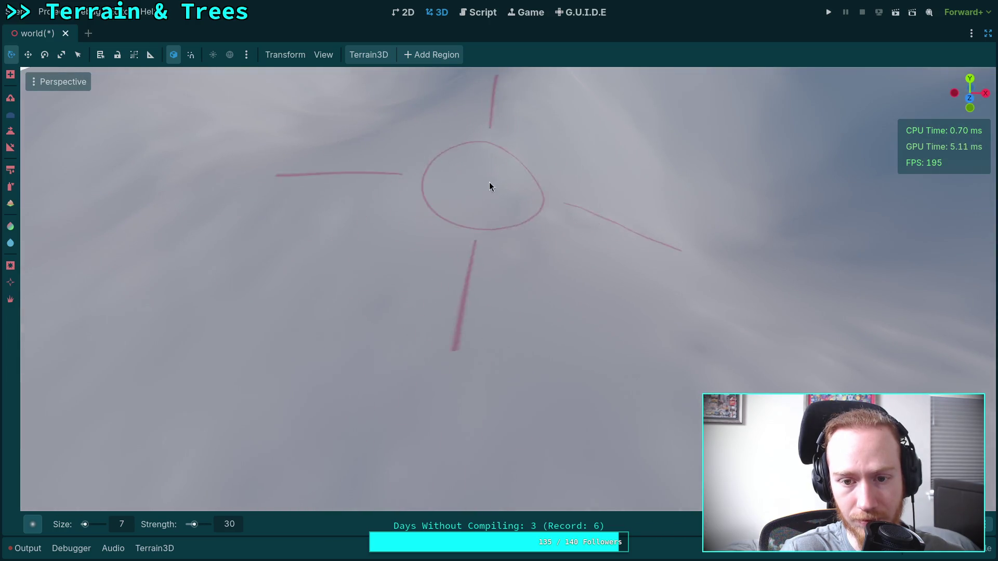
{"action": "scroll", "coordinate": [493, 208], "scroll_direction": "down", "scroll_amount": 2}
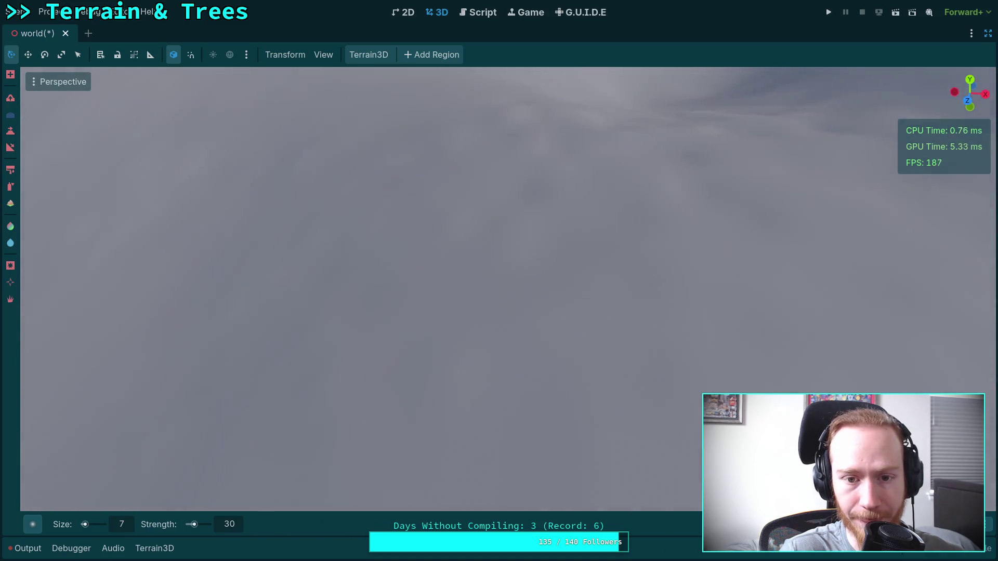
{"action": "scroll", "coordinate": [553, 218], "scroll_direction": "down", "scroll_amount": 2}
{"action": "mouse_move", "coordinate": [553, 218]}
{"action": "left_mouse_down"}
{"action": "mouse_move", "coordinate": [485, 225]}
{"action": "mouse_move", "coordinate": [762, 210]}
{"action": "left_mouse_up"}
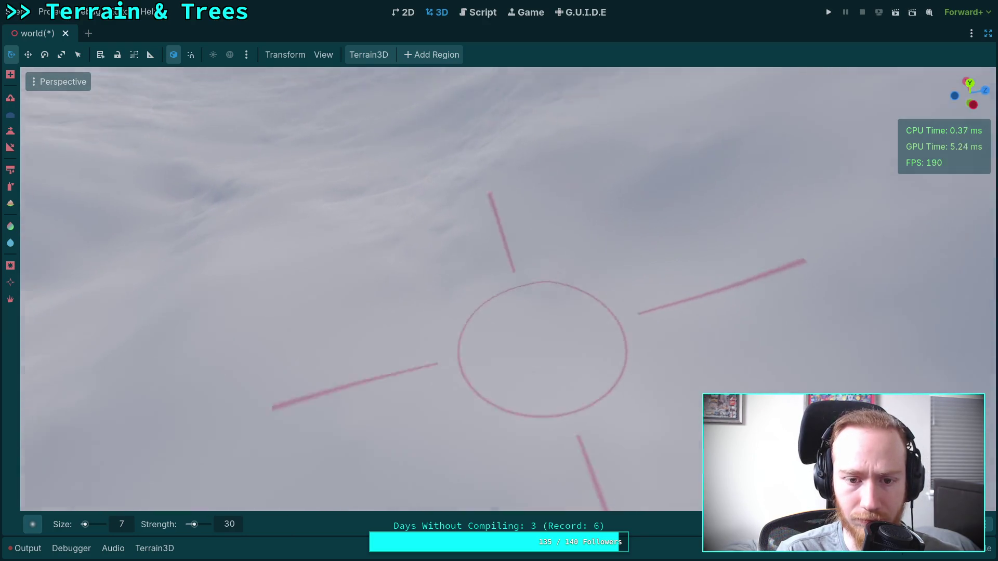
{"action": "scroll", "coordinate": [508, 306], "scroll_direction": "down", "scroll_amount": 2}
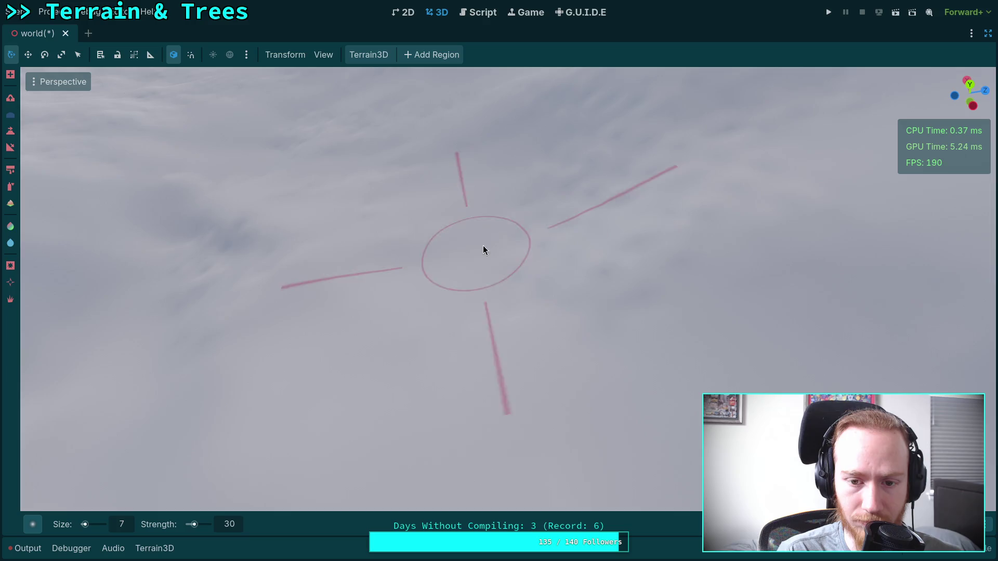
{"action": "scroll", "coordinate": [604, 289], "scroll_direction": "up", "scroll_amount": 2}
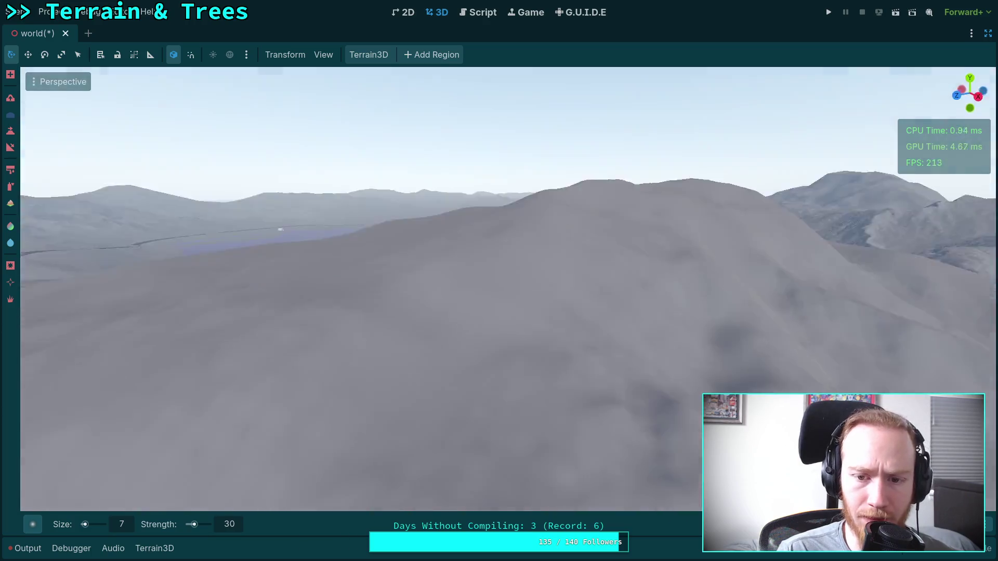
{"action": "scroll", "coordinate": [352, 323], "scroll_direction": "down", "scroll_amount": 5}
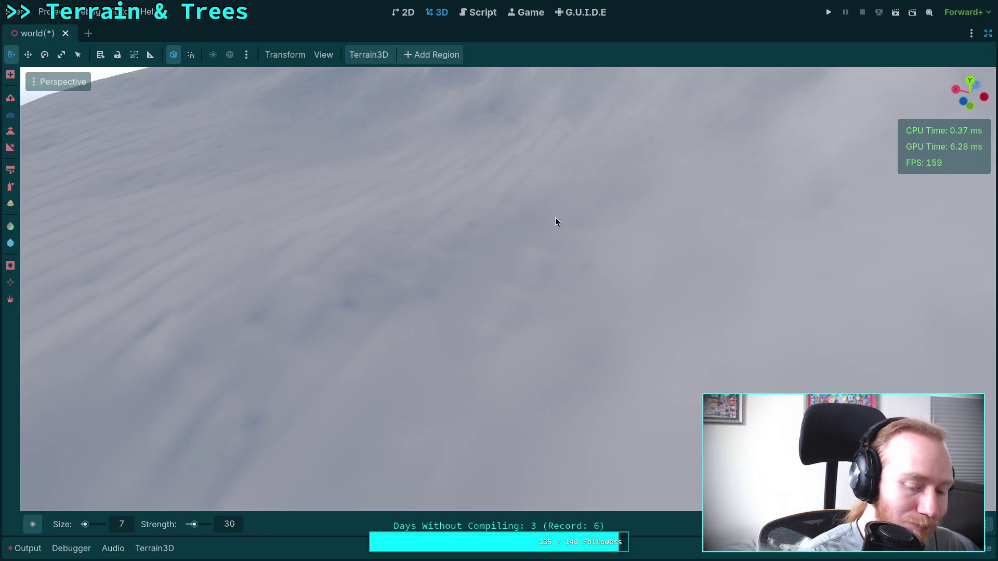
Save the world scene with Ctrl+S, then sculpt a stroke near the view centre
{"action": "key", "text": "ctrl"}
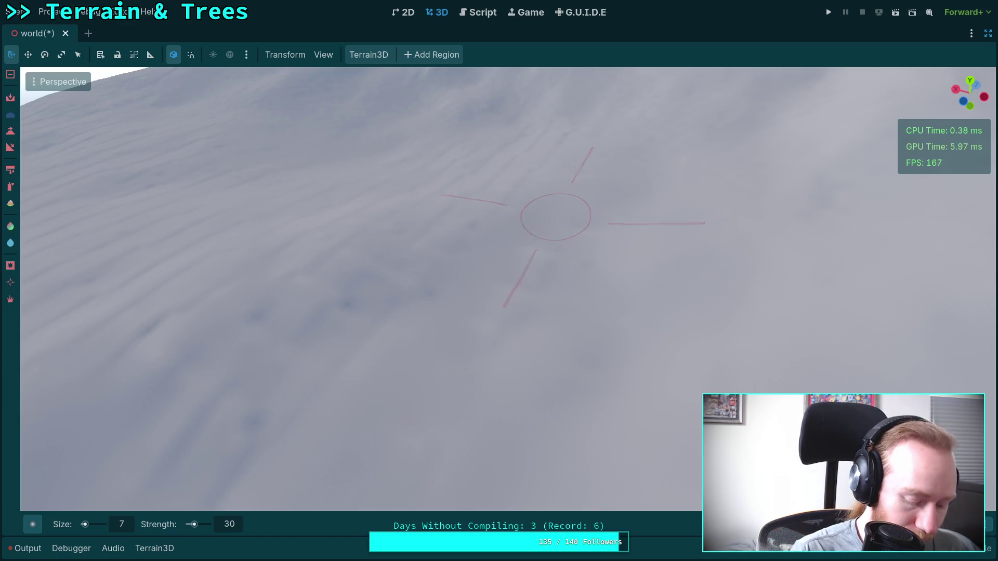
{"action": "key", "text": "ctrl+s"}
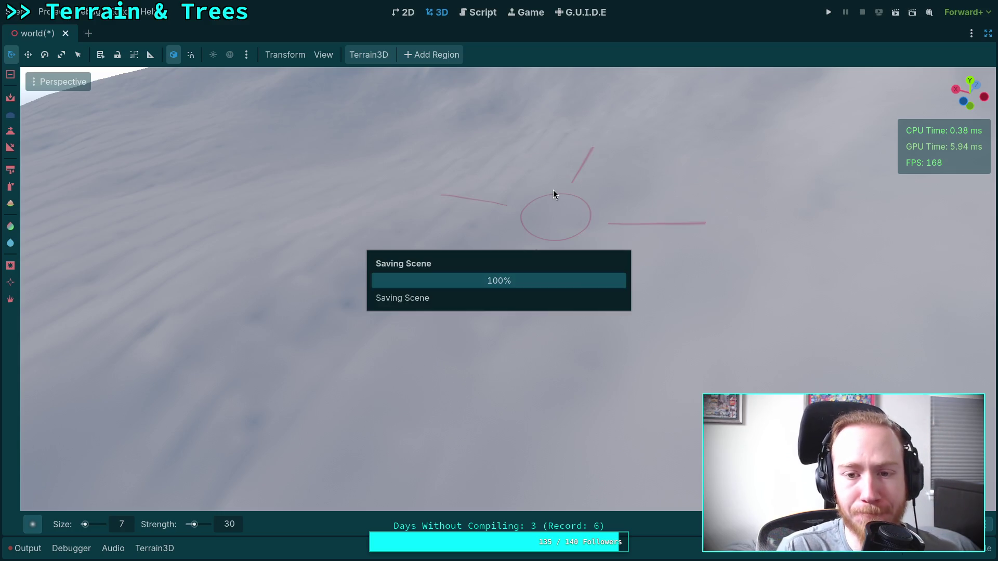
{"action": "scroll", "coordinate": [514, 219], "scroll_direction": "up", "scroll_amount": 3}
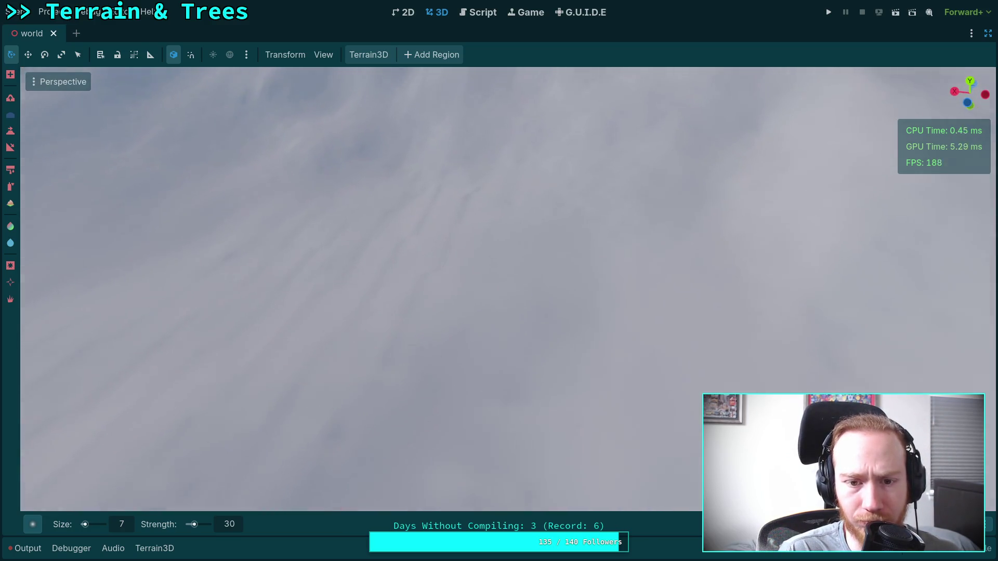
{"action": "mouse_move", "coordinate": [438, 299]}
{"action": "left_mouse_down"}
{"action": "mouse_move", "coordinate": [348, 379]}
{"action": "mouse_move", "coordinate": [397, 283]}
{"action": "mouse_move", "coordinate": [379, 270]}
{"action": "mouse_move", "coordinate": [289, 398]}
{"action": "mouse_move", "coordinate": [225, 385]}
{"action": "mouse_move", "coordinate": [298, 296]}
{"action": "left_mouse_up"}
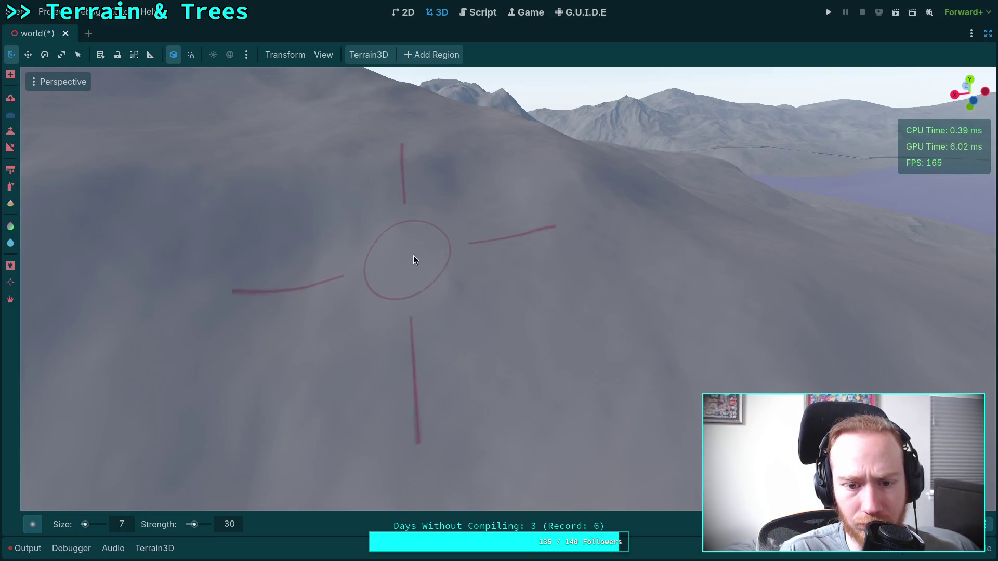
{"action": "scroll", "coordinate": [495, 312], "scroll_direction": "up", "scroll_amount": 2}
{"action": "scroll", "coordinate": [400, 368], "scroll_direction": "down", "scroll_amount": 2}
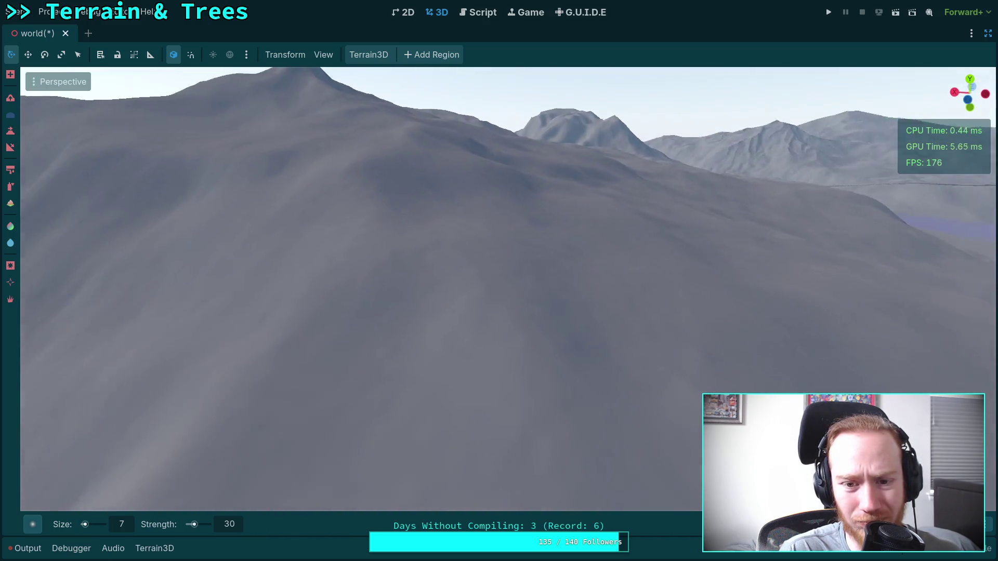
Fly the camera toward the peak and look across the terrain
{"action": "key", "text": "w"}
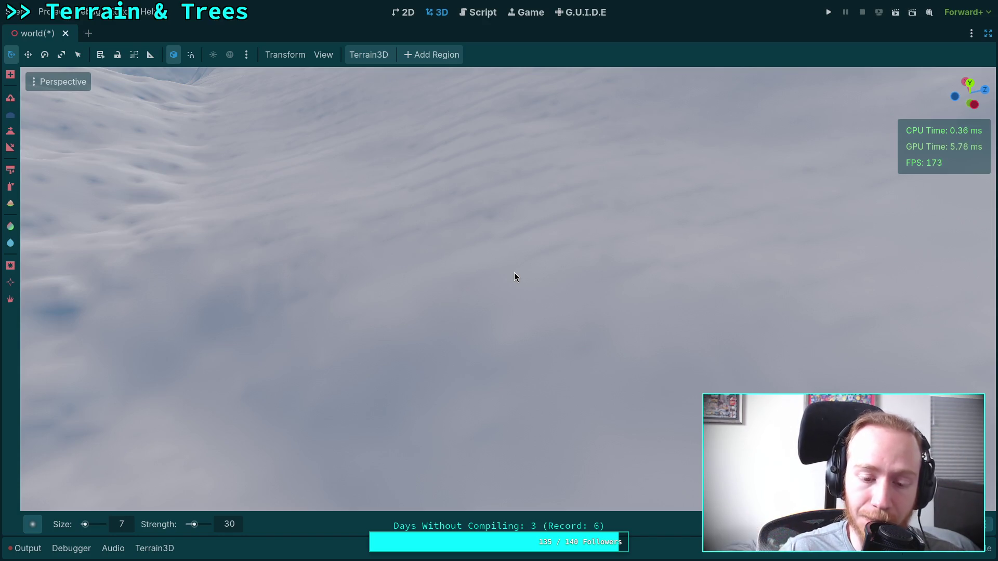
{"action": "left_click_drag", "start_coordinate": [514, 273], "coordinate": [417, 314]}
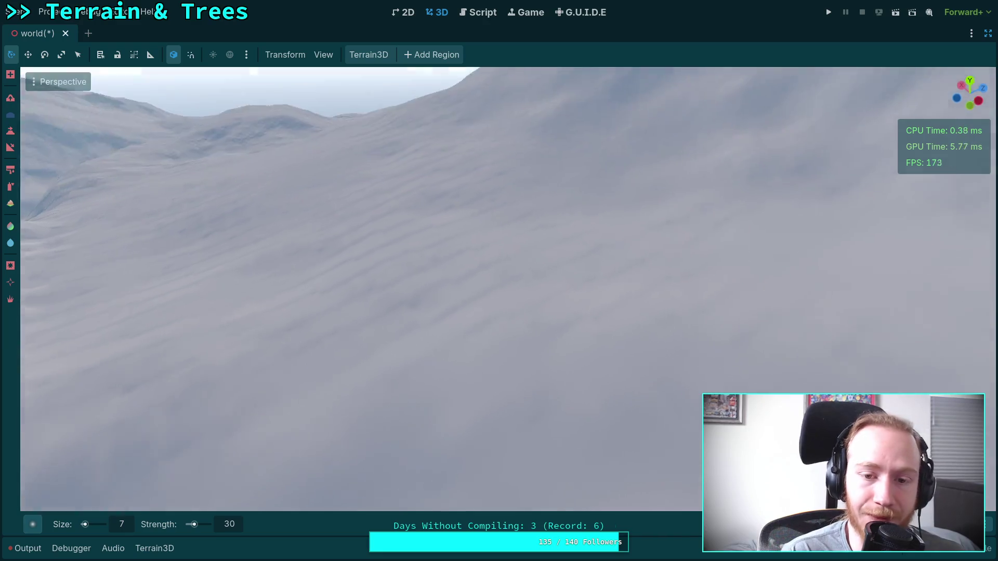
{"action": "mouse_move", "coordinate": [353, 359]}
{"action": "left_mouse_down"}
{"action": "mouse_move", "coordinate": [530, 327]}
{"action": "mouse_move", "coordinate": [467, 338]}
{"action": "mouse_move", "coordinate": [472, 301]}
{"action": "mouse_move", "coordinate": [401, 361]}
{"action": "mouse_move", "coordinate": [361, 212]}
{"action": "mouse_move", "coordinate": [430, 251]}
{"action": "mouse_move", "coordinate": [534, 232]}
{"action": "mouse_move", "coordinate": [556, 312]}
{"action": "mouse_move", "coordinate": [489, 287]}
{"action": "mouse_move", "coordinate": [474, 258]}
{"action": "mouse_move", "coordinate": [372, 283]}
{"action": "mouse_move", "coordinate": [393, 278]}
{"action": "mouse_move", "coordinate": [365, 312]}
{"action": "mouse_move", "coordinate": [403, 426]}
{"action": "mouse_move", "coordinate": [430, 334]}
{"action": "mouse_move", "coordinate": [618, 494]}
{"action": "mouse_move", "coordinate": [598, 468]}
{"action": "left_mouse_up"}
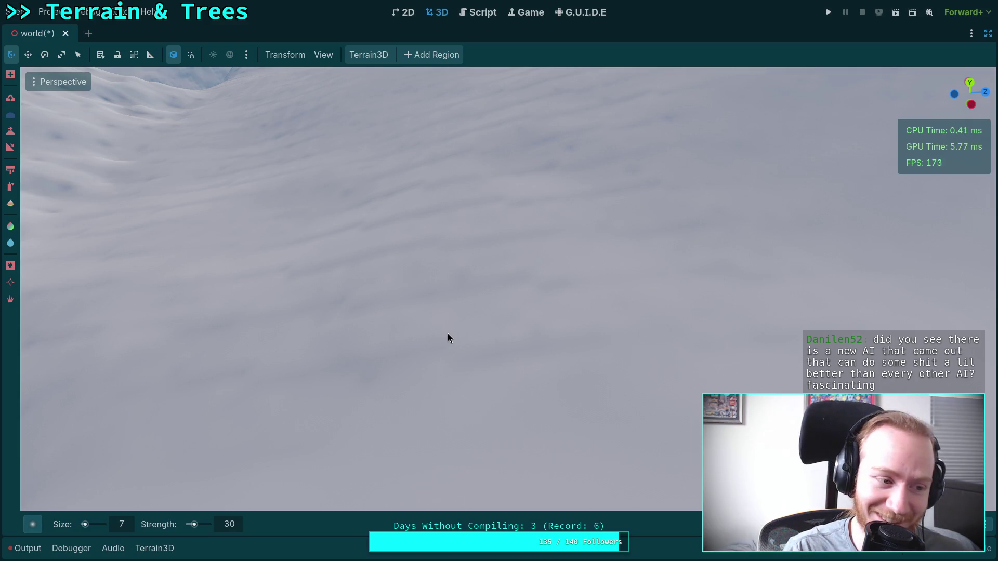
{"action": "left_click_drag", "start_coordinate": [447, 332], "coordinate": [511, 311]}
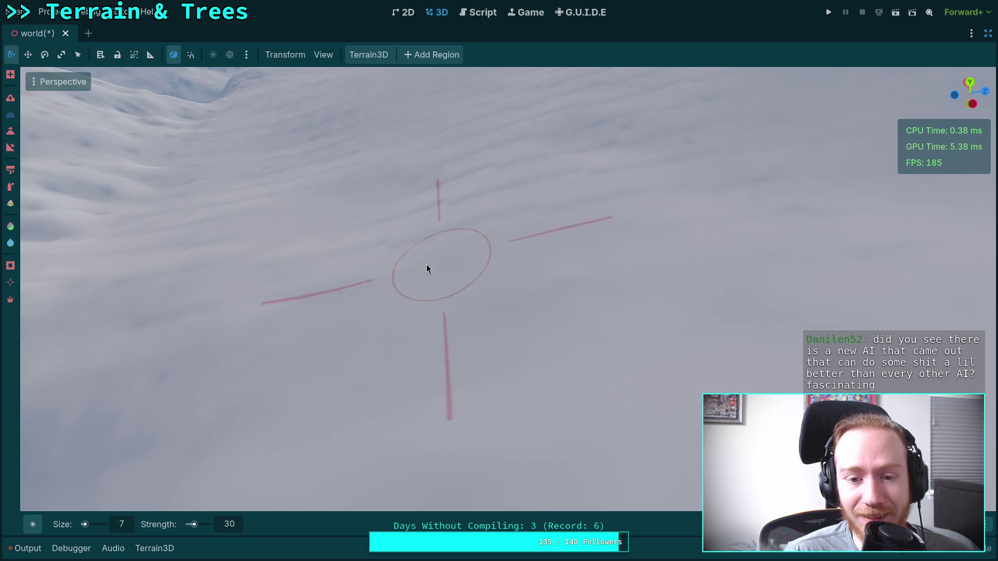
Orbit over the terrain toward the horizon and distant mountains to find a new area
{"action": "mouse_move", "coordinate": [410, 404]}
{"action": "left_mouse_down"}
{"action": "mouse_move", "coordinate": [523, 432]}
{"action": "mouse_move", "coordinate": [274, 384]}
{"action": "mouse_move", "coordinate": [281, 332]}
{"action": "mouse_move", "coordinate": [302, 395]}
{"action": "mouse_move", "coordinate": [366, 335]}
{"action": "left_mouse_up"}
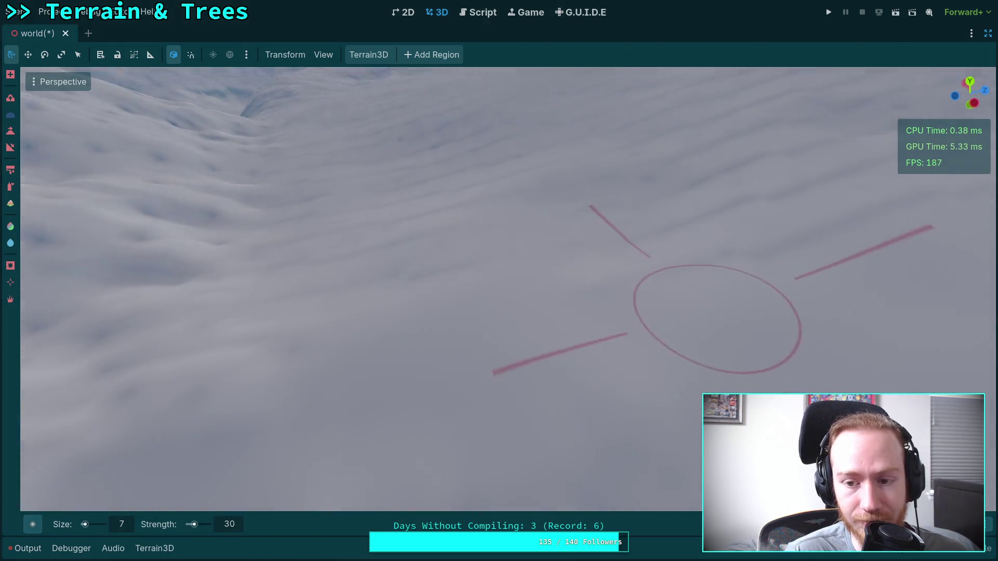
{"action": "left_click_drag", "start_coordinate": [737, 323], "coordinate": [406, 310]}
{"action": "left_click_drag", "start_coordinate": [575, 225], "coordinate": [489, 306]}
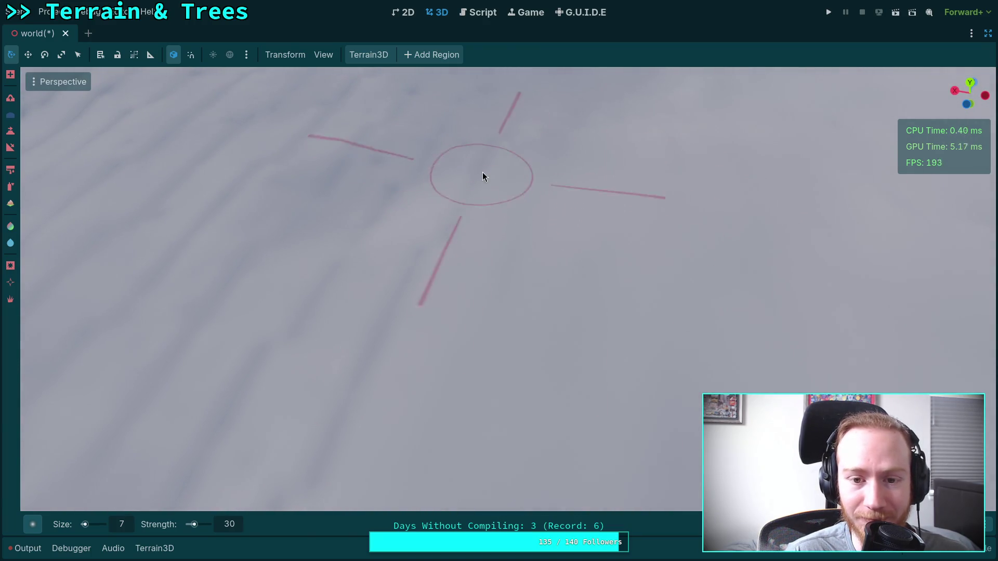
{"action": "mouse_move", "coordinate": [398, 304]}
{"action": "left_mouse_down"}
{"action": "mouse_move", "coordinate": [444, 240]}
{"action": "mouse_move", "coordinate": [399, 263]}
{"action": "left_mouse_up"}
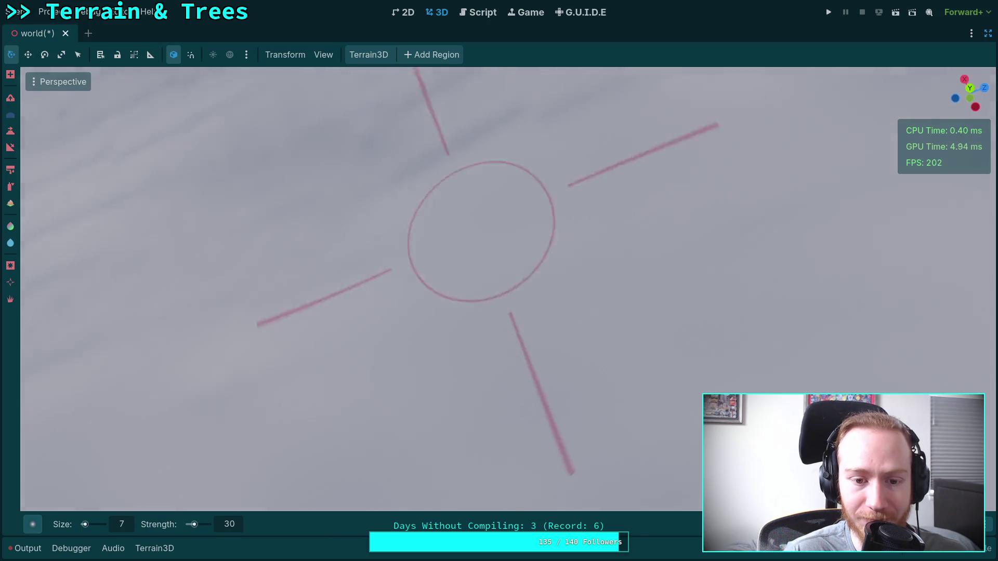
{"action": "left_click_drag", "start_coordinate": [460, 241], "coordinate": [560, 225]}
{"action": "mouse_move", "coordinate": [406, 245]}
{"action": "left_mouse_down"}
{"action": "mouse_move", "coordinate": [670, 305]}
{"action": "mouse_move", "coordinate": [455, 235]}
{"action": "mouse_move", "coordinate": [297, 223]}
{"action": "mouse_move", "coordinate": [311, 361]}
{"action": "mouse_move", "coordinate": [307, 278]}
{"action": "mouse_move", "coordinate": [518, 262]}
{"action": "mouse_move", "coordinate": [499, 201]}
{"action": "mouse_move", "coordinate": [288, 217]}
{"action": "mouse_move", "coordinate": [290, 280]}
{"action": "mouse_move", "coordinate": [312, 248]}
{"action": "left_mouse_up"}
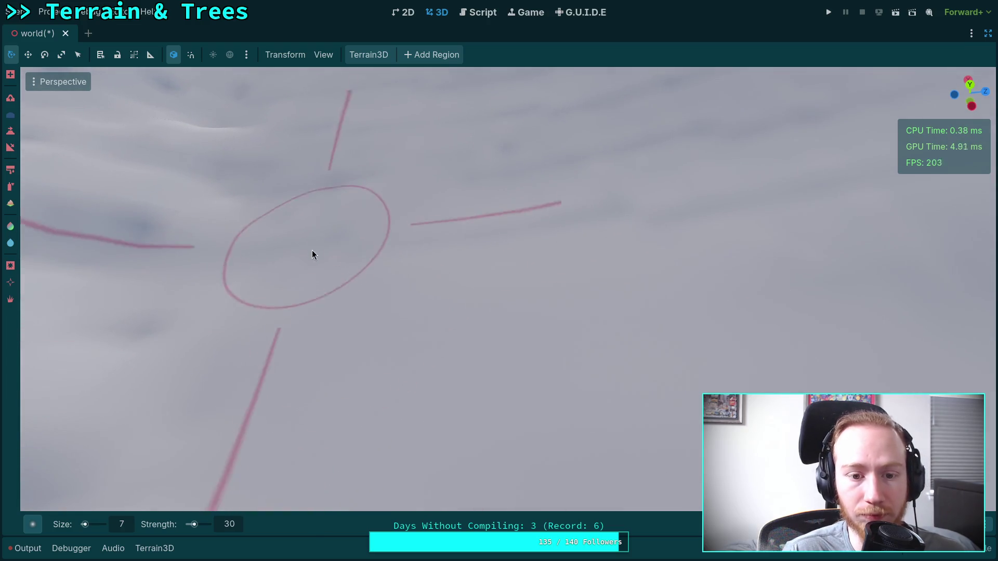
{"action": "mouse_move", "coordinate": [281, 183]}
{"action": "left_mouse_down"}
{"action": "mouse_move", "coordinate": [234, 395]}
{"action": "mouse_move", "coordinate": [325, 329]}
{"action": "left_mouse_up"}
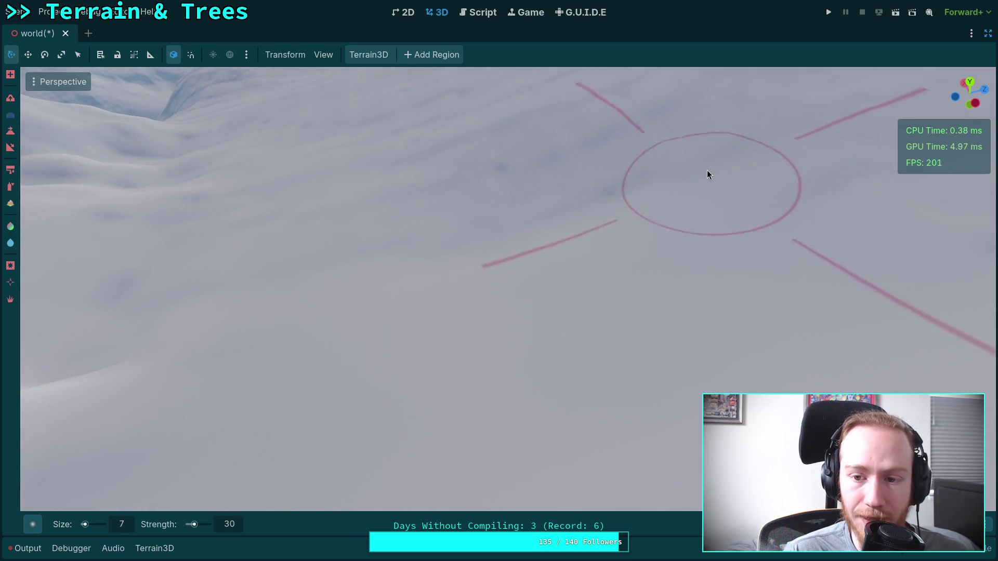
{"action": "mouse_move", "coordinate": [507, 225]}
{"action": "left_mouse_down"}
{"action": "mouse_move", "coordinate": [477, 330]}
{"action": "mouse_move", "coordinate": [541, 227]}
{"action": "left_mouse_up"}
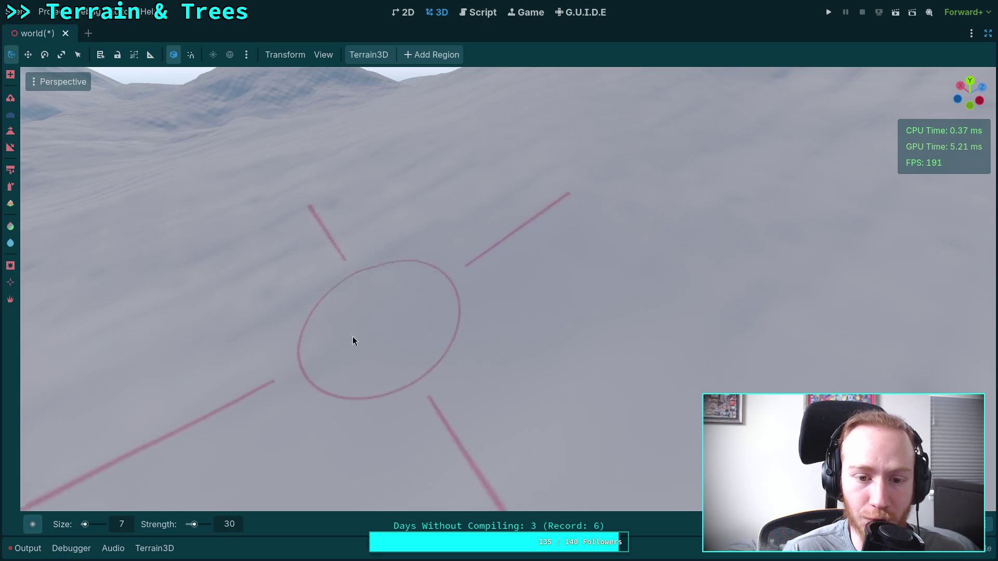
{"action": "mouse_move", "coordinate": [285, 311]}
{"action": "left_mouse_down"}
{"action": "mouse_move", "coordinate": [757, 240]}
{"action": "mouse_move", "coordinate": [484, 271]}
{"action": "mouse_move", "coordinate": [524, 245]}
{"action": "mouse_move", "coordinate": [452, 225]}
{"action": "mouse_move", "coordinate": [261, 311]}
{"action": "mouse_move", "coordinate": [392, 263]}
{"action": "mouse_move", "coordinate": [381, 314]}
{"action": "mouse_move", "coordinate": [394, 285]}
{"action": "mouse_move", "coordinate": [437, 336]}
{"action": "mouse_move", "coordinate": [617, 234]}
{"action": "mouse_move", "coordinate": [494, 217]}
{"action": "mouse_move", "coordinate": [434, 238]}
{"action": "mouse_move", "coordinate": [552, 300]}
{"action": "mouse_move", "coordinate": [385, 232]}
{"action": "mouse_move", "coordinate": [503, 316]}
{"action": "mouse_move", "coordinate": [407, 260]}
{"action": "mouse_move", "coordinate": [584, 212]}
{"action": "mouse_move", "coordinate": [514, 290]}
{"action": "mouse_move", "coordinate": [403, 254]}
{"action": "mouse_move", "coordinate": [610, 202]}
{"action": "mouse_move", "coordinate": [659, 161]}
{"action": "left_mouse_up"}
{"action": "left_click_drag", "start_coordinate": [325, 328], "coordinate": [354, 309]}
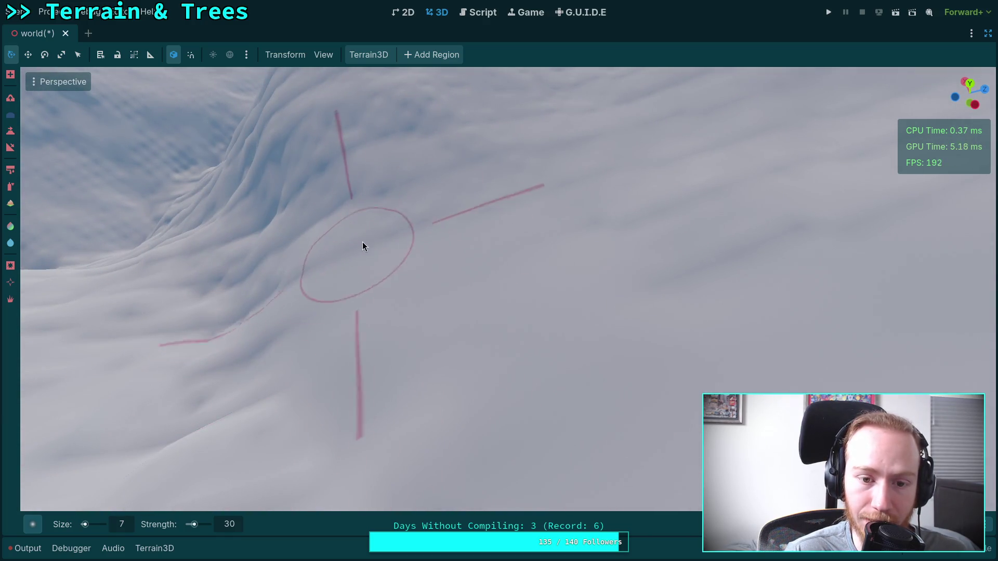
Sculpt two strokes across the snowy slope, then reposition over the ridged slope
{"action": "left_click_drag", "start_coordinate": [670, 233], "coordinate": [650, 291]}
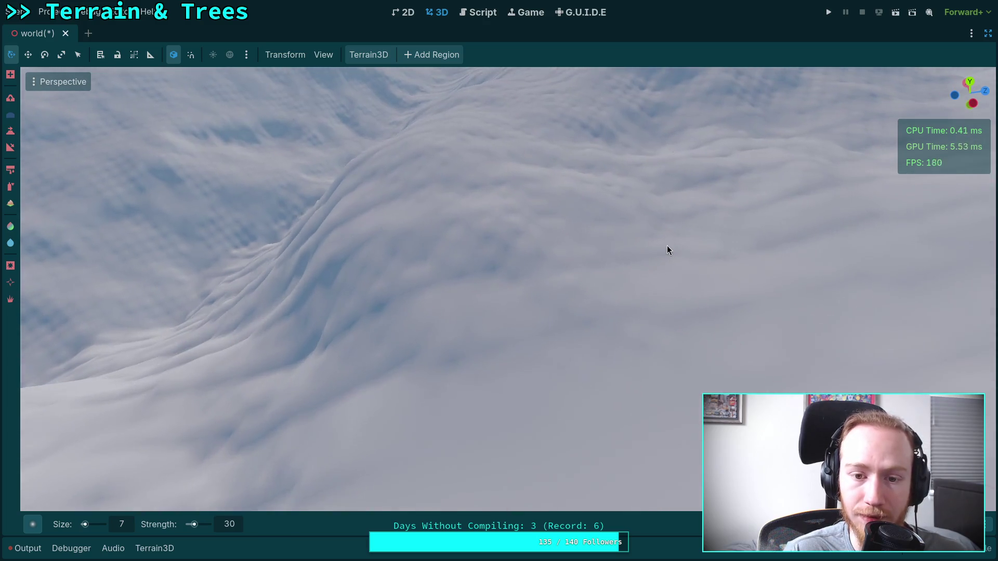
{"action": "left_click_drag", "start_coordinate": [631, 335], "coordinate": [492, 341]}
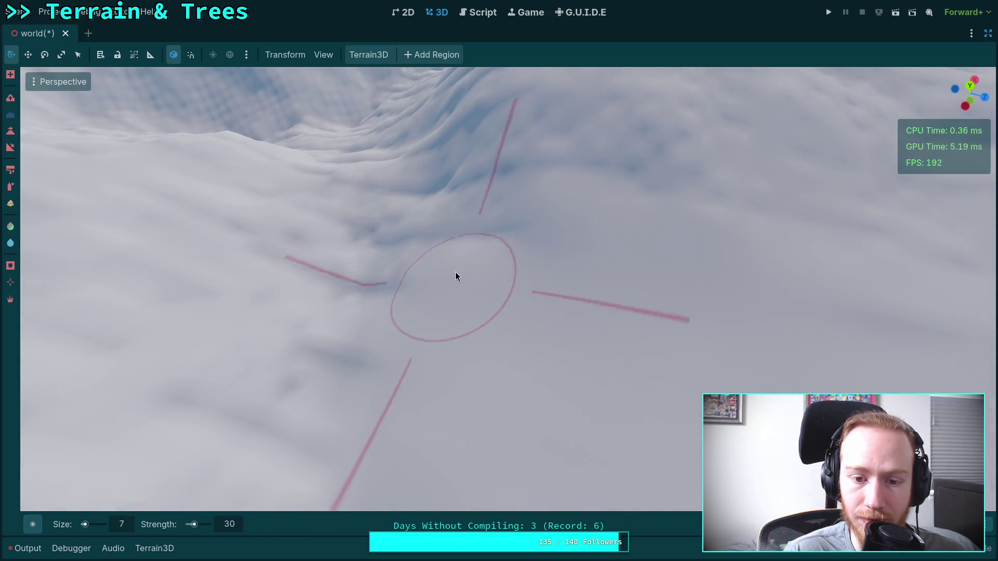
{"action": "left_click_drag", "start_coordinate": [493, 234], "coordinate": [495, 219]}
{"action": "left_click_drag", "start_coordinate": [589, 151], "coordinate": [526, 232]}
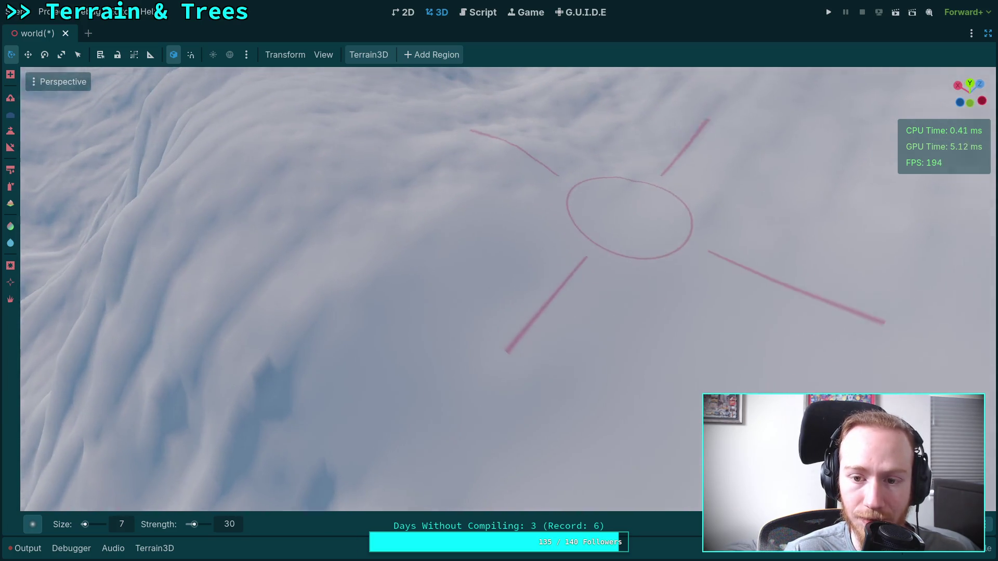
{"action": "left_click_drag", "start_coordinate": [639, 221], "coordinate": [585, 217]}
{"action": "mouse_move", "coordinate": [728, 201]}
{"action": "left_mouse_down"}
{"action": "mouse_move", "coordinate": [362, 288]}
{"action": "mouse_move", "coordinate": [728, 243]}
{"action": "left_mouse_up"}
Pull back to a wider mountain view and fly the camera toward the slope
{"action": "mouse_move", "coordinate": [490, 263]}
{"action": "left_mouse_down"}
{"action": "mouse_move", "coordinate": [224, 260]}
{"action": "mouse_move", "coordinate": [481, 296]}
{"action": "left_mouse_up"}
{"action": "left_click_drag", "start_coordinate": [412, 317], "coordinate": [437, 426]}
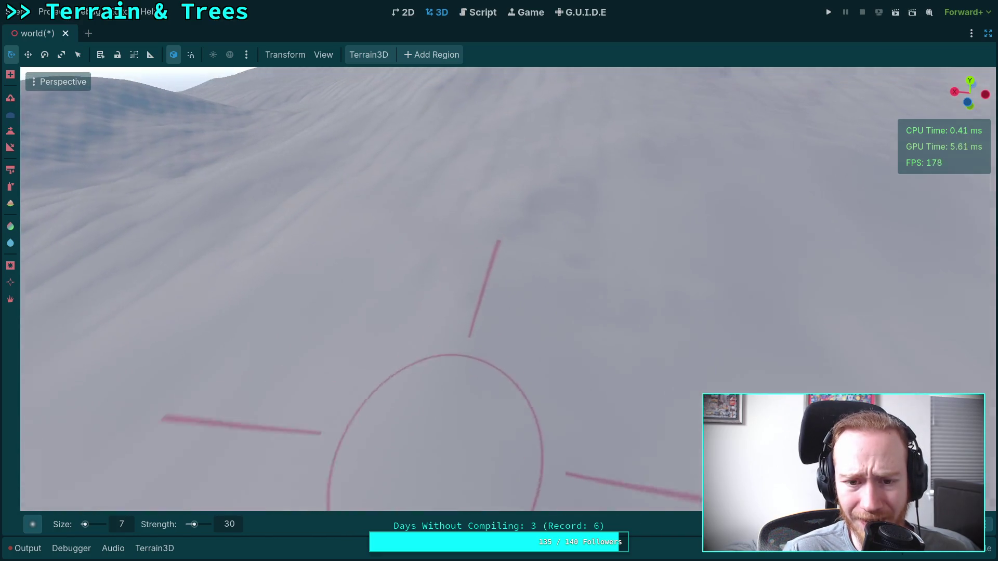
{"action": "left_click_drag", "start_coordinate": [550, 229], "coordinate": [537, 247]}
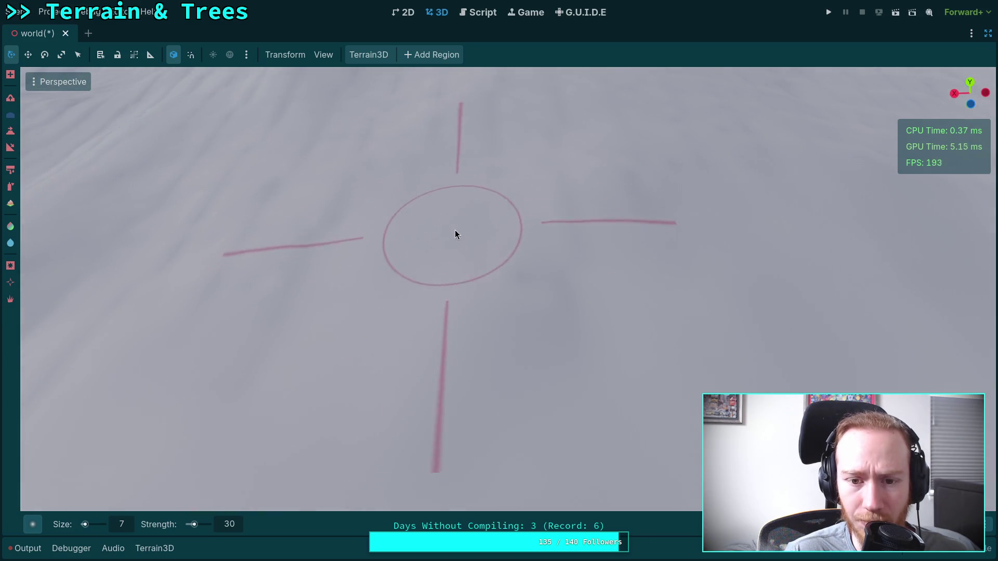
{"action": "left_click_drag", "start_coordinate": [595, 285], "coordinate": [595, 224]}
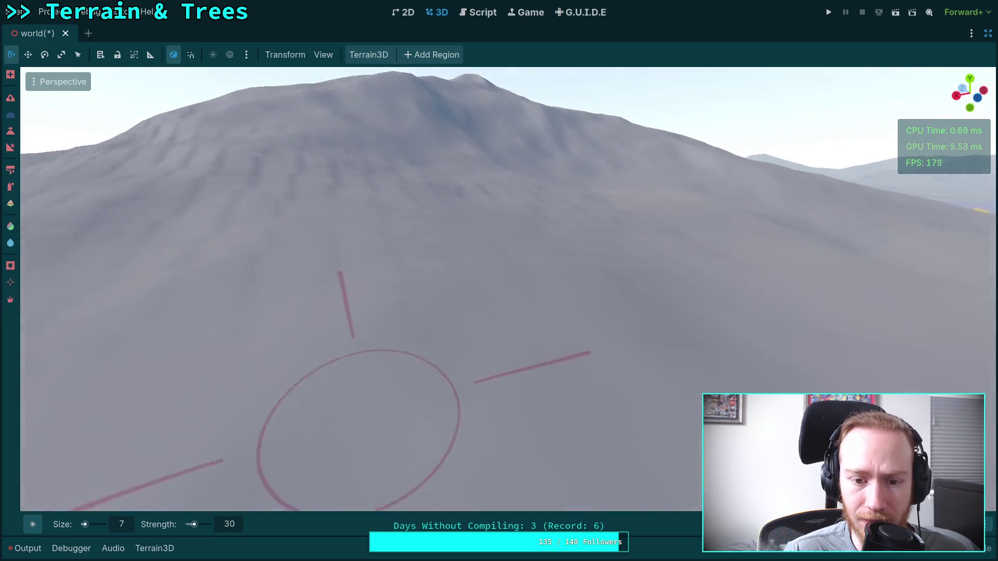
{"action": "key", "text": "w"}
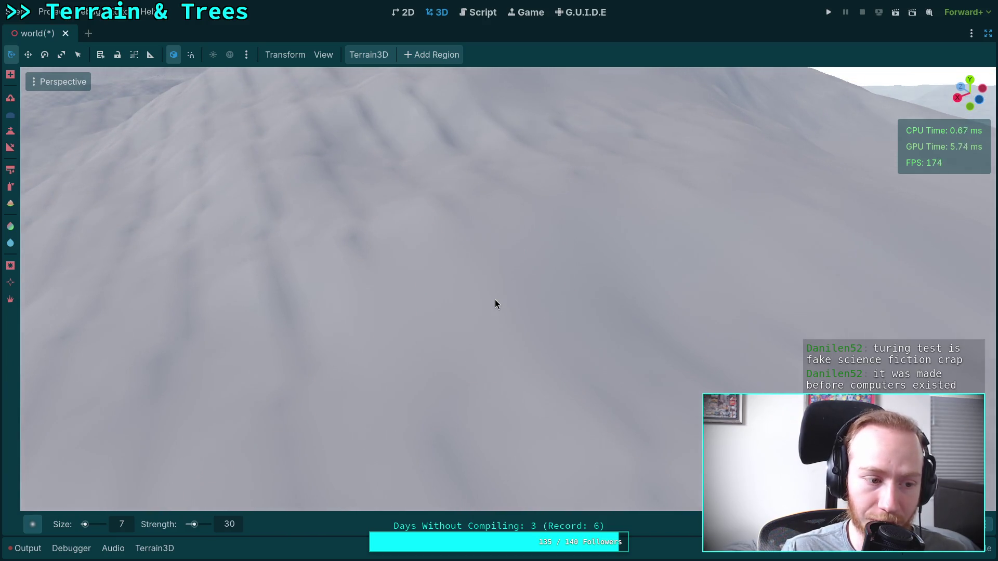
{"action": "scroll", "coordinate": [495, 305], "scroll_direction": "down", "scroll_amount": 5}
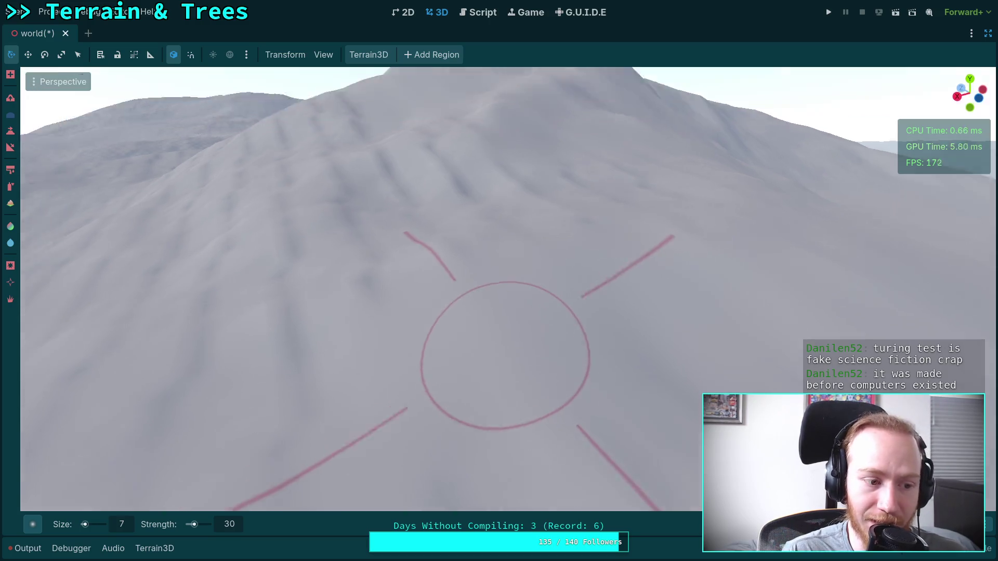
{"action": "scroll", "coordinate": [489, 305], "scroll_direction": "up", "scroll_amount": 5}
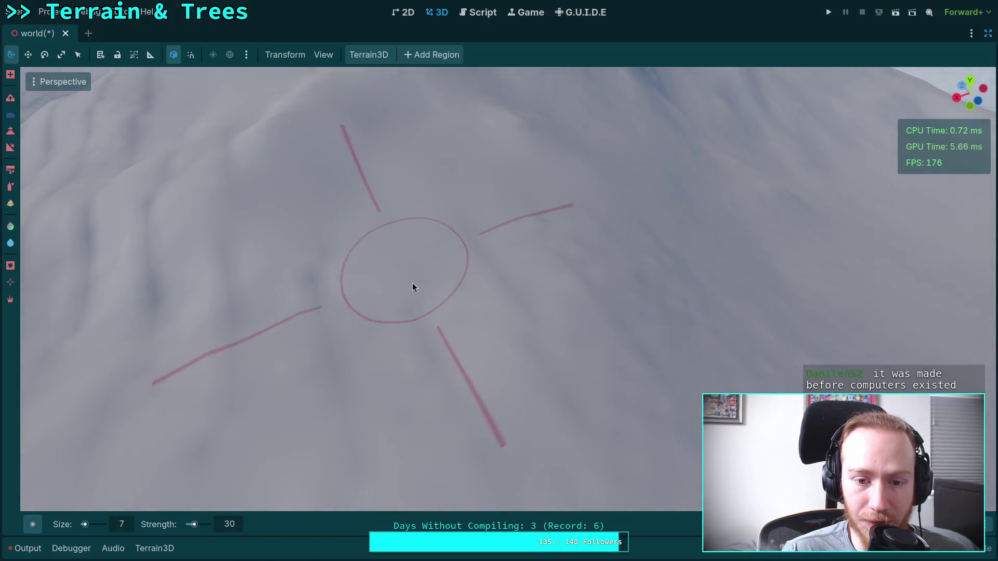
{"action": "scroll", "coordinate": [538, 365], "scroll_direction": "down", "scroll_amount": 5}
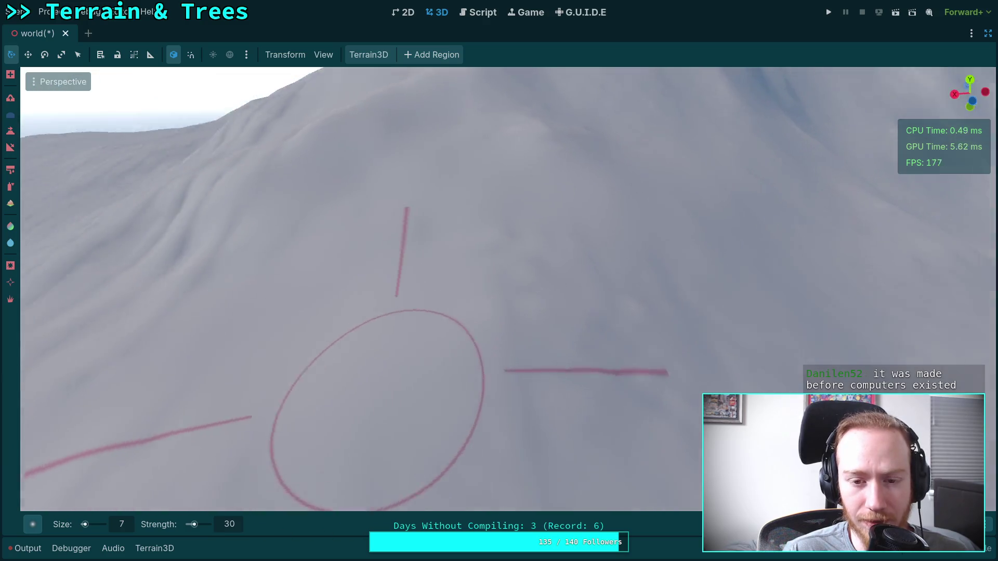
{"action": "scroll", "coordinate": [504, 263], "scroll_direction": "up", "scroll_amount": 5}
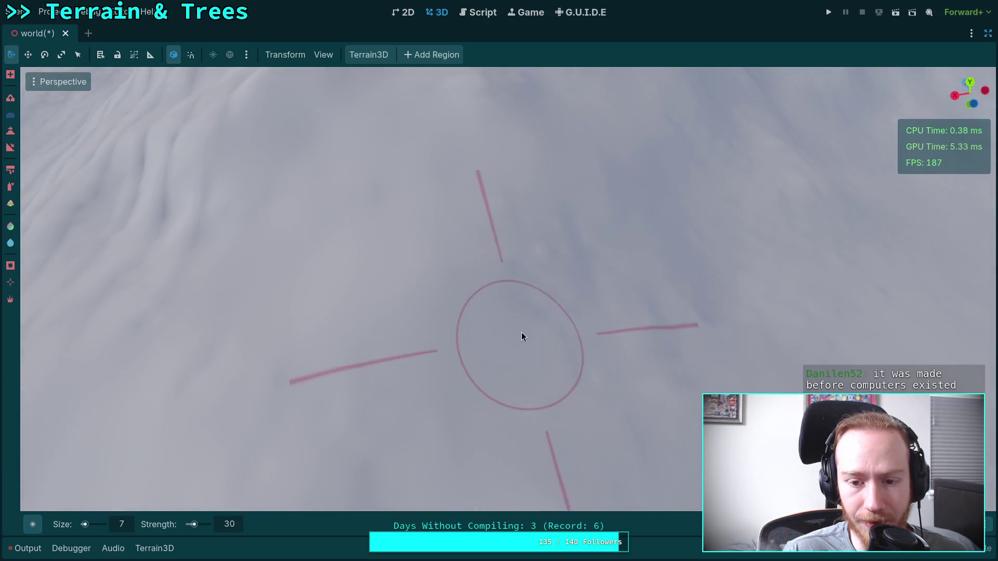
{"action": "scroll", "coordinate": [503, 213], "scroll_direction": "down", "scroll_amount": 2}
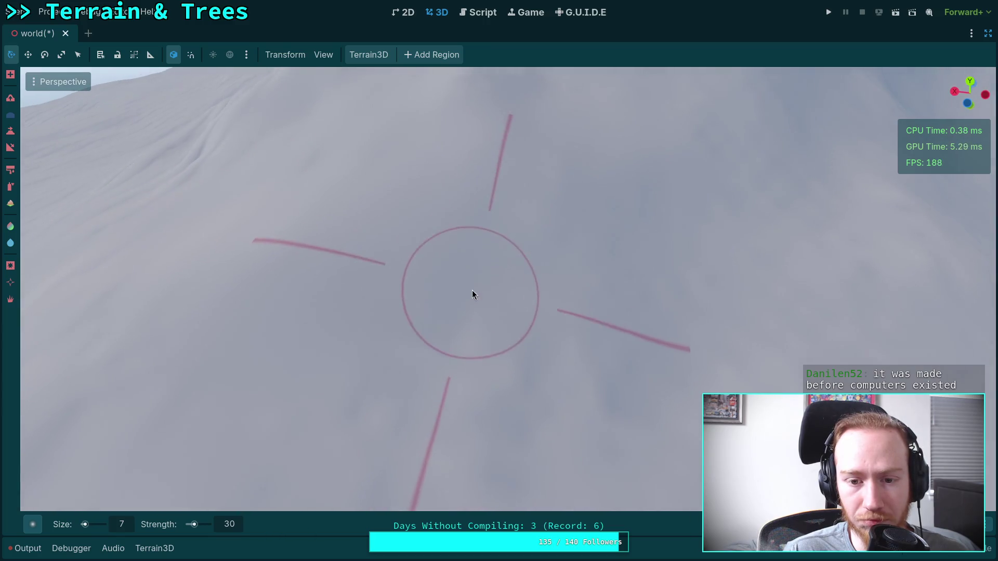
{"action": "scroll", "coordinate": [472, 289], "scroll_direction": "down", "scroll_amount": 3}
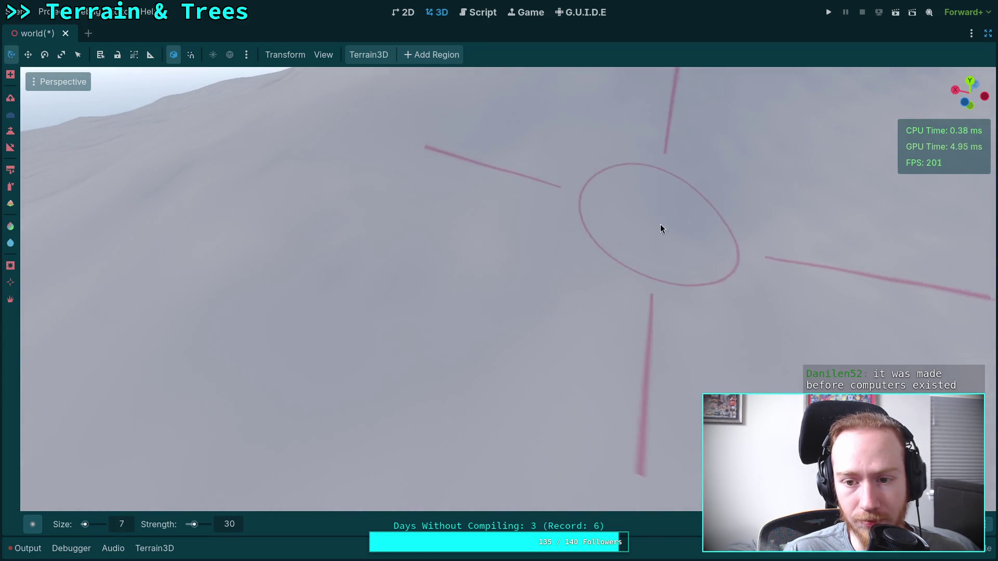
{"action": "scroll", "coordinate": [658, 223], "scroll_direction": "up", "scroll_amount": 3}
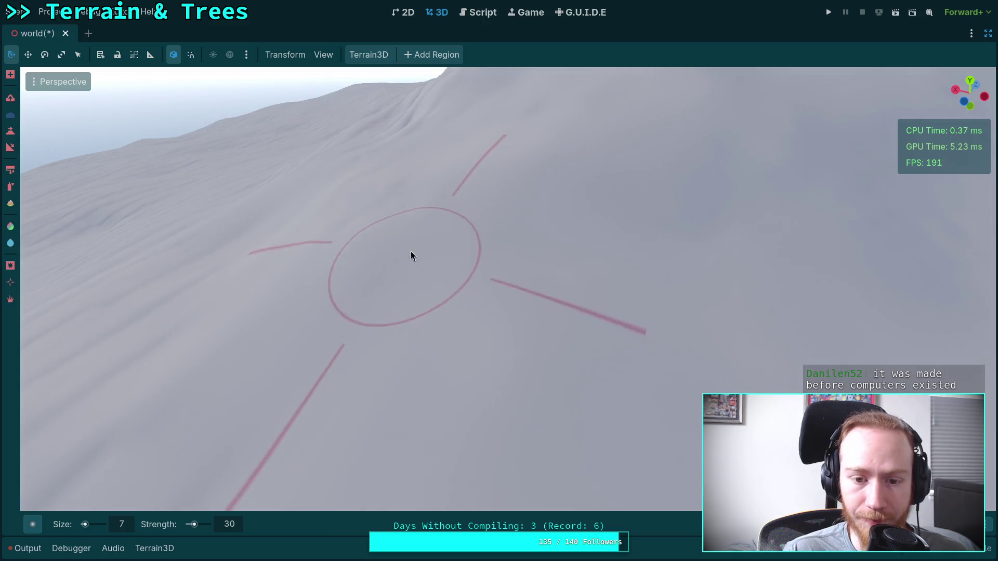
{"action": "scroll", "coordinate": [407, 255], "scroll_direction": "up", "scroll_amount": 2}
{"action": "scroll", "coordinate": [479, 345], "scroll_direction": "up", "scroll_amount": 2}
{"action": "scroll", "coordinate": [411, 251], "scroll_direction": "down", "scroll_amount": 2}
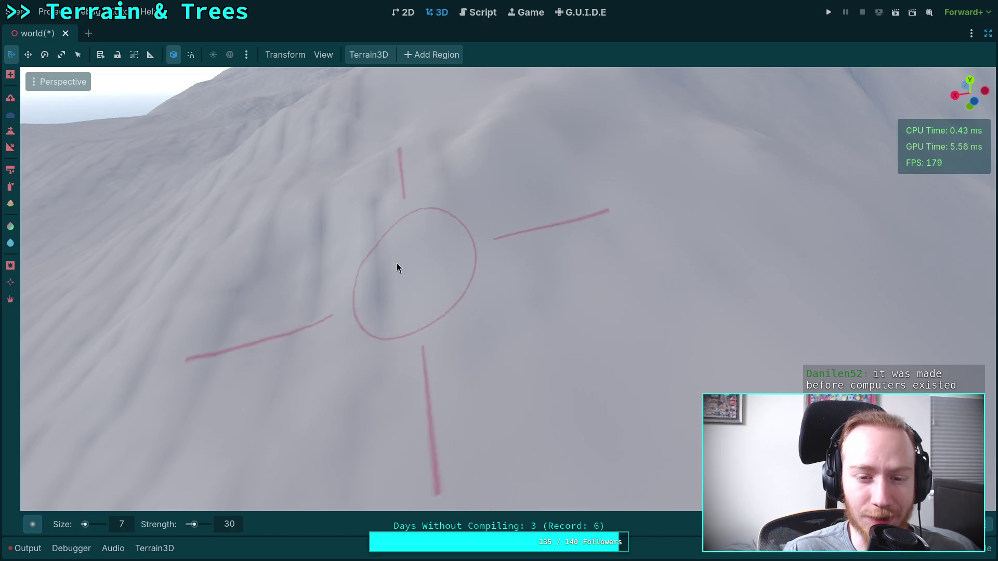
{"action": "scroll", "coordinate": [377, 387], "scroll_direction": "up", "scroll_amount": 2}
{"action": "scroll", "coordinate": [374, 407], "scroll_direction": "down", "scroll_amount": 2}
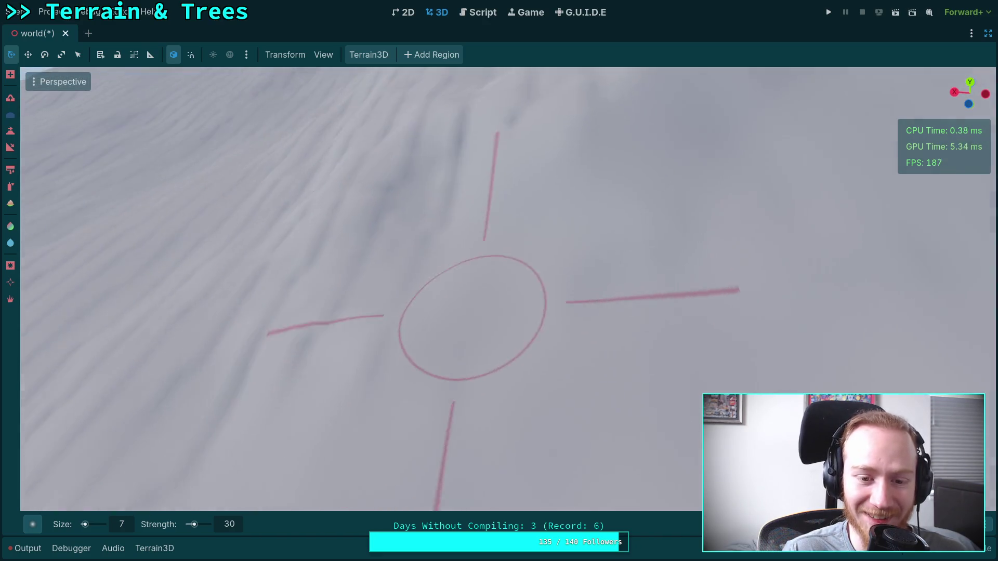
{"action": "scroll", "coordinate": [512, 290], "scroll_direction": "up", "scroll_amount": 3}
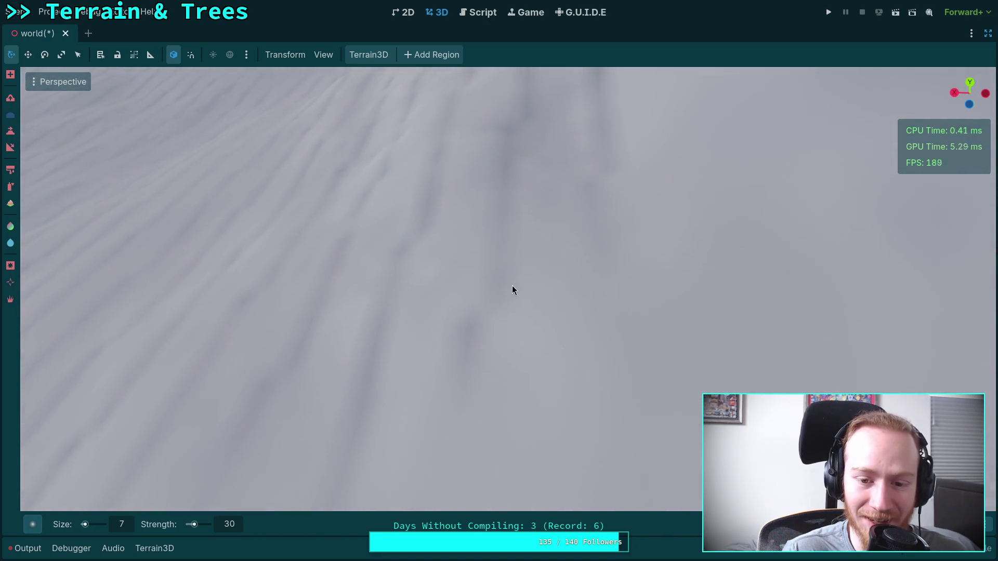
{"action": "scroll", "coordinate": [512, 287], "scroll_direction": "down", "scroll_amount": 2}
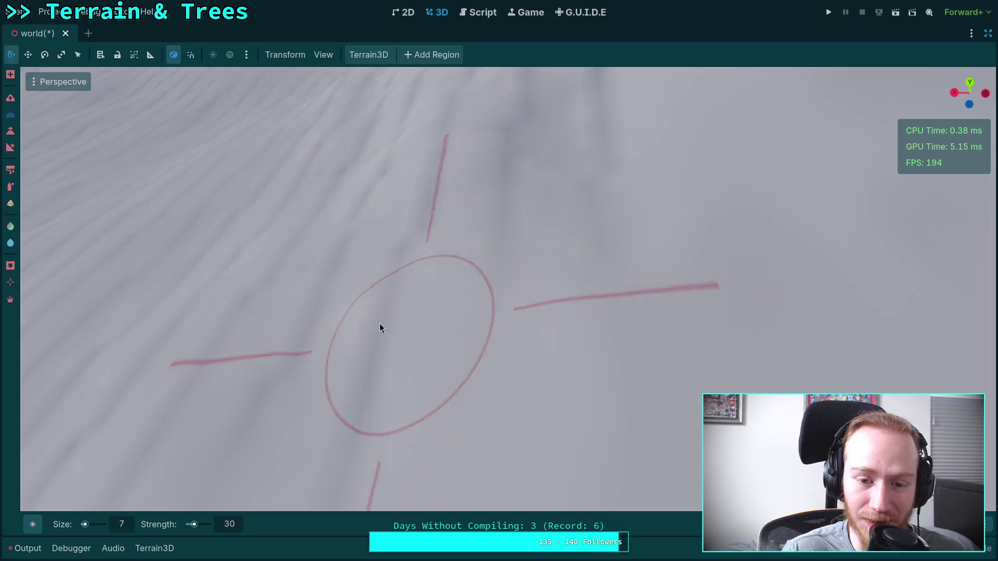
{"action": "scroll", "coordinate": [541, 242], "scroll_direction": "up", "scroll_amount": 3}
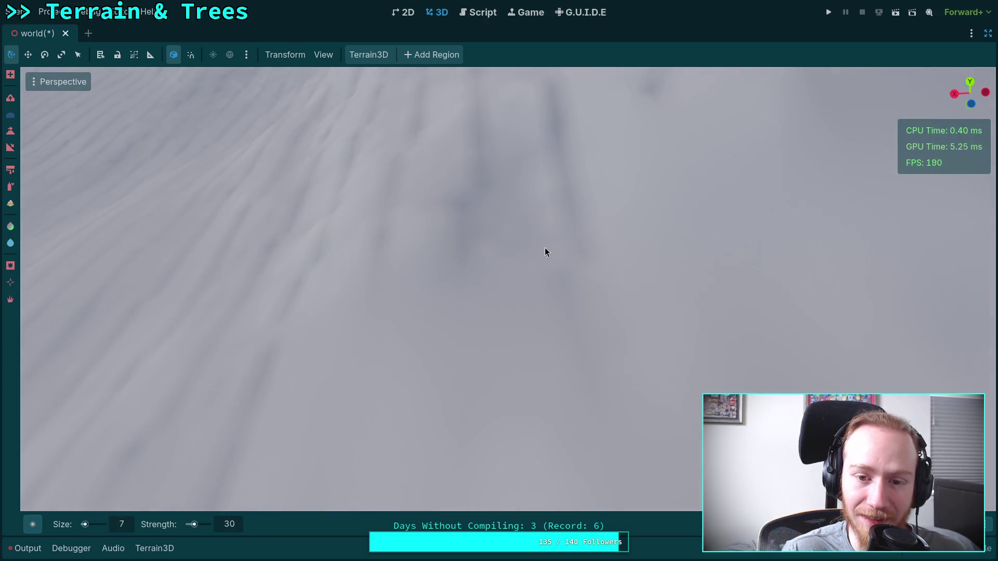
{"action": "scroll", "coordinate": [545, 251], "scroll_direction": "down", "scroll_amount": 3}
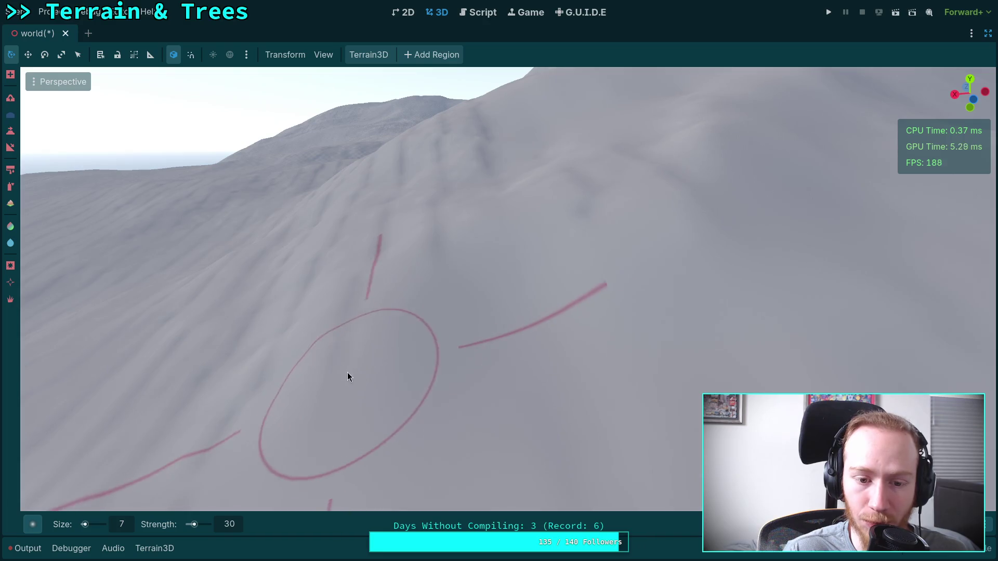
{"action": "left_click_drag", "start_coordinate": [345, 379], "coordinate": [442, 299]}
{"action": "scroll", "coordinate": [442, 299], "scroll_direction": "up", "scroll_amount": 2}
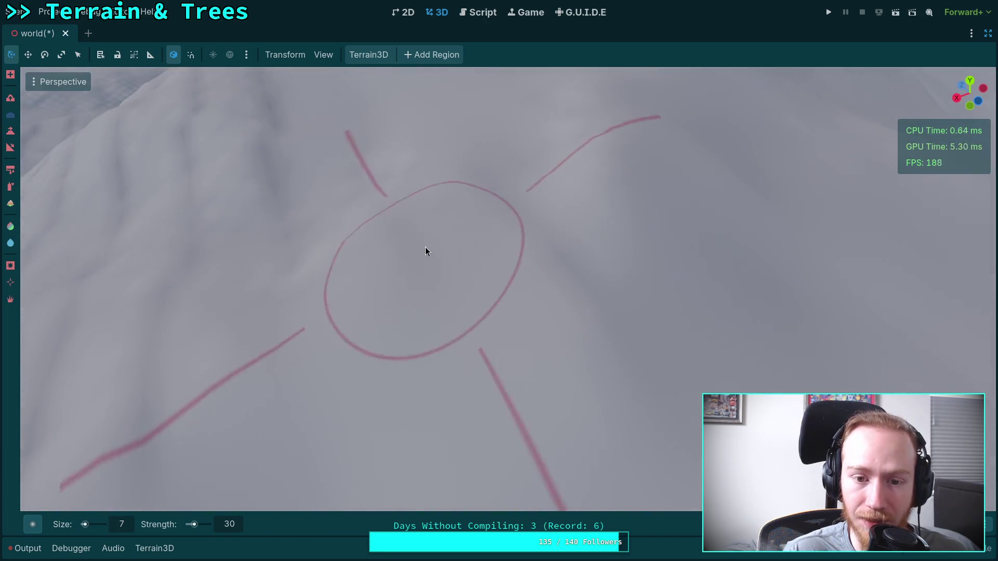
{"action": "scroll", "coordinate": [571, 270], "scroll_direction": "up", "scroll_amount": 1}
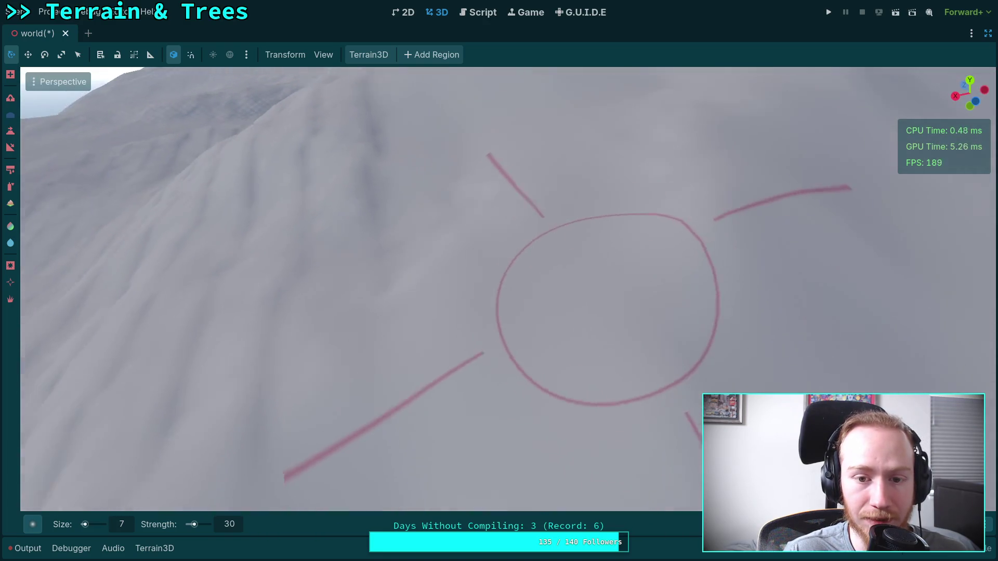
{"action": "scroll", "coordinate": [608, 309], "scroll_direction": "down", "scroll_amount": 2}
{"action": "mouse_move", "coordinate": [518, 225]}
{"action": "left_mouse_down"}
{"action": "mouse_move", "coordinate": [450, 316]}
{"action": "mouse_move", "coordinate": [417, 235]}
{"action": "mouse_move", "coordinate": [488, 259]}
{"action": "mouse_move", "coordinate": [438, 296]}
{"action": "mouse_move", "coordinate": [419, 223]}
{"action": "mouse_move", "coordinate": [499, 308]}
{"action": "mouse_move", "coordinate": [407, 247]}
{"action": "mouse_move", "coordinate": [387, 394]}
{"action": "mouse_move", "coordinate": [539, 468]}
{"action": "mouse_move", "coordinate": [378, 263]}
{"action": "mouse_move", "coordinate": [495, 204]}
{"action": "mouse_move", "coordinate": [606, 345]}
{"action": "mouse_move", "coordinate": [483, 229]}
{"action": "mouse_move", "coordinate": [412, 296]}
{"action": "mouse_move", "coordinate": [456, 330]}
{"action": "mouse_move", "coordinate": [468, 233]}
{"action": "mouse_move", "coordinate": [458, 270]}
{"action": "mouse_move", "coordinate": [368, 285]}
{"action": "left_mouse_up"}
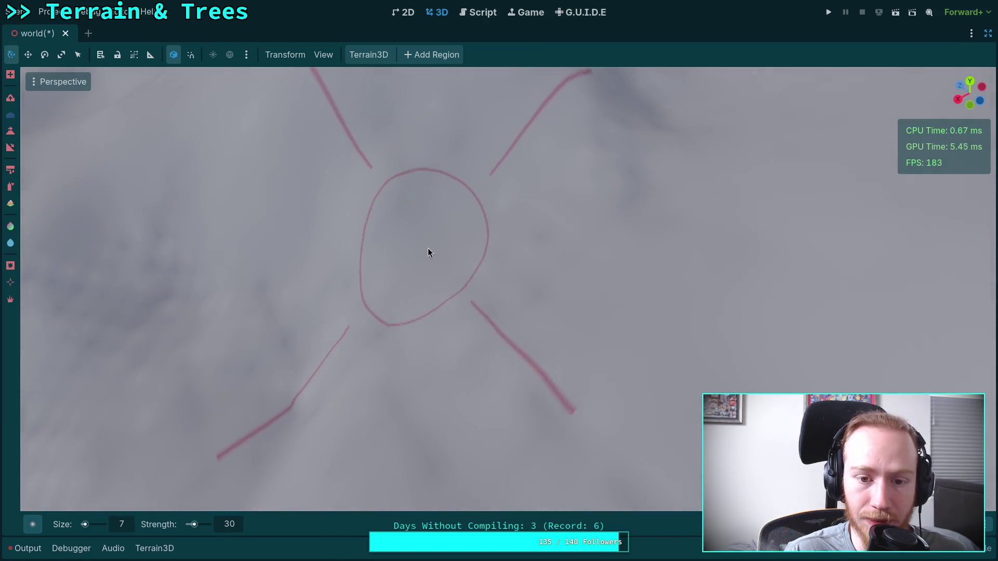
{"action": "mouse_move", "coordinate": [429, 253]}
{"action": "left_mouse_down"}
{"action": "mouse_move", "coordinate": [509, 287]}
{"action": "mouse_move", "coordinate": [450, 264]}
{"action": "left_mouse_up"}
{"action": "mouse_move", "coordinate": [494, 384]}
{"action": "left_mouse_down"}
{"action": "mouse_move", "coordinate": [513, 352]}
{"action": "mouse_move", "coordinate": [507, 304]}
{"action": "left_mouse_up"}
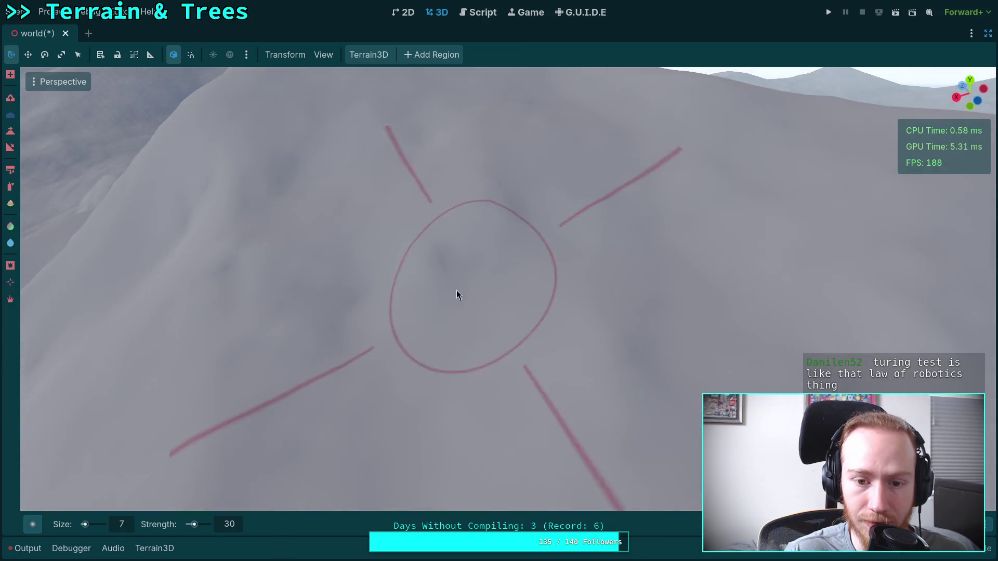
{"action": "mouse_move", "coordinate": [573, 341]}
{"action": "left_mouse_down"}
{"action": "mouse_move", "coordinate": [408, 280]}
{"action": "mouse_move", "coordinate": [444, 207]}
{"action": "mouse_move", "coordinate": [695, 178]}
{"action": "mouse_move", "coordinate": [437, 291]}
{"action": "mouse_move", "coordinate": [461, 289]}
{"action": "mouse_move", "coordinate": [466, 255]}
{"action": "mouse_move", "coordinate": [477, 259]}
{"action": "mouse_move", "coordinate": [439, 175]}
{"action": "mouse_move", "coordinate": [395, 244]}
{"action": "mouse_move", "coordinate": [572, 250]}
{"action": "mouse_move", "coordinate": [472, 274]}
{"action": "mouse_move", "coordinate": [269, 263]}
{"action": "mouse_move", "coordinate": [242, 285]}
{"action": "mouse_move", "coordinate": [494, 374]}
{"action": "mouse_move", "coordinate": [323, 350]}
{"action": "mouse_move", "coordinate": [550, 387]}
{"action": "mouse_move", "coordinate": [517, 264]}
{"action": "mouse_move", "coordinate": [476, 221]}
{"action": "left_mouse_up"}
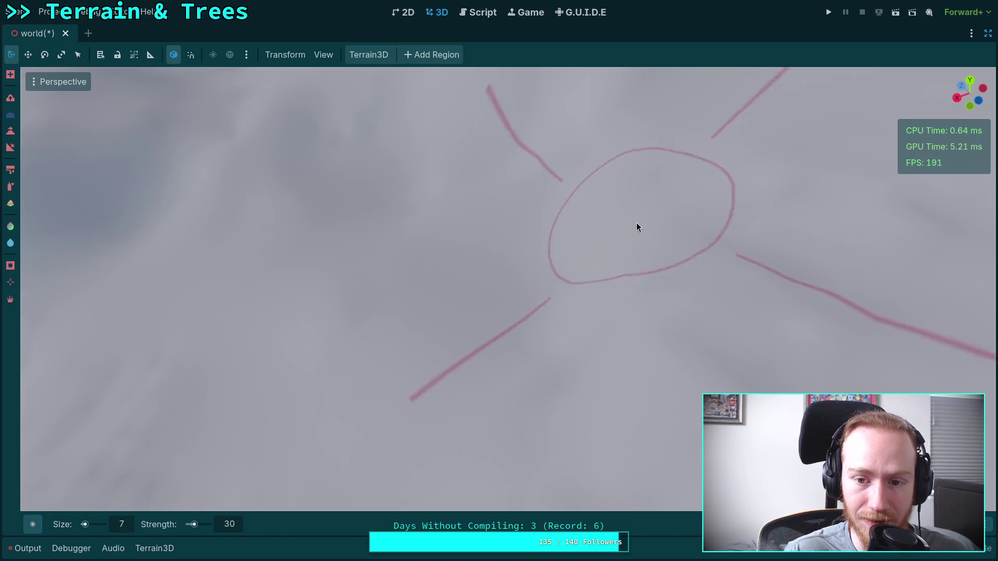
{"action": "scroll", "coordinate": [548, 368], "scroll_direction": "down", "scroll_amount": 3}
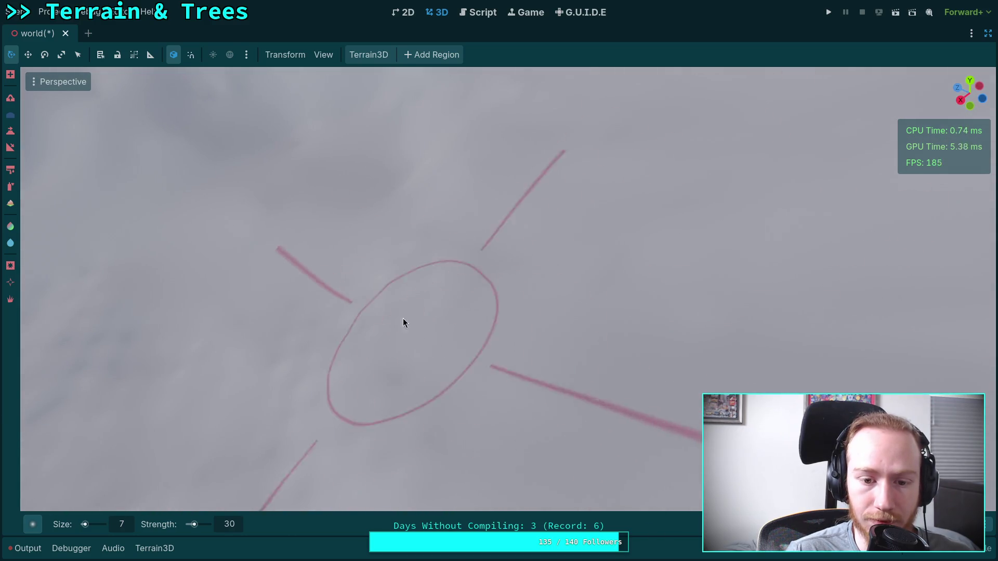
{"action": "scroll", "coordinate": [401, 264], "scroll_direction": "down", "scroll_amount": 3}
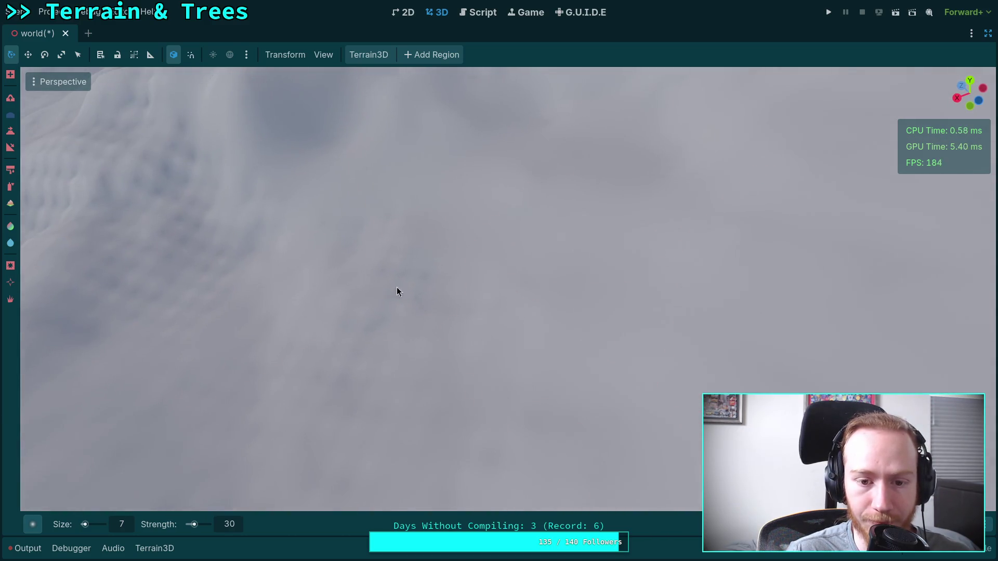
{"action": "scroll", "coordinate": [451, 401], "scroll_direction": "up", "scroll_amount": 3}
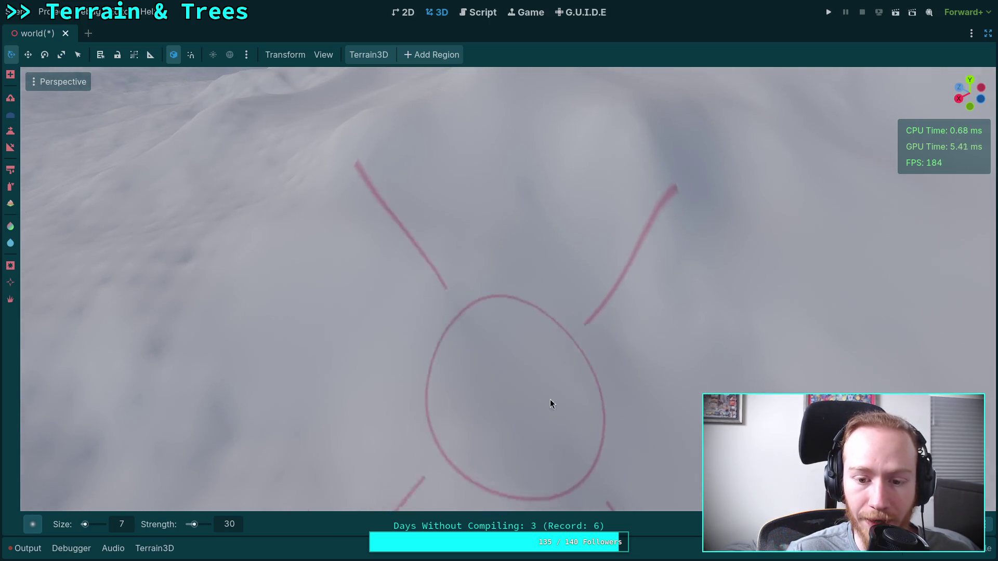
{"action": "scroll", "coordinate": [535, 394], "scroll_direction": "up", "scroll_amount": 3}
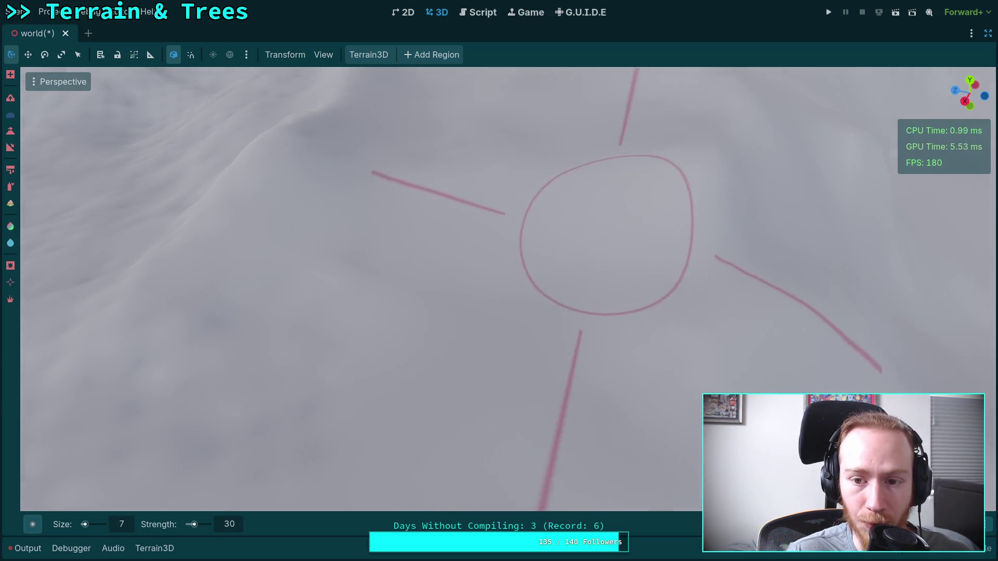
{"action": "scroll", "coordinate": [500, 211], "scroll_direction": "up", "scroll_amount": 5}
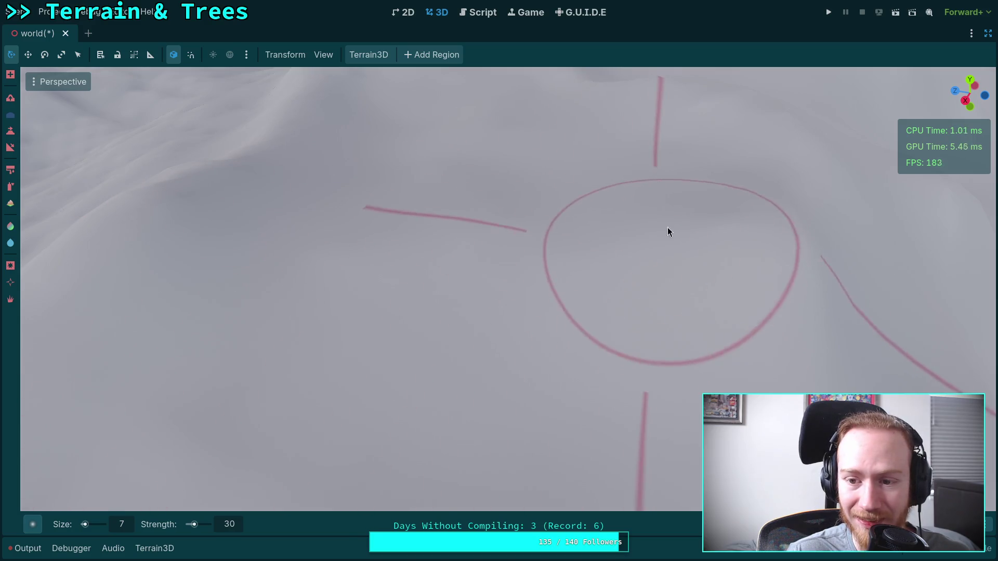
{"action": "scroll", "coordinate": [629, 263], "scroll_direction": "down", "scroll_amount": 10}
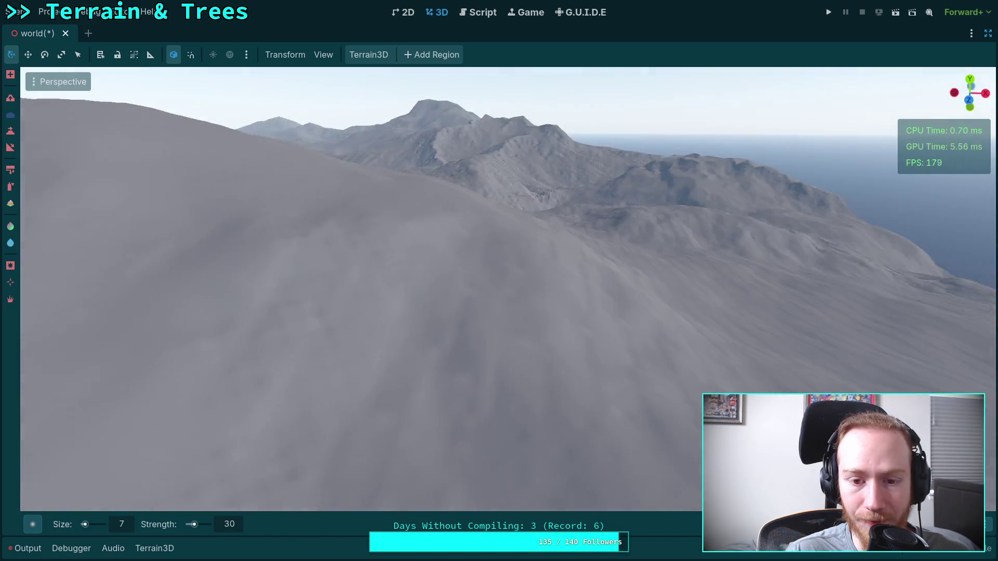
{"action": "scroll", "coordinate": [460, 306], "scroll_direction": "up", "scroll_amount": 10}
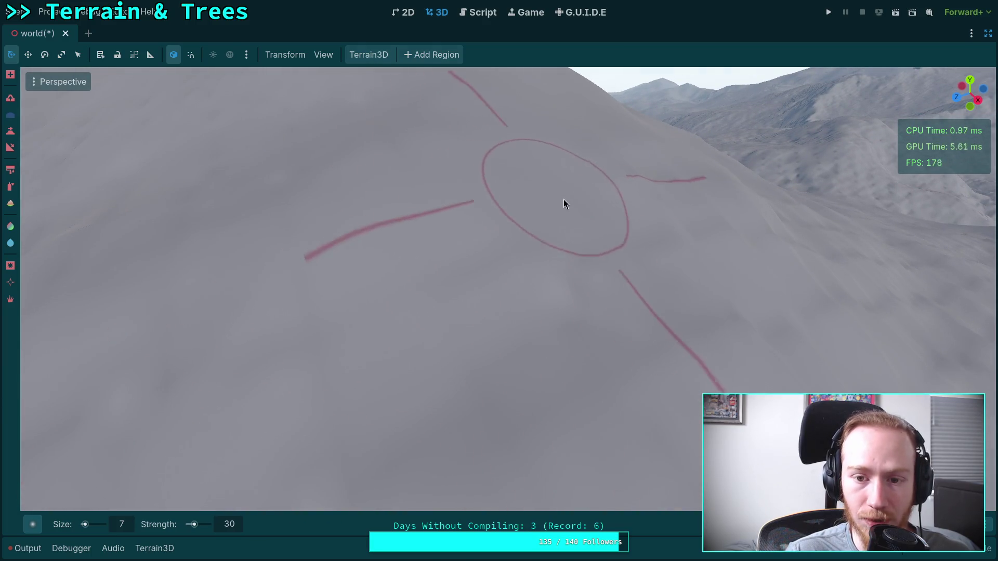
{"action": "scroll", "coordinate": [542, 232], "scroll_direction": "up", "scroll_amount": 2}
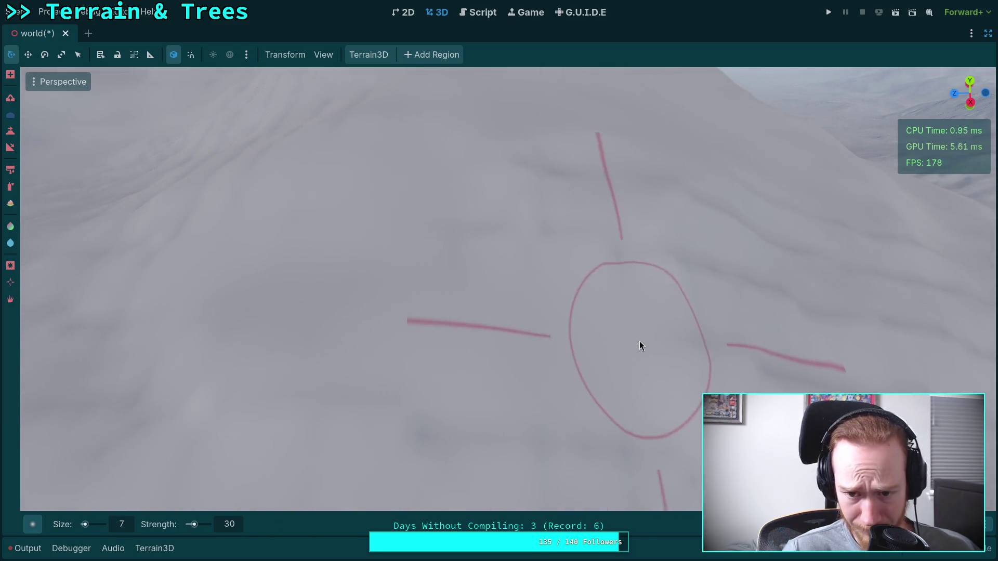
{"action": "scroll", "coordinate": [372, 256], "scroll_direction": "down", "scroll_amount": 3}
{"action": "scroll", "coordinate": [707, 313], "scroll_direction": "down", "scroll_amount": 2}
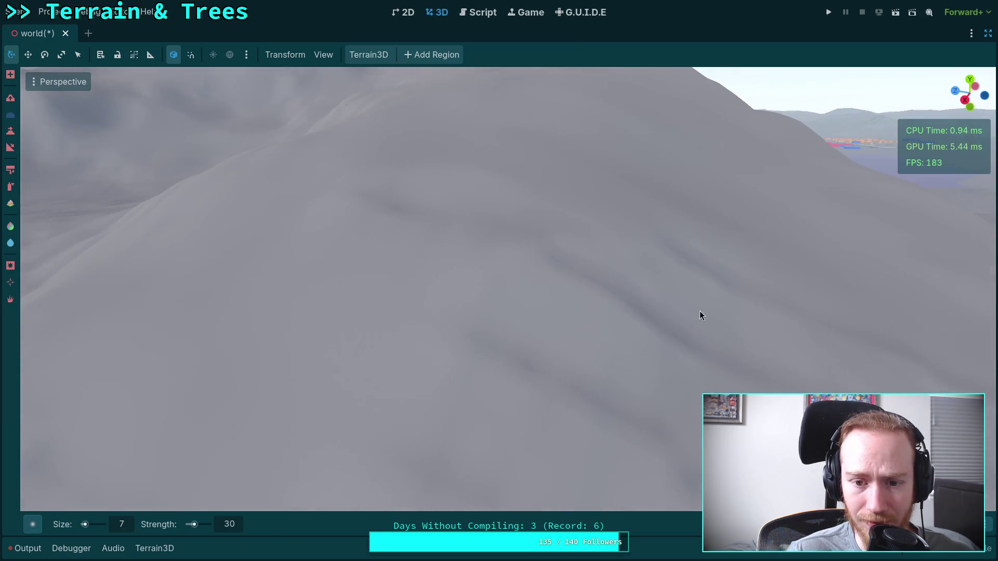
{"action": "scroll", "coordinate": [598, 358], "scroll_direction": "up", "scroll_amount": 2}
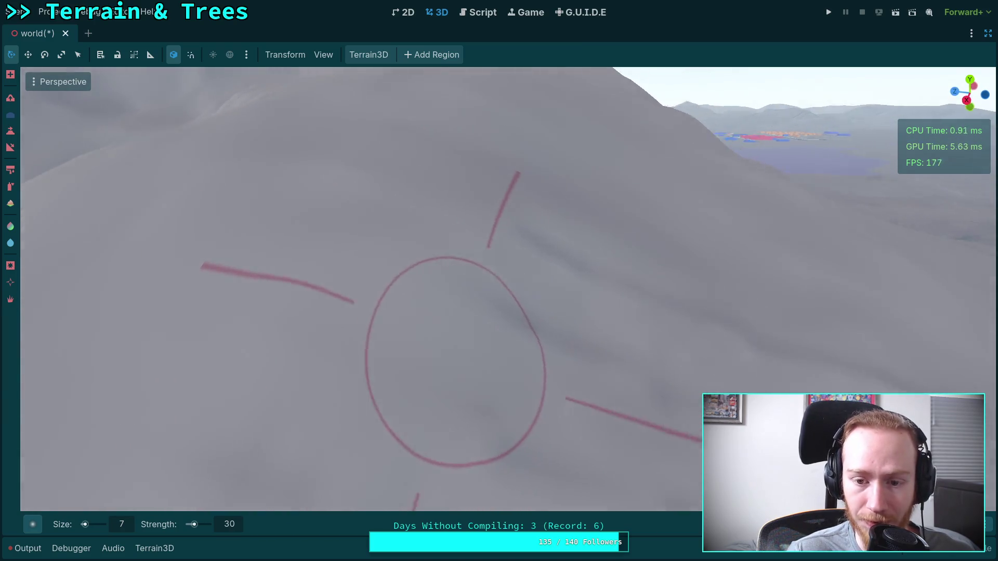
{"action": "scroll", "coordinate": [483, 286], "scroll_direction": "down", "scroll_amount": 2}
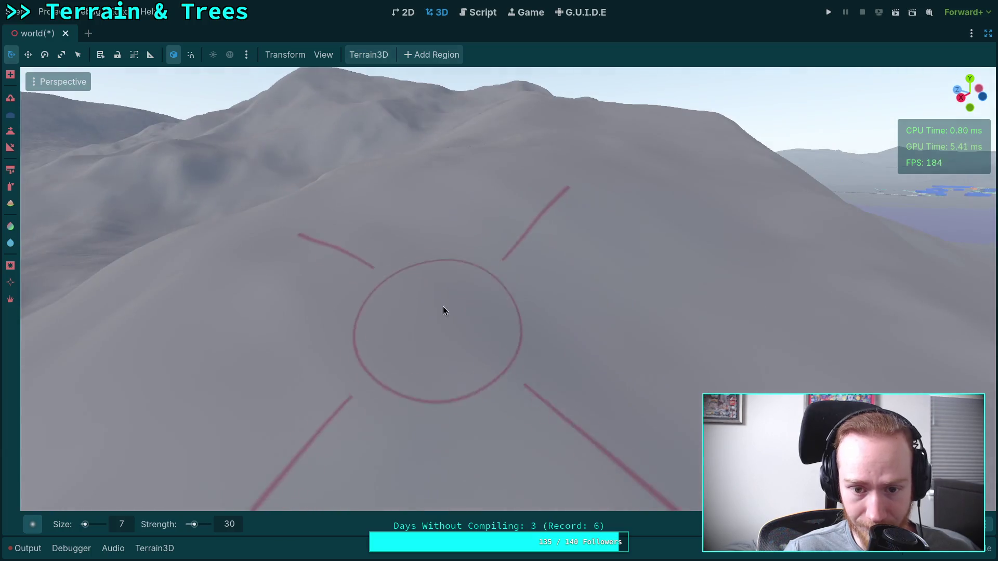
{"action": "left_click_drag", "start_coordinate": [548, 337], "coordinate": [548, 336]}
{"action": "left_click_drag", "start_coordinate": [487, 324], "coordinate": [223, 356]}
{"action": "left_click_drag", "start_coordinate": [558, 356], "coordinate": [558, 356]}
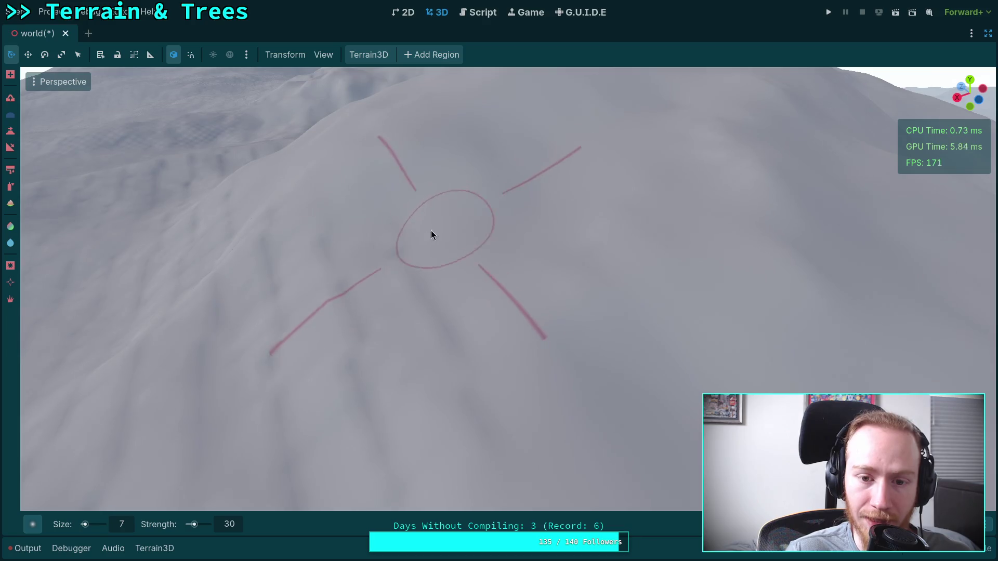
{"action": "left_click_drag", "start_coordinate": [455, 342], "coordinate": [552, 372]}
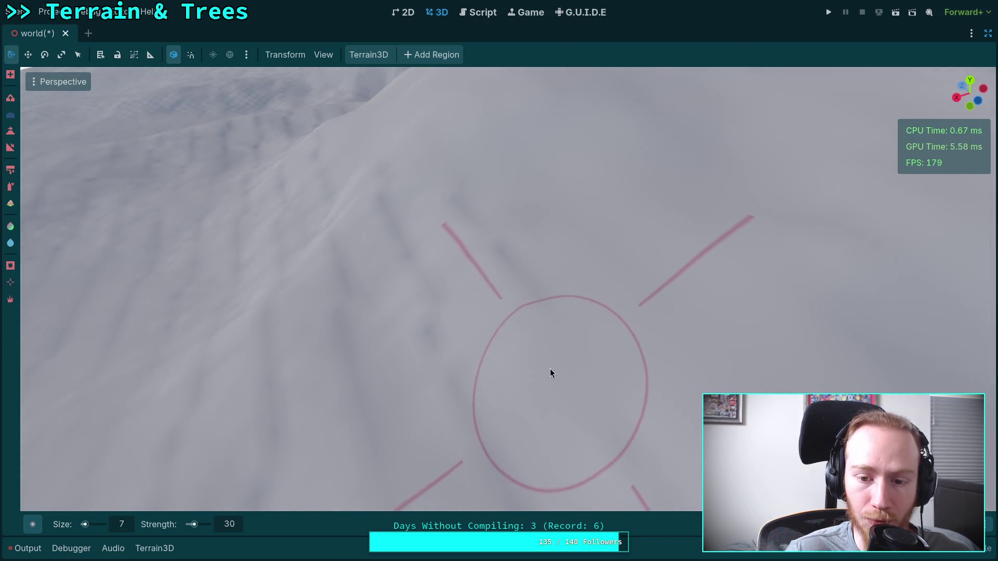
{"action": "left_click_drag", "start_coordinate": [456, 216], "coordinate": [500, 275]}
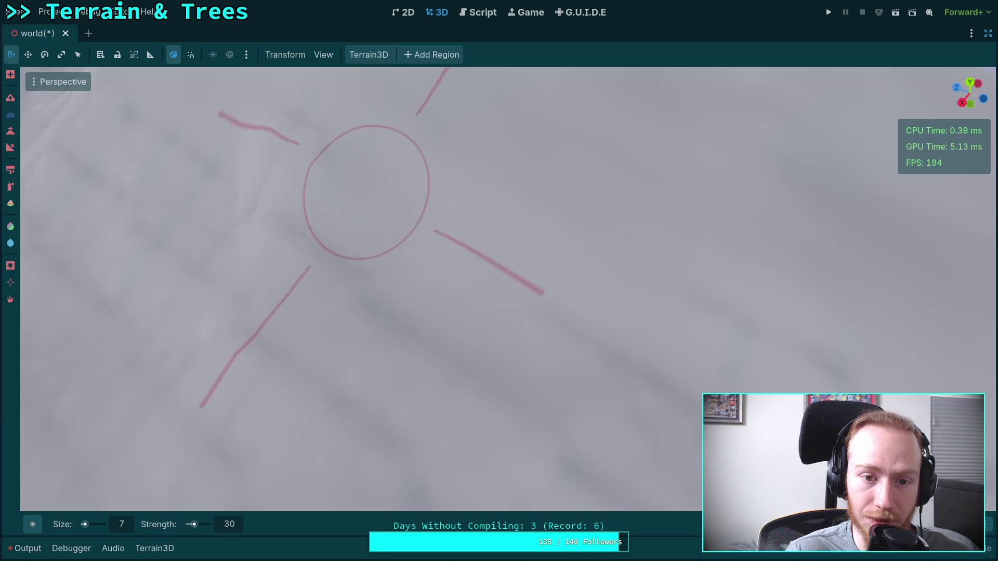
{"action": "left_click_drag", "start_coordinate": [363, 191], "coordinate": [363, 190]}
{"action": "scroll", "coordinate": [363, 193], "scroll_direction": "down", "scroll_amount": 5}
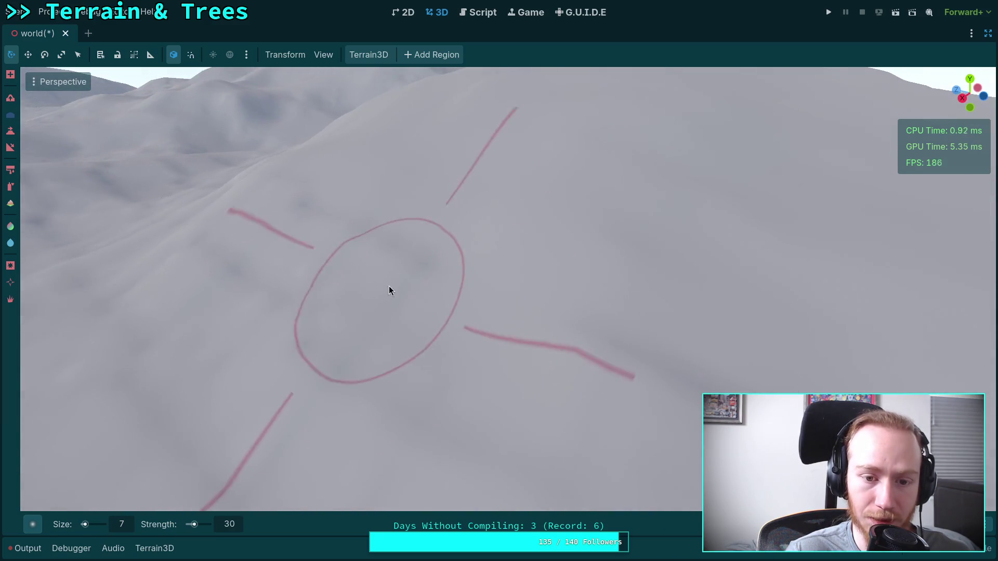
{"action": "scroll", "coordinate": [312, 263], "scroll_direction": "up", "scroll_amount": 5}
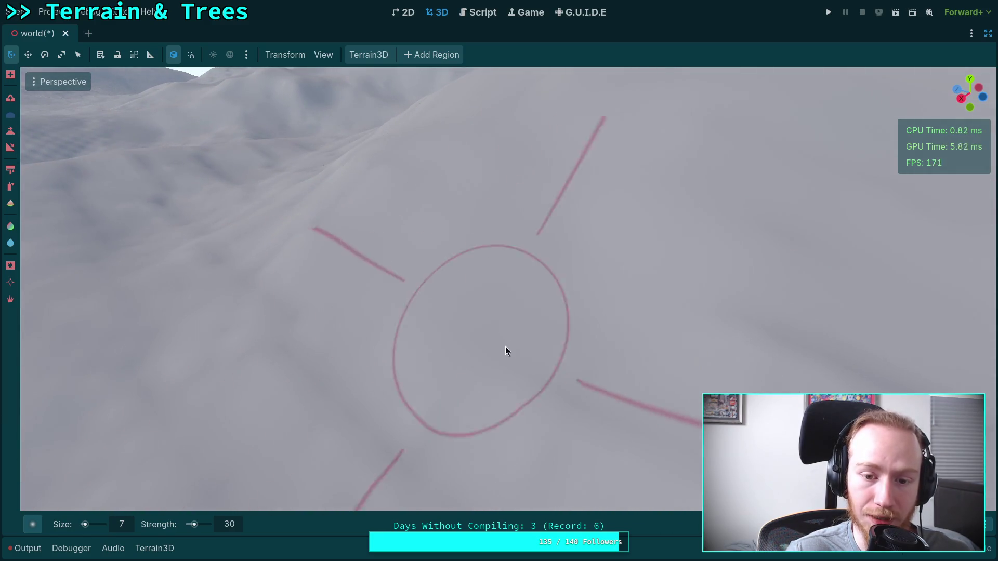
{"action": "left_click_drag", "start_coordinate": [490, 341], "coordinate": [676, 369]}
{"action": "scroll", "coordinate": [557, 344], "scroll_direction": "up", "scroll_amount": 3}
{"action": "scroll", "coordinate": [400, 272], "scroll_direction": "down", "scroll_amount": 3}
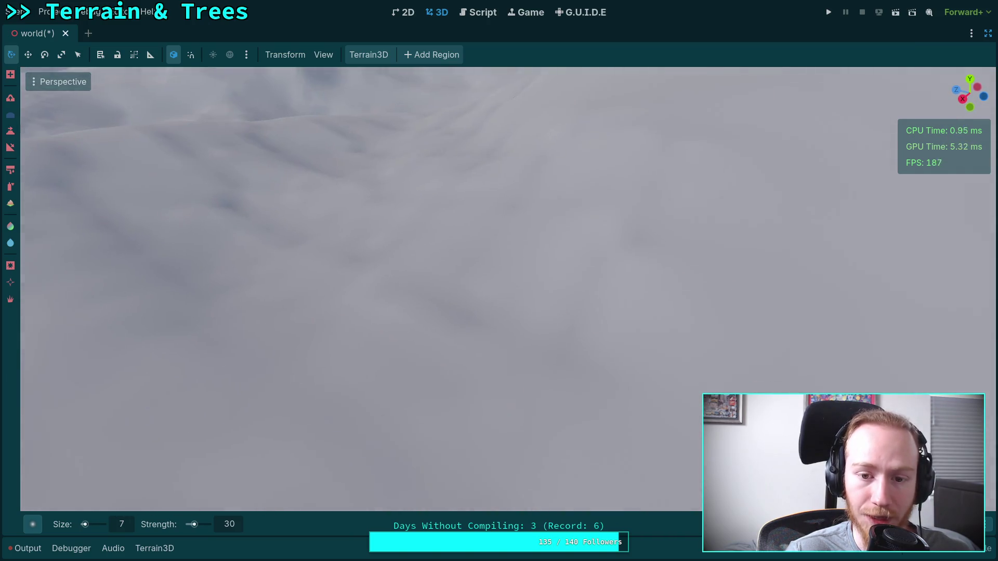
{"action": "scroll", "coordinate": [400, 273], "scroll_direction": "up", "scroll_amount": 3}
{"action": "scroll", "coordinate": [431, 292], "scroll_direction": "down", "scroll_amount": 4}
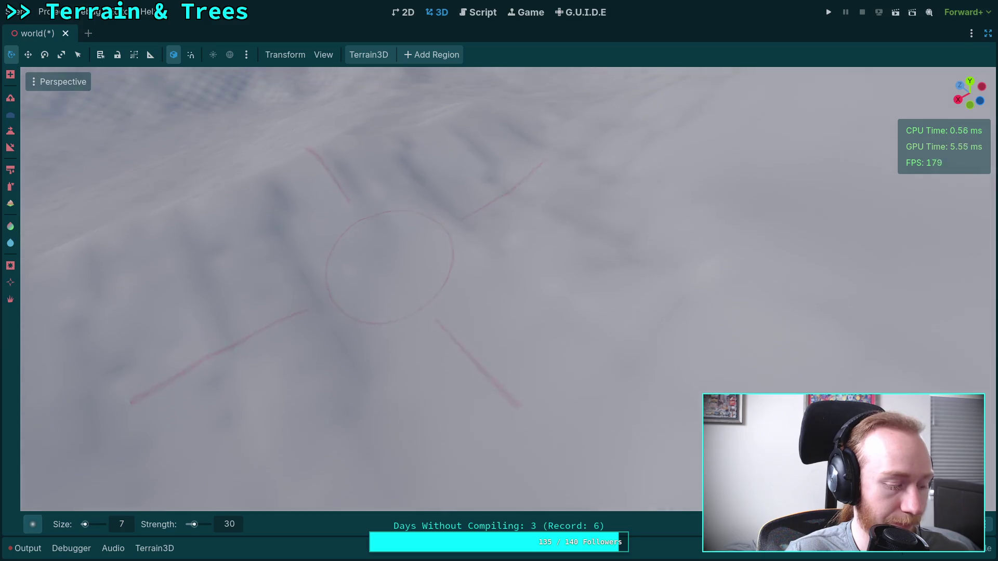
{"action": "scroll", "coordinate": [416, 265], "scroll_direction": "up", "scroll_amount": 3}
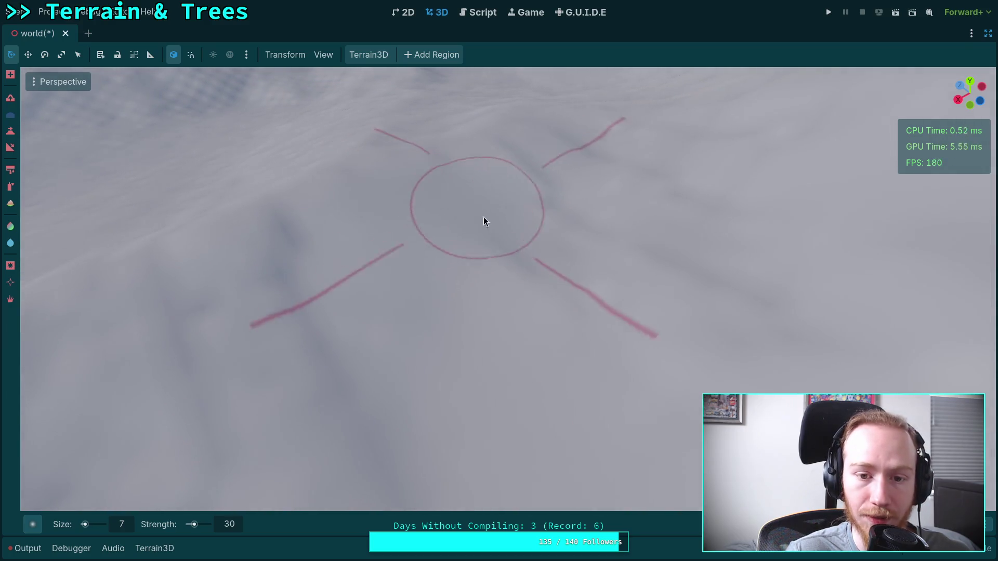
{"action": "scroll", "coordinate": [594, 294], "scroll_direction": "up", "scroll_amount": 3}
{"action": "scroll", "coordinate": [407, 283], "scroll_direction": "down", "scroll_amount": 3}
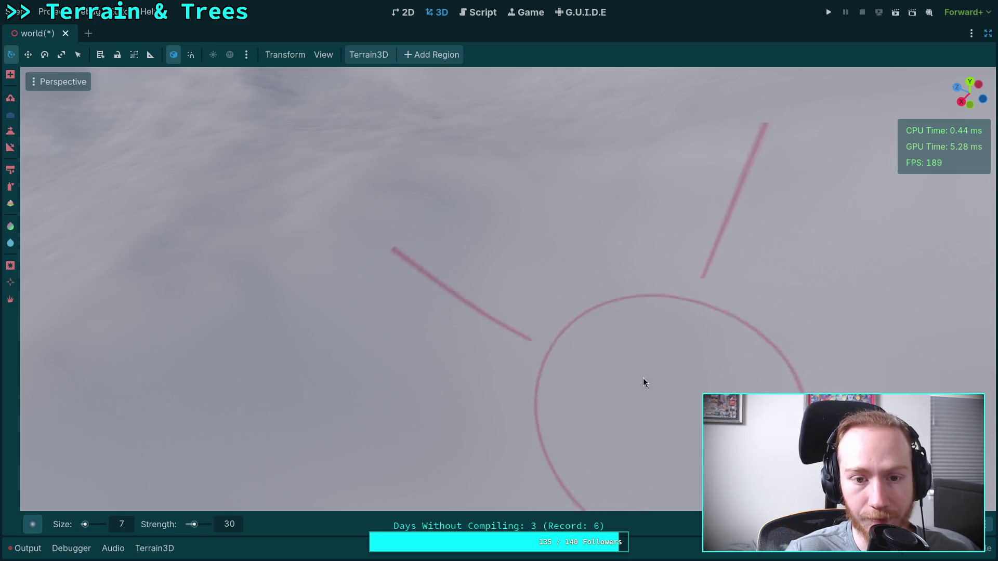
{"action": "scroll", "coordinate": [644, 380], "scroll_direction": "up", "scroll_amount": 3}
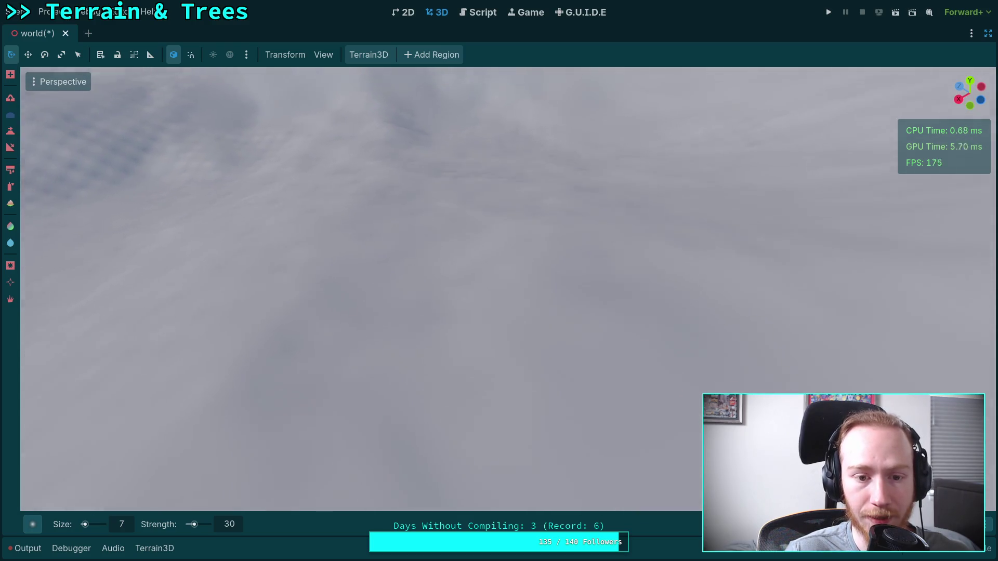
{"action": "scroll", "coordinate": [364, 289], "scroll_direction": "down", "scroll_amount": 5}
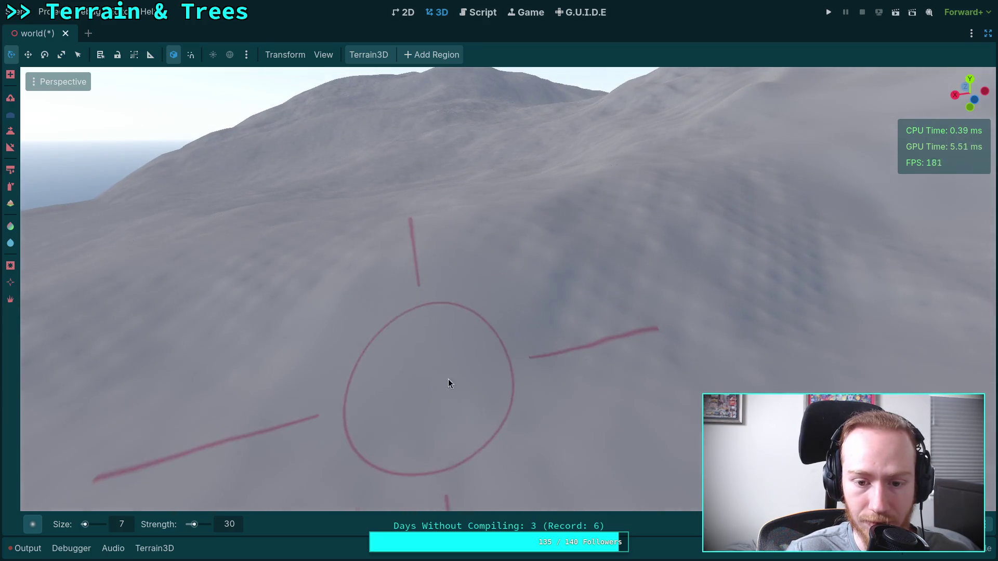
{"action": "scroll", "coordinate": [503, 272], "scroll_direction": "up", "scroll_amount": 3}
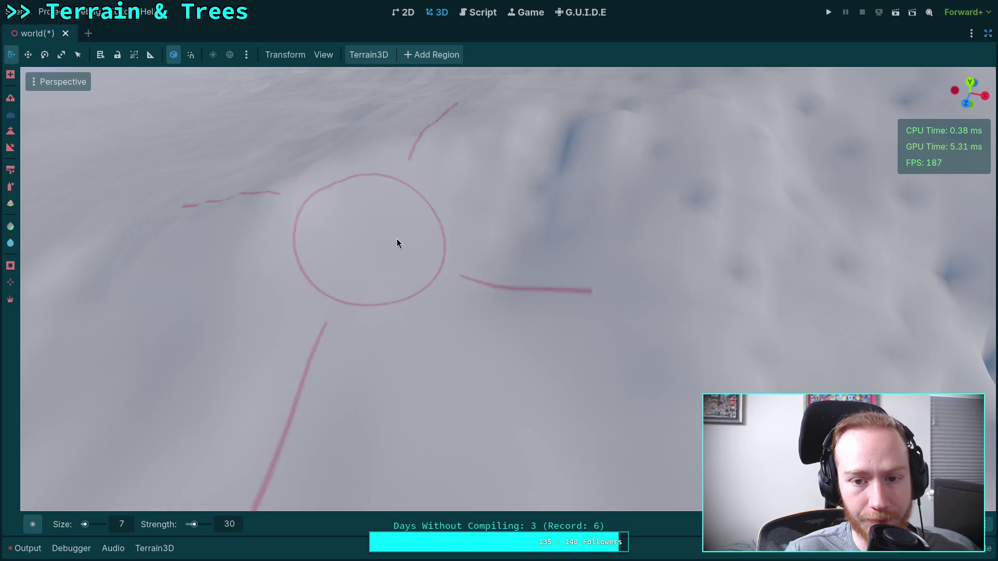
{"action": "scroll", "coordinate": [472, 209], "scroll_direction": "up", "scroll_amount": 5}
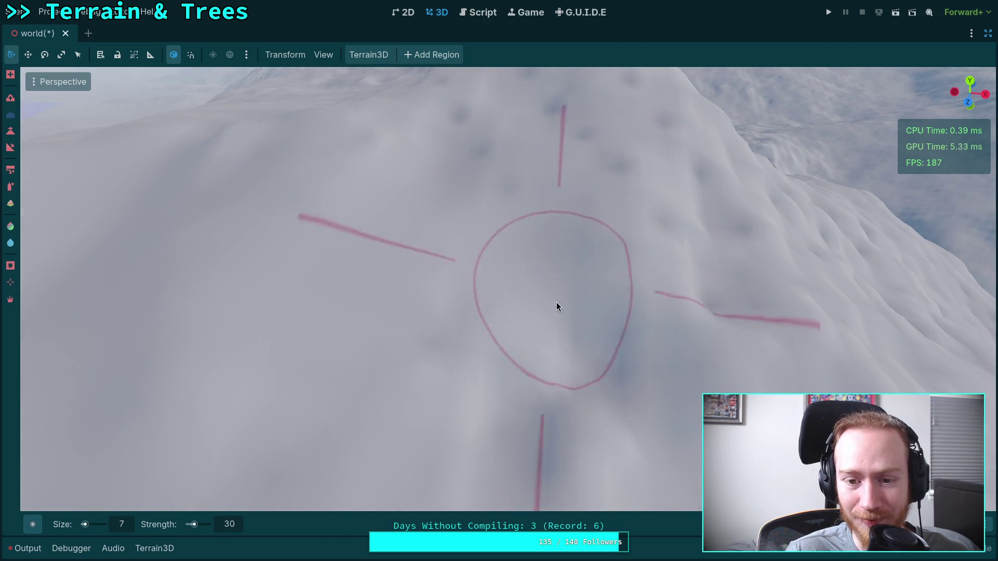
{"action": "scroll", "coordinate": [534, 436], "scroll_direction": "down", "scroll_amount": 5}
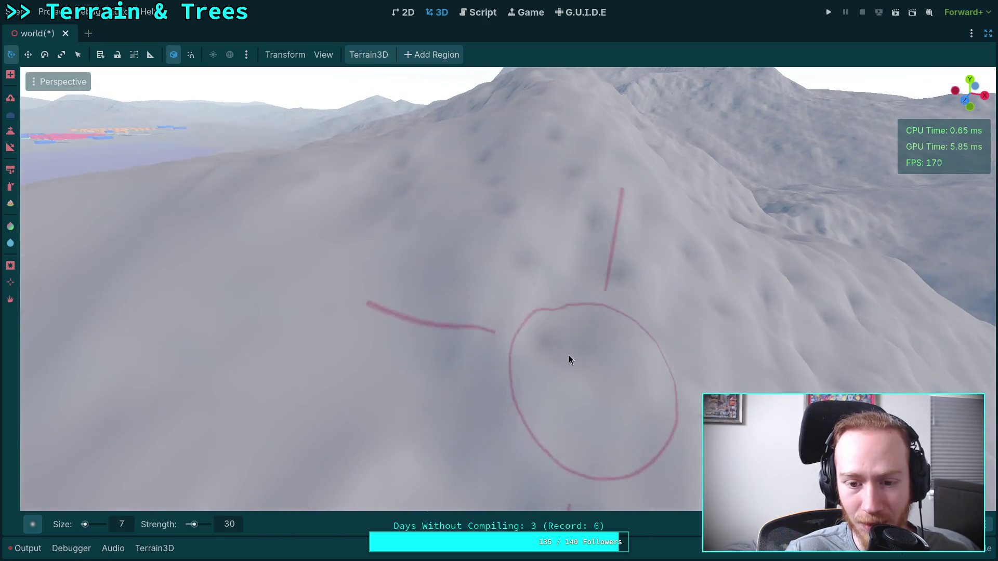
{"action": "scroll", "coordinate": [531, 245], "scroll_direction": "up", "scroll_amount": 5}
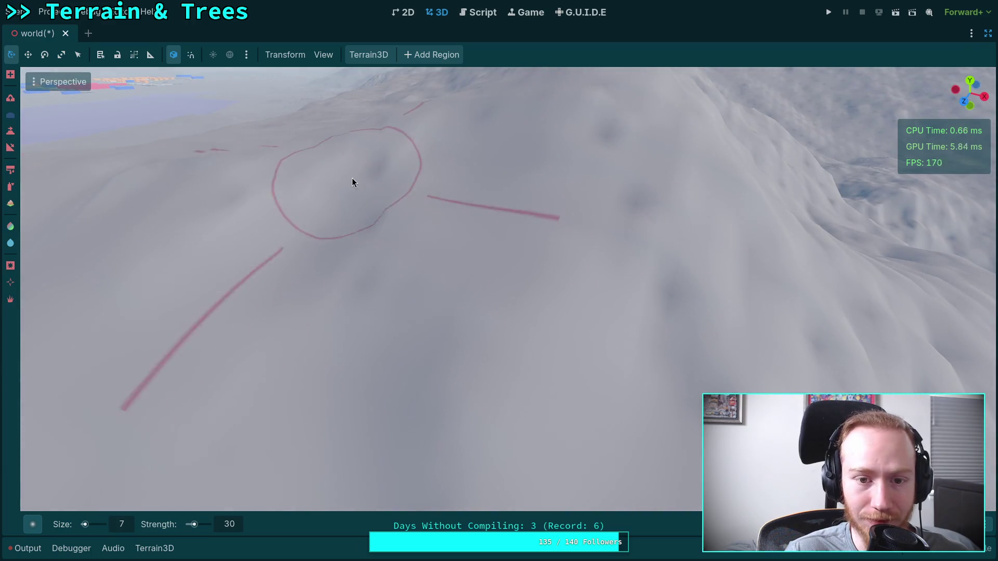
{"action": "scroll", "coordinate": [372, 311], "scroll_direction": "down", "scroll_amount": 3}
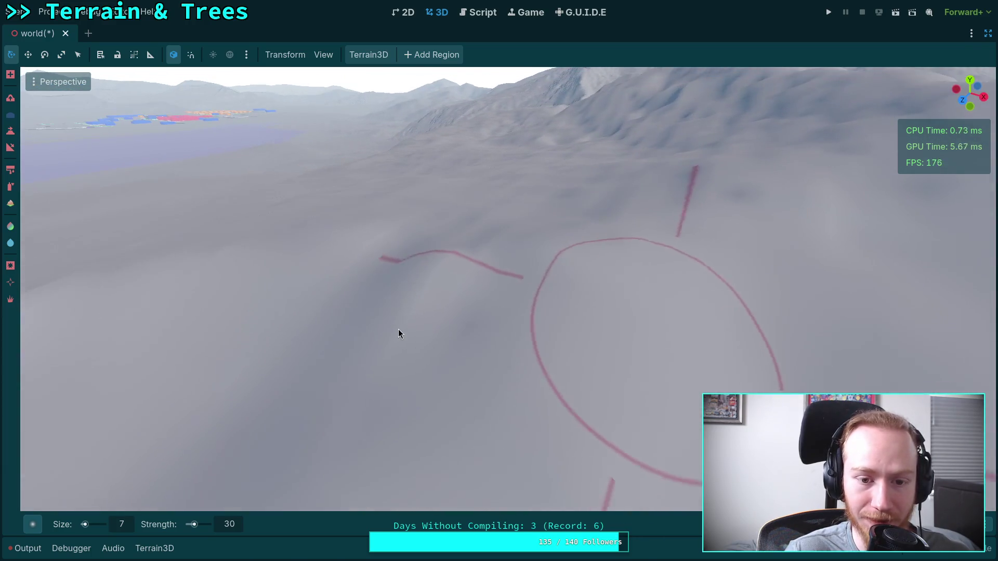
{"action": "scroll", "coordinate": [441, 301], "scroll_direction": "up", "scroll_amount": 4}
{"action": "scroll", "coordinate": [472, 285], "scroll_direction": "down", "scroll_amount": 3}
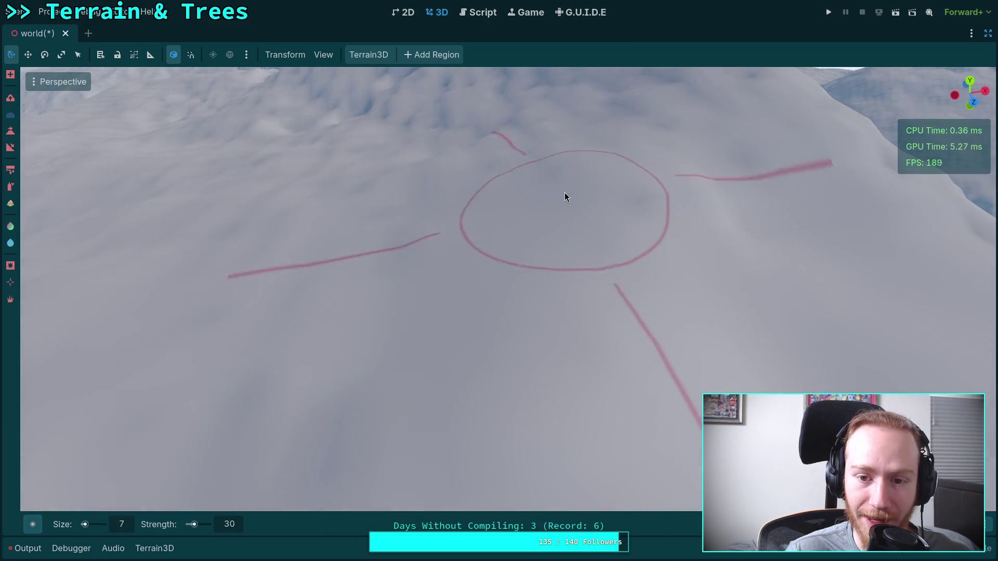
{"action": "scroll", "coordinate": [429, 300], "scroll_direction": "down", "scroll_amount": 3}
{"action": "scroll", "coordinate": [429, 301], "scroll_direction": "up", "scroll_amount": 3}
{"action": "scroll", "coordinate": [547, 208], "scroll_direction": "down", "scroll_amount": 2}
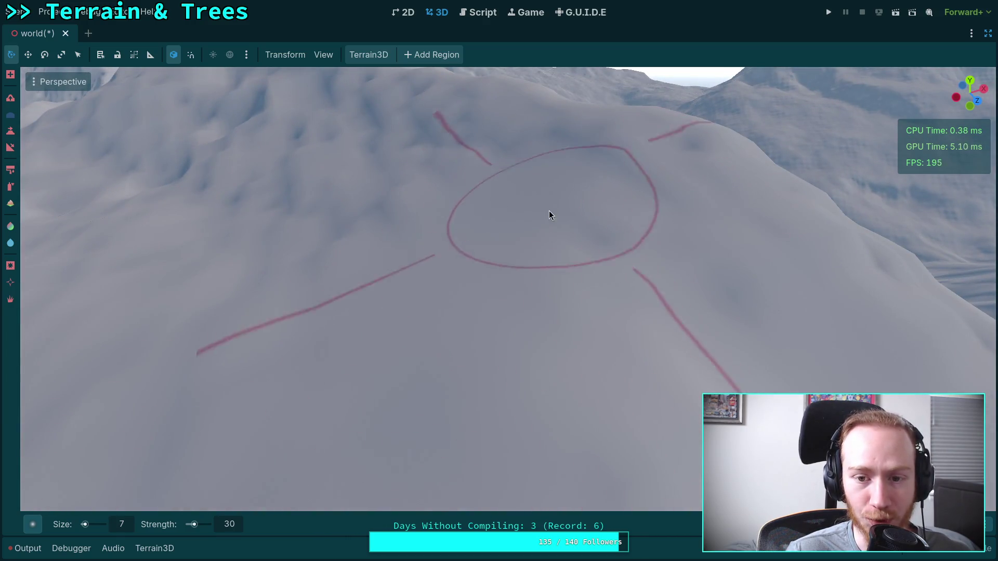
{"action": "scroll", "coordinate": [548, 208], "scroll_direction": "up", "scroll_amount": 3}
{"action": "scroll", "coordinate": [510, 227], "scroll_direction": "down", "scroll_amount": 3}
{"action": "scroll", "coordinate": [553, 282], "scroll_direction": "up", "scroll_amount": 4}
{"action": "scroll", "coordinate": [556, 206], "scroll_direction": "down", "scroll_amount": 2}
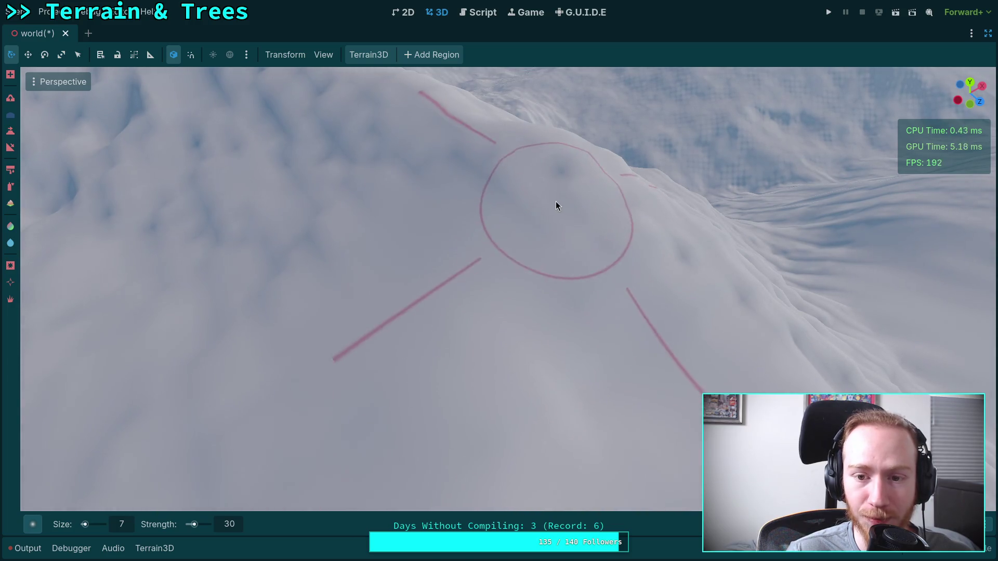
{"action": "scroll", "coordinate": [534, 229], "scroll_direction": "up", "scroll_amount": 3}
{"action": "scroll", "coordinate": [534, 229], "scroll_direction": "down", "scroll_amount": 3}
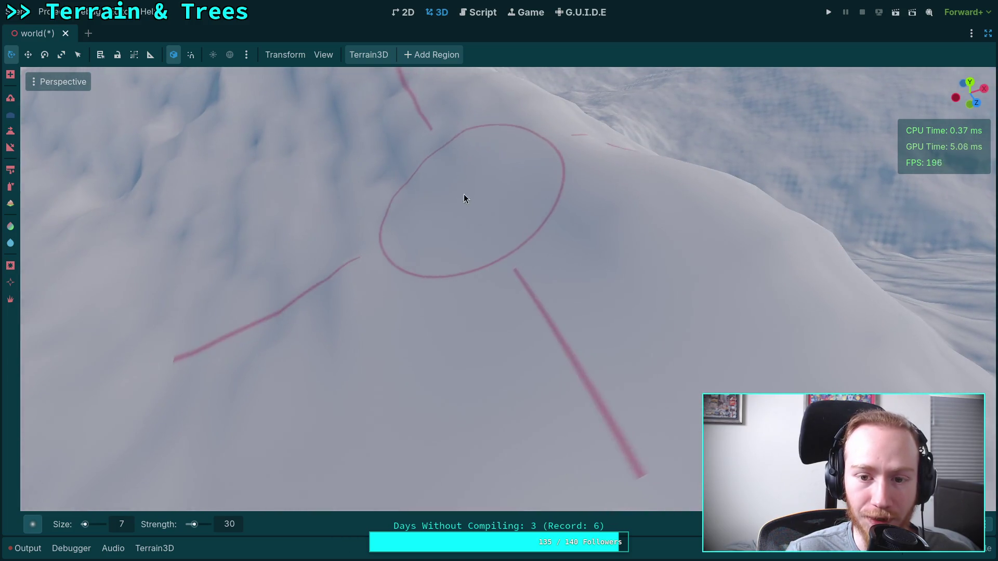
{"action": "scroll", "coordinate": [465, 195], "scroll_direction": "up", "scroll_amount": 2}
{"action": "scroll", "coordinate": [442, 177], "scroll_direction": "down", "scroll_amount": 3}
{"action": "scroll", "coordinate": [428, 187], "scroll_direction": "up", "scroll_amount": 3}
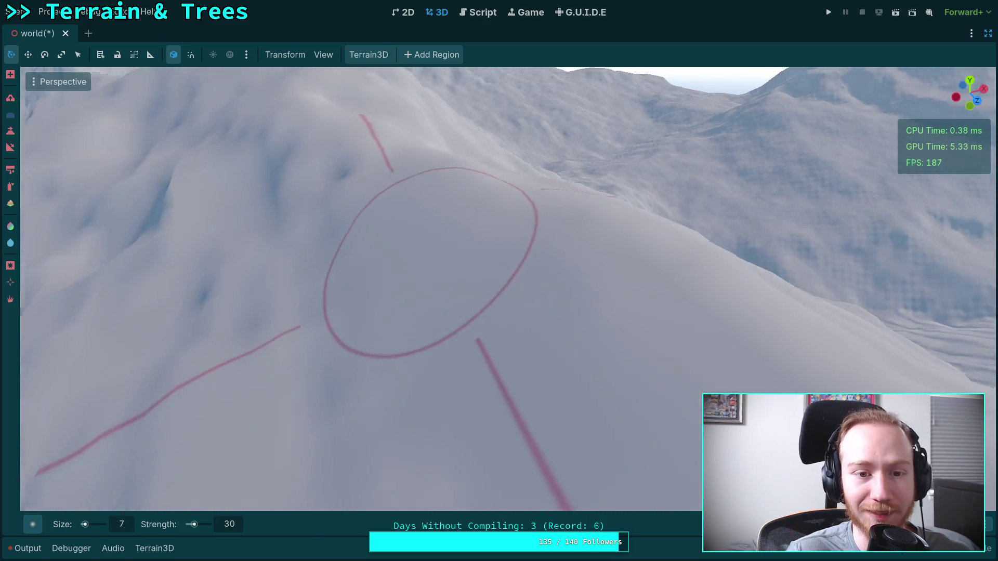
{"action": "scroll", "coordinate": [432, 263], "scroll_direction": "up", "scroll_amount": 3}
{"action": "scroll", "coordinate": [345, 209], "scroll_direction": "down", "scroll_amount": 3}
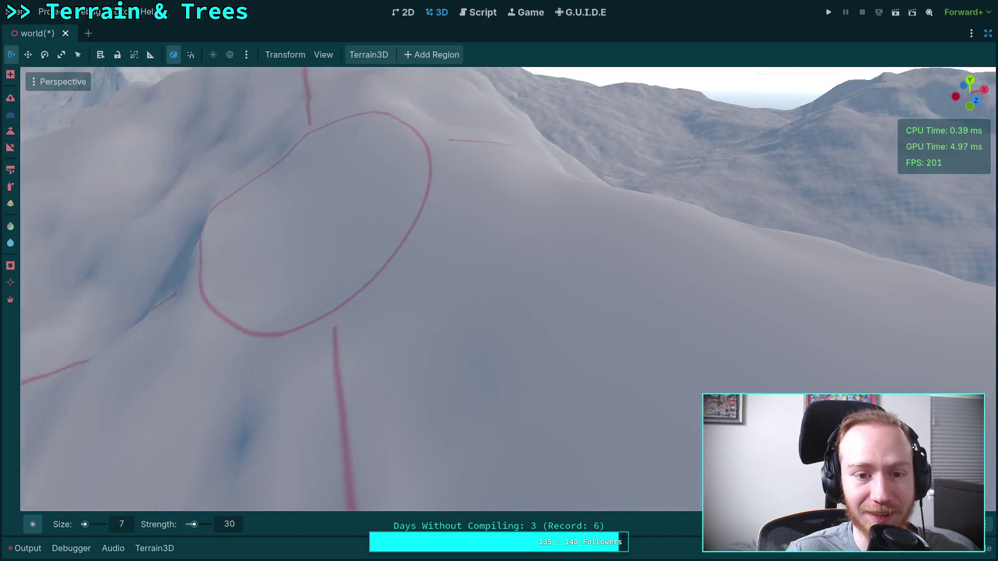
{"action": "scroll", "coordinate": [528, 330], "scroll_direction": "up", "scroll_amount": 3}
{"action": "scroll", "coordinate": [283, 202], "scroll_direction": "down", "scroll_amount": 3}
{"action": "scroll", "coordinate": [283, 202], "scroll_direction": "up", "scroll_amount": 2}
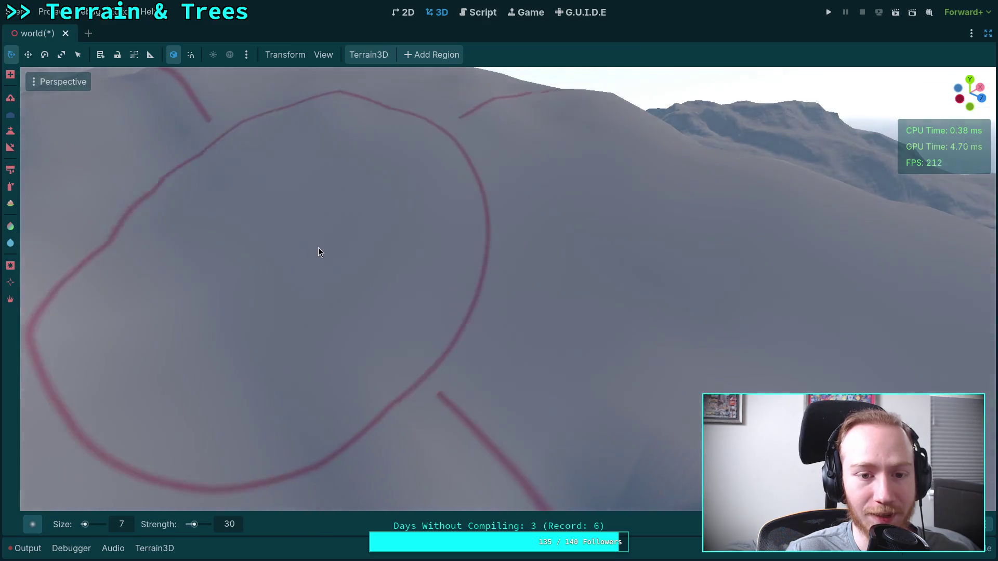
{"action": "scroll", "coordinate": [313, 248], "scroll_direction": "down", "scroll_amount": 3}
{"action": "scroll", "coordinate": [350, 263], "scroll_direction": "up", "scroll_amount": 3}
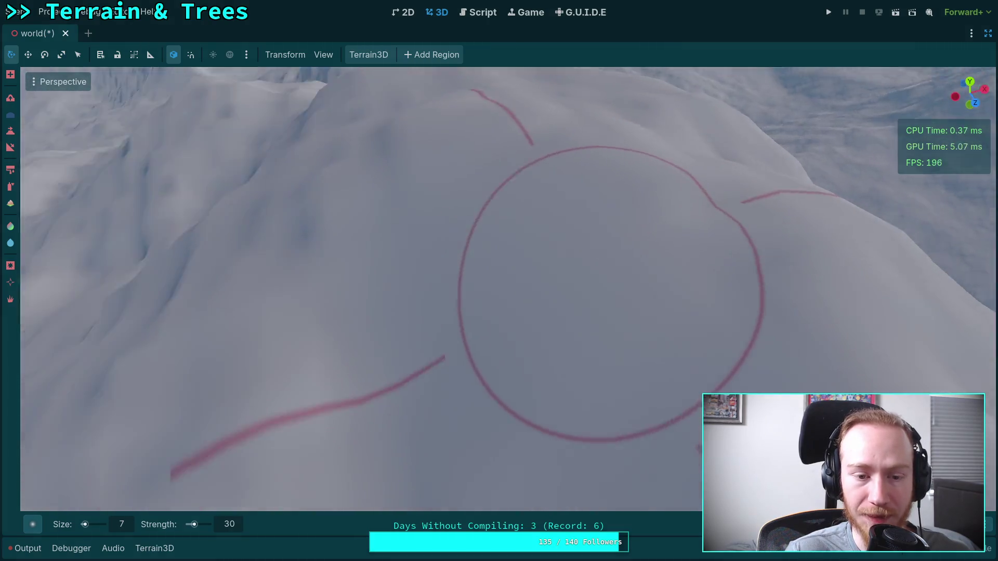
{"action": "scroll", "coordinate": [587, 227], "scroll_direction": "up", "scroll_amount": 2}
{"action": "scroll", "coordinate": [544, 193], "scroll_direction": "down", "scroll_amount": 2}
{"action": "scroll", "coordinate": [544, 189], "scroll_direction": "up", "scroll_amount": 3}
{"action": "scroll", "coordinate": [553, 205], "scroll_direction": "down", "scroll_amount": 3}
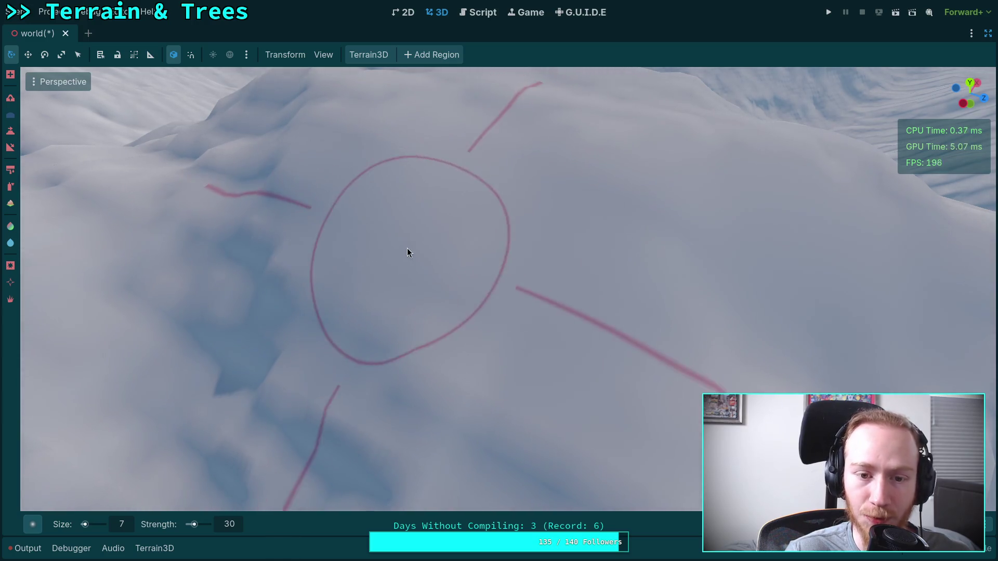
{"action": "scroll", "coordinate": [408, 251], "scroll_direction": "down", "scroll_amount": 2}
{"action": "scroll", "coordinate": [380, 332], "scroll_direction": "up", "scroll_amount": 2}
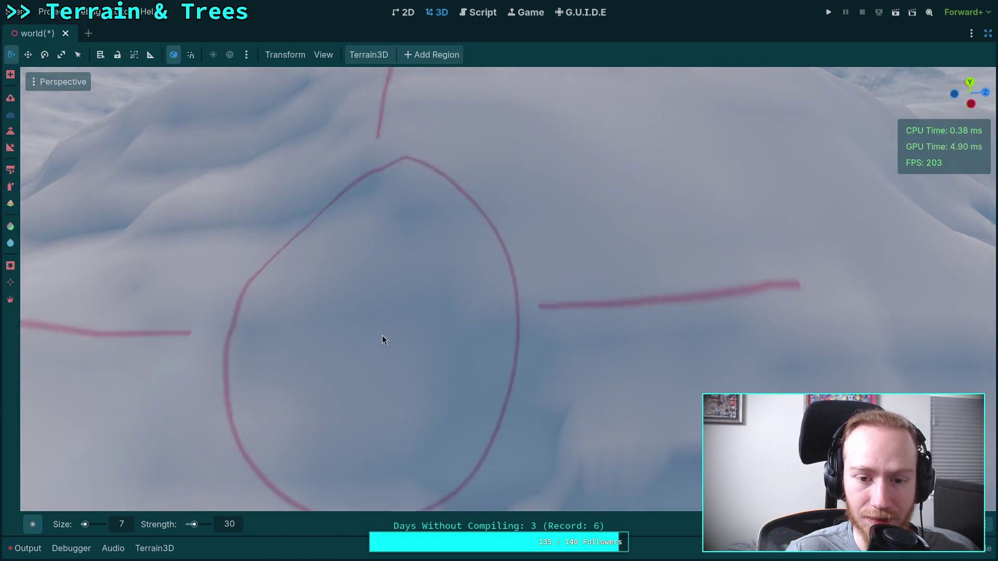
{"action": "scroll", "coordinate": [380, 333], "scroll_direction": "up", "scroll_amount": 2}
{"action": "scroll", "coordinate": [268, 312], "scroll_direction": "down", "scroll_amount": 3}
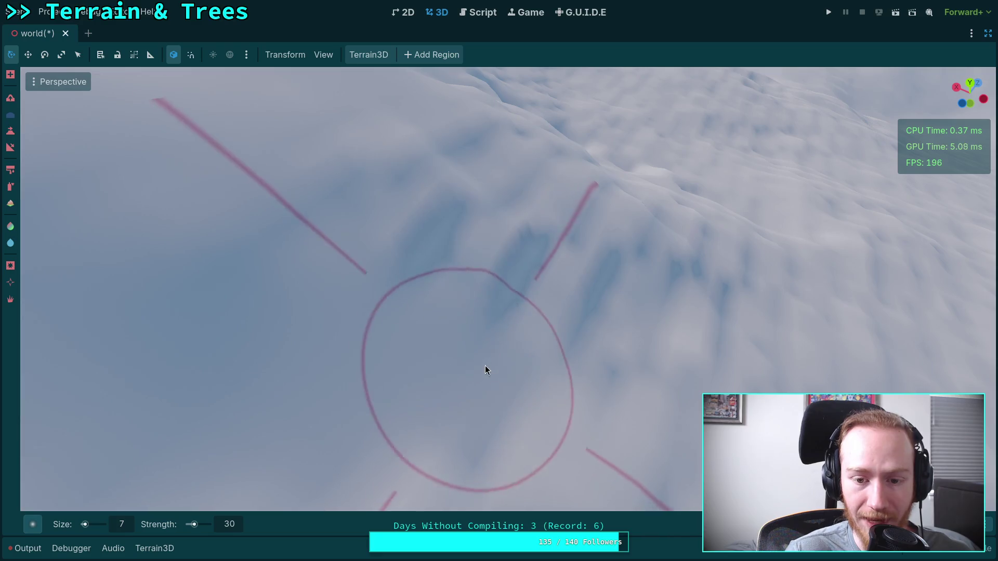
{"action": "scroll", "coordinate": [415, 243], "scroll_direction": "down", "scroll_amount": 2}
{"action": "scroll", "coordinate": [345, 245], "scroll_direction": "up", "scroll_amount": 3}
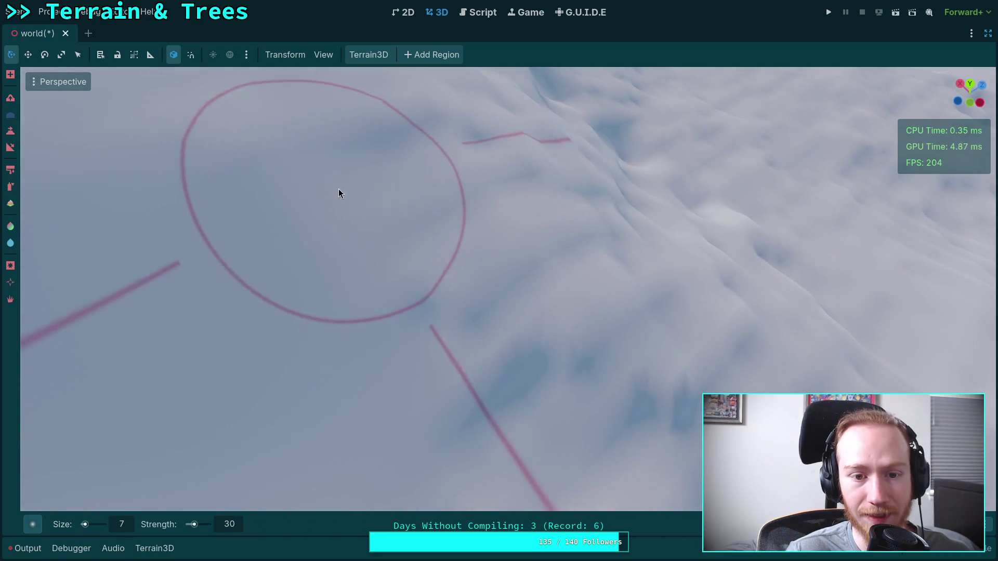
{"action": "scroll", "coordinate": [339, 194], "scroll_direction": "down", "scroll_amount": 2}
{"action": "scroll", "coordinate": [385, 208], "scroll_direction": "up", "scroll_amount": 3}
{"action": "scroll", "coordinate": [430, 191], "scroll_direction": "down", "scroll_amount": 5}
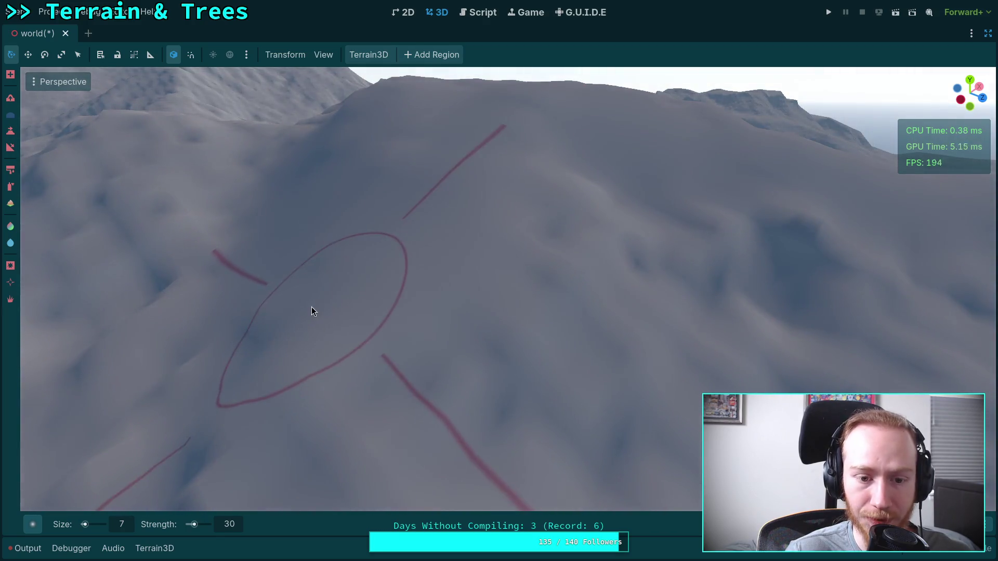
{"action": "scroll", "coordinate": [364, 307], "scroll_direction": "up", "scroll_amount": 3}
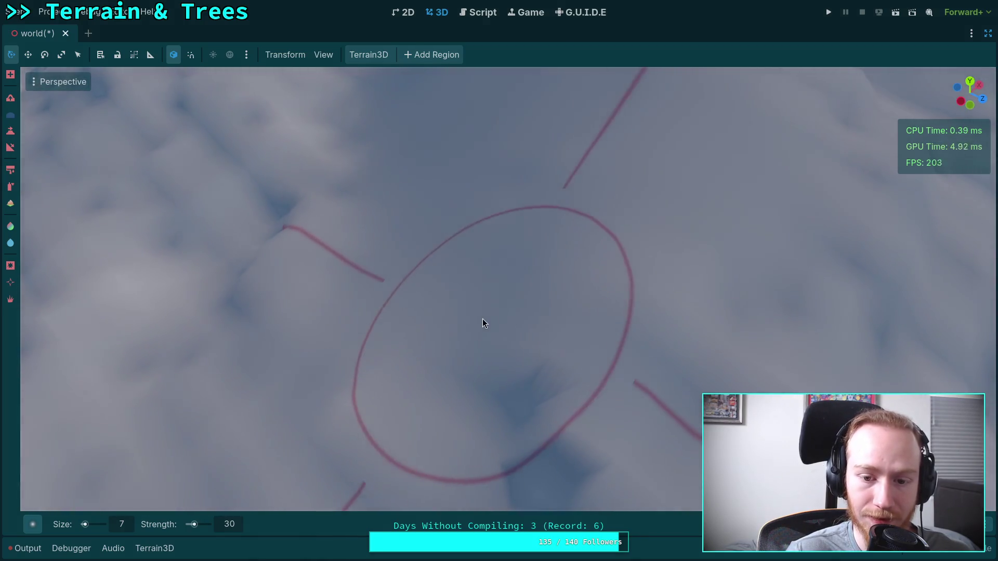
{"action": "scroll", "coordinate": [483, 319], "scroll_direction": "down", "scroll_amount": 2}
{"action": "scroll", "coordinate": [457, 286], "scroll_direction": "up", "scroll_amount": 2}
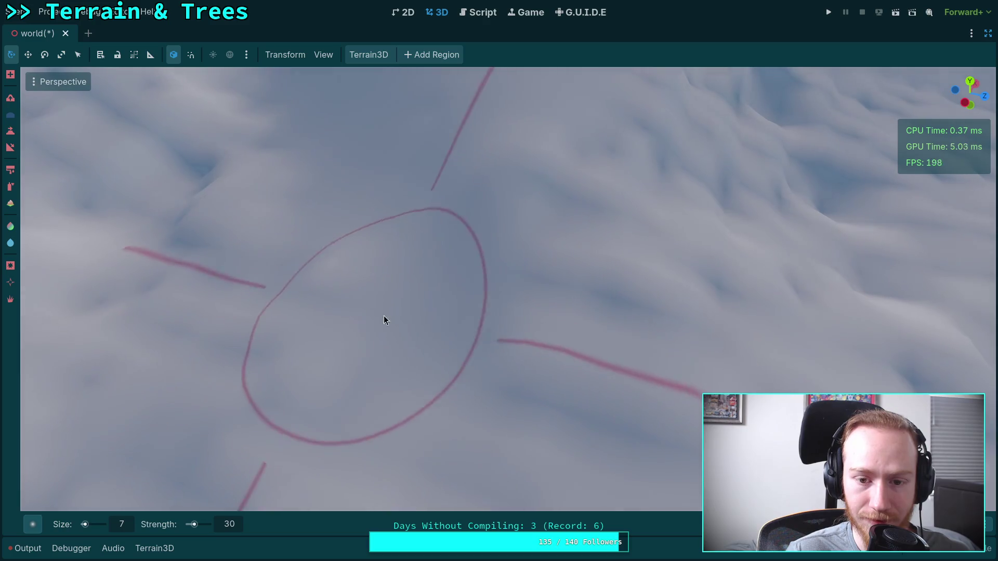
{"action": "scroll", "coordinate": [384, 320], "scroll_direction": "down", "scroll_amount": 5}
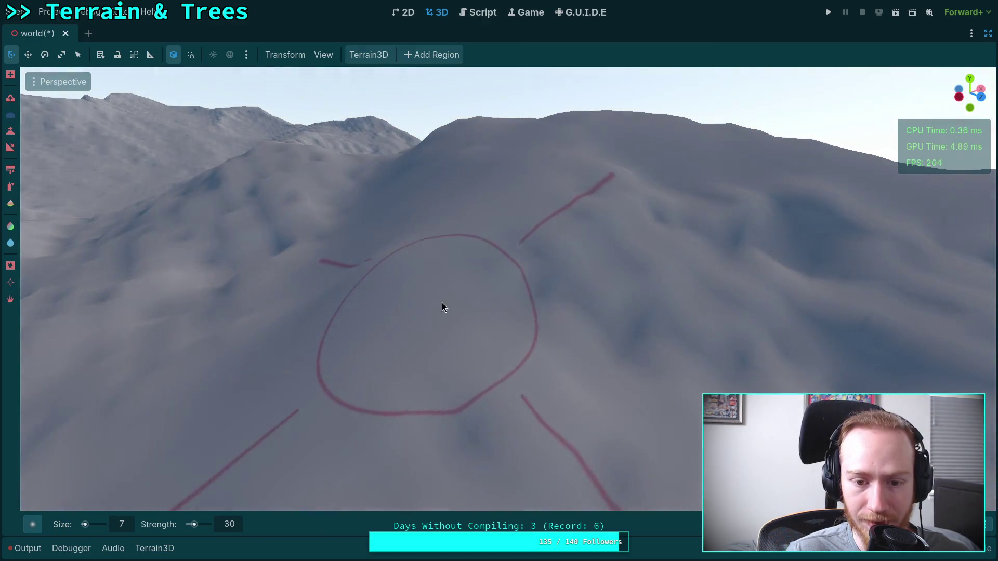
{"action": "scroll", "coordinate": [547, 312], "scroll_direction": "up", "scroll_amount": 2}
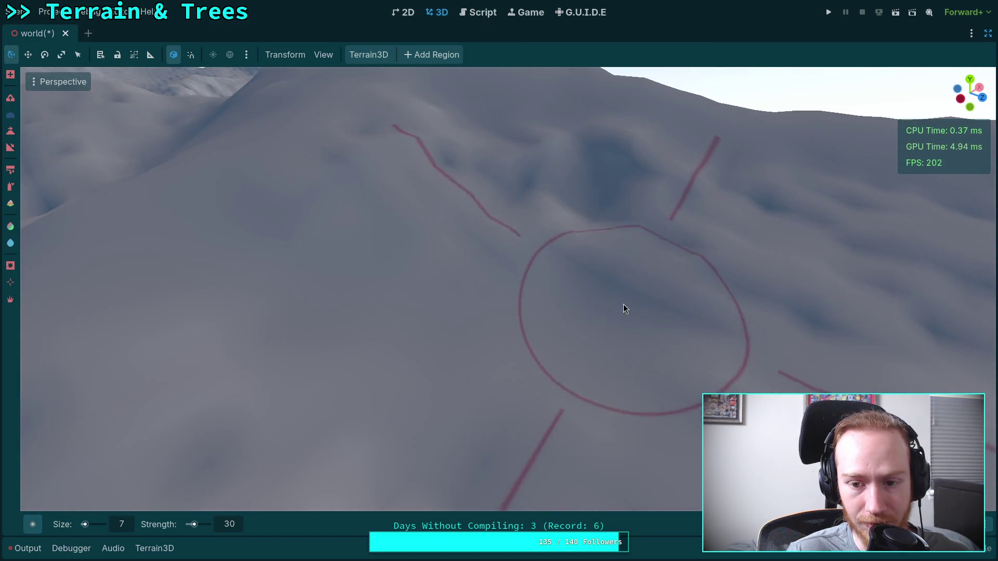
{"action": "scroll", "coordinate": [625, 310], "scroll_direction": "up", "scroll_amount": 2}
{"action": "scroll", "coordinate": [583, 361], "scroll_direction": "down", "scroll_amount": 3}
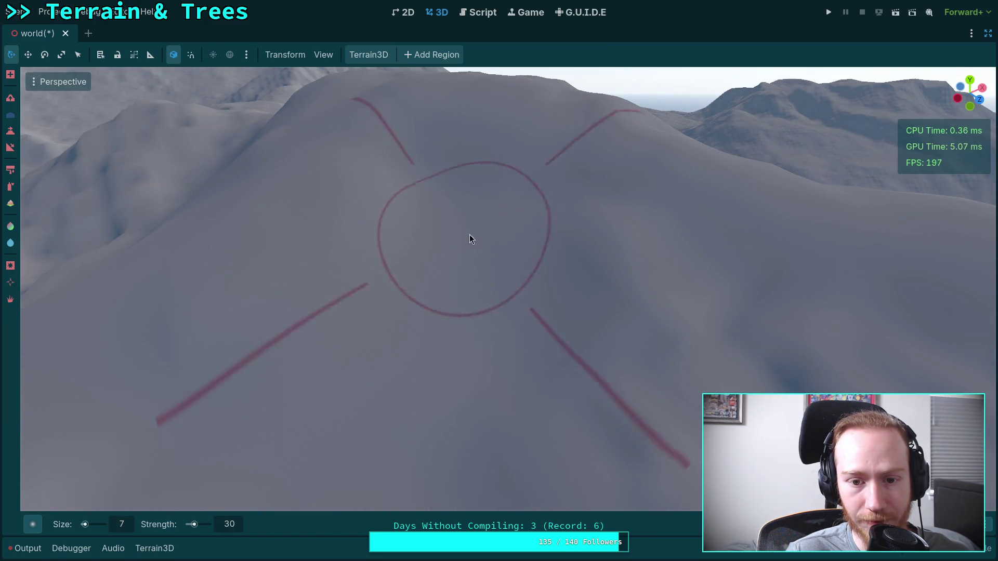
{"action": "scroll", "coordinate": [469, 232], "scroll_direction": "up", "scroll_amount": 4}
{"action": "scroll", "coordinate": [422, 234], "scroll_direction": "down", "scroll_amount": 2}
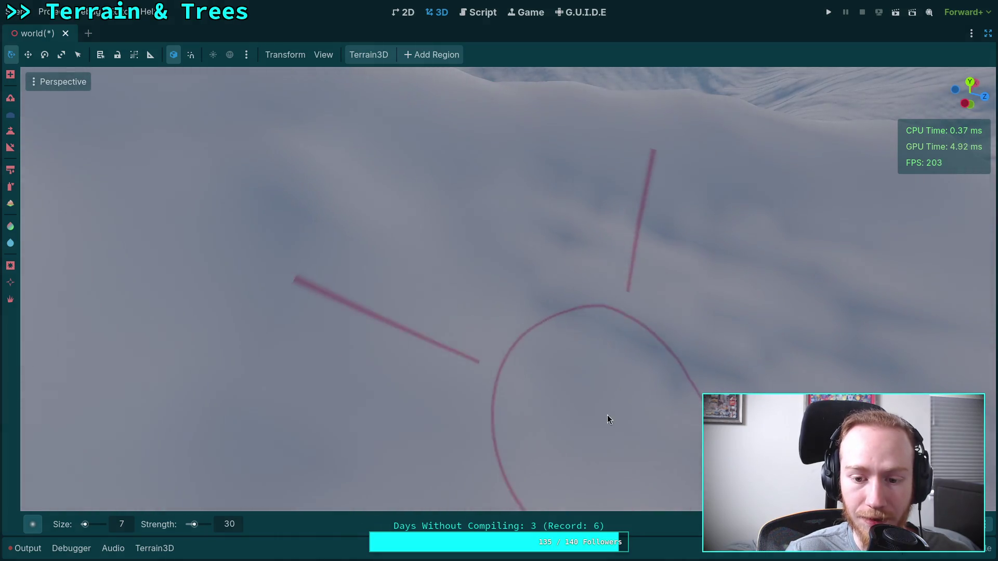
{"action": "scroll", "coordinate": [517, 300], "scroll_direction": "down", "scroll_amount": 2}
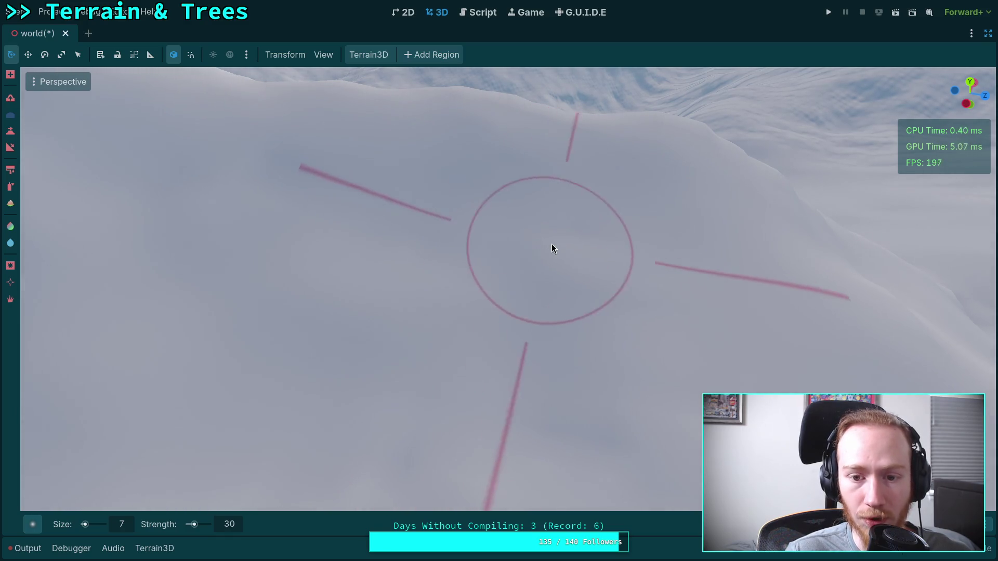
{"action": "mouse_move", "coordinate": [436, 263]}
{"action": "left_mouse_down"}
{"action": "mouse_move", "coordinate": [494, 416]}
{"action": "mouse_move", "coordinate": [434, 322]}
{"action": "left_mouse_up"}
{"action": "scroll", "coordinate": [434, 322], "scroll_direction": "down", "scroll_amount": 5}
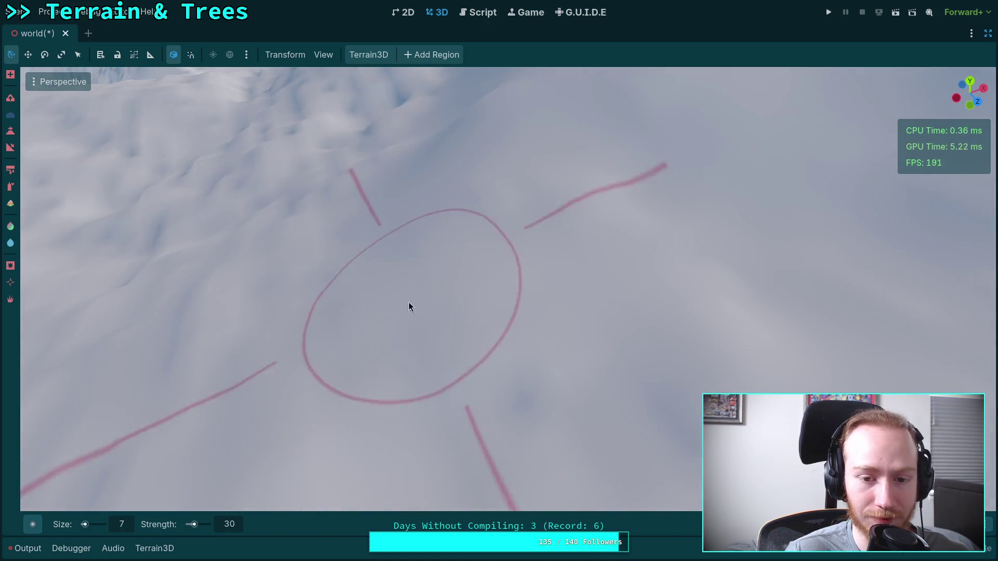
{"action": "scroll", "coordinate": [520, 353], "scroll_direction": "up", "scroll_amount": 3}
{"action": "scroll", "coordinate": [587, 384], "scroll_direction": "down", "scroll_amount": 4}
{"action": "scroll", "coordinate": [501, 339], "scroll_direction": "up", "scroll_amount": 4}
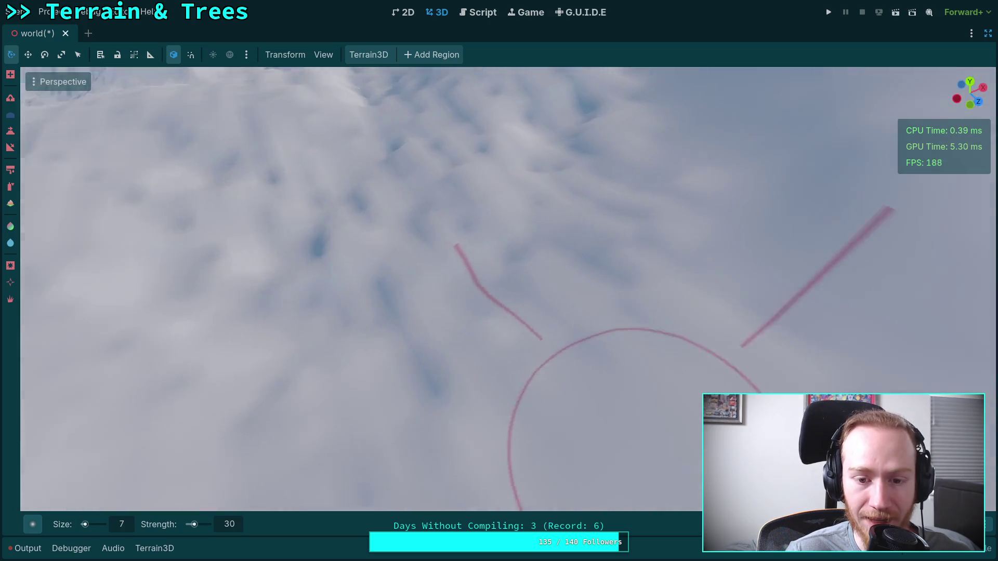
{"action": "scroll", "coordinate": [479, 367], "scroll_direction": "down", "scroll_amount": 2}
{"action": "mouse_move", "coordinate": [659, 323]}
{"action": "left_mouse_down"}
{"action": "mouse_move", "coordinate": [575, 312]}
{"action": "mouse_move", "coordinate": [509, 369]}
{"action": "mouse_move", "coordinate": [520, 387]}
{"action": "mouse_move", "coordinate": [473, 398]}
{"action": "mouse_move", "coordinate": [562, 307]}
{"action": "mouse_move", "coordinate": [585, 343]}
{"action": "mouse_move", "coordinate": [520, 332]}
{"action": "left_mouse_up"}
{"action": "scroll", "coordinate": [595, 328], "scroll_direction": "down", "scroll_amount": 2}
{"action": "mouse_move", "coordinate": [345, 291]}
{"action": "left_mouse_down"}
{"action": "mouse_move", "coordinate": [457, 308]}
{"action": "mouse_move", "coordinate": [492, 301]}
{"action": "left_mouse_up"}
{"action": "mouse_move", "coordinate": [601, 367]}
{"action": "left_mouse_down"}
{"action": "mouse_move", "coordinate": [499, 479]}
{"action": "mouse_move", "coordinate": [532, 384]}
{"action": "mouse_move", "coordinate": [538, 318]}
{"action": "left_mouse_up"}
{"action": "scroll", "coordinate": [546, 247], "scroll_direction": "down", "scroll_amount": 3}
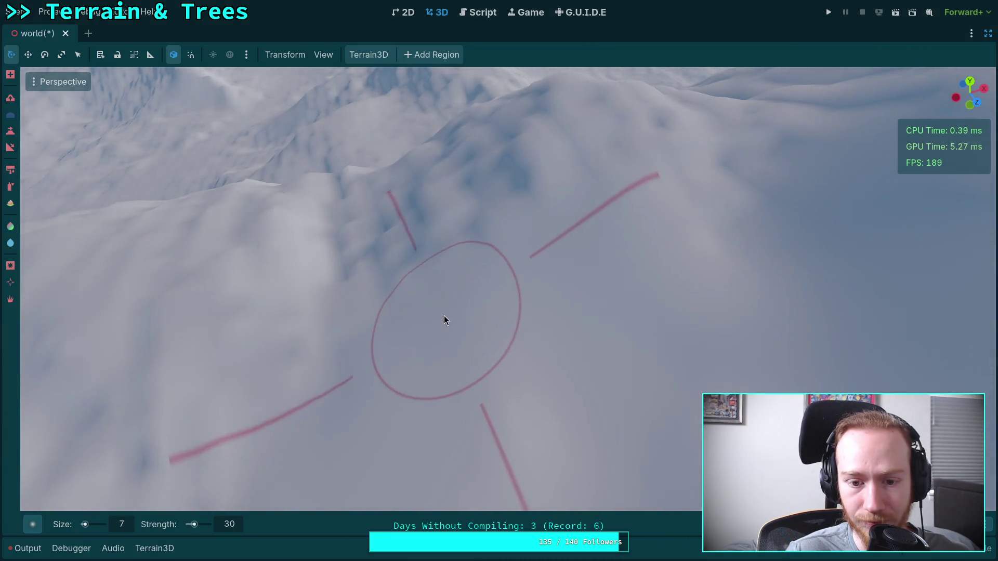
{"action": "scroll", "coordinate": [445, 319], "scroll_direction": "up", "scroll_amount": 3}
{"action": "scroll", "coordinate": [457, 323], "scroll_direction": "down", "scroll_amount": 3}
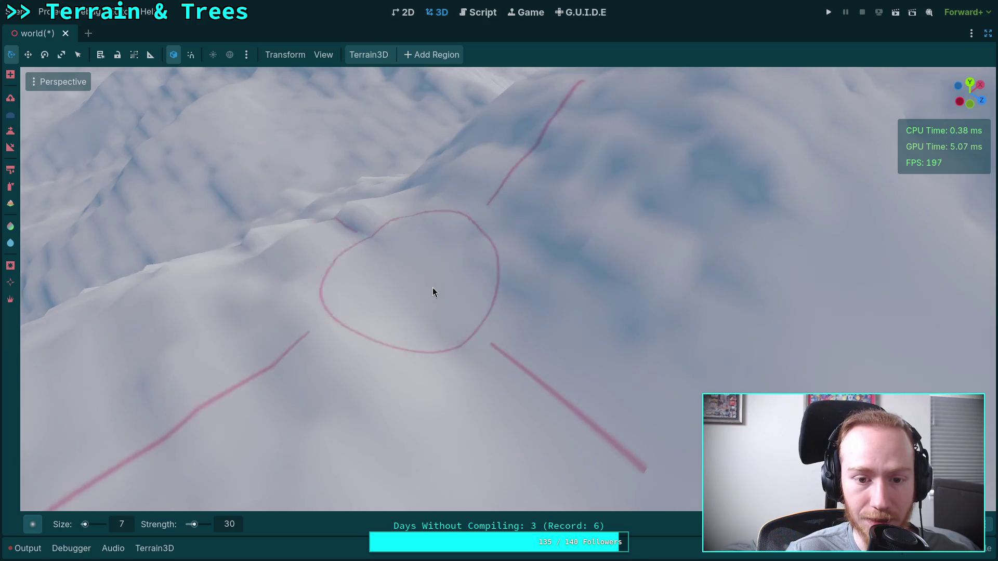
{"action": "scroll", "coordinate": [594, 272], "scroll_direction": "up", "scroll_amount": 3}
{"action": "scroll", "coordinate": [531, 307], "scroll_direction": "up", "scroll_amount": 3}
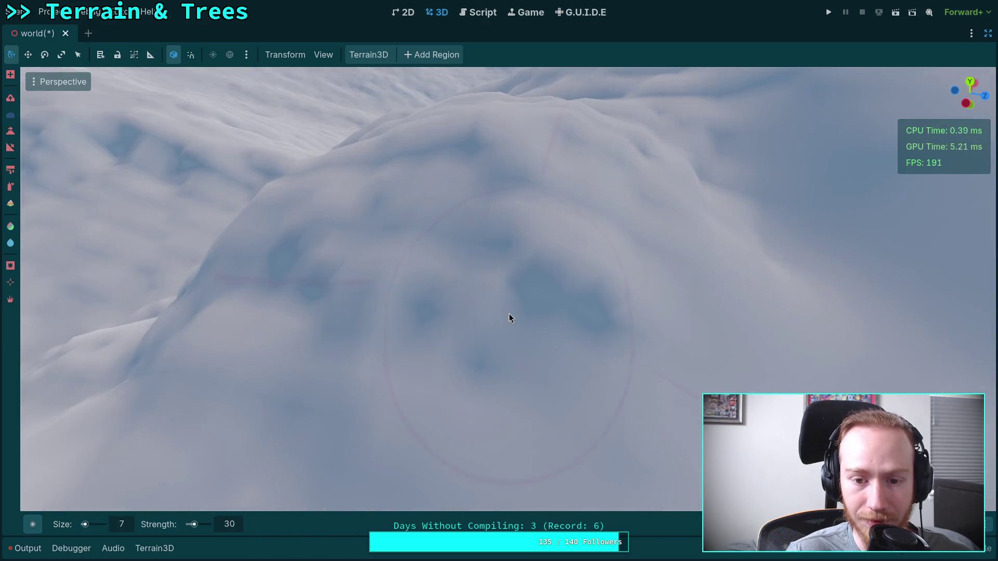
{"action": "scroll", "coordinate": [476, 294], "scroll_direction": "down", "scroll_amount": 3}
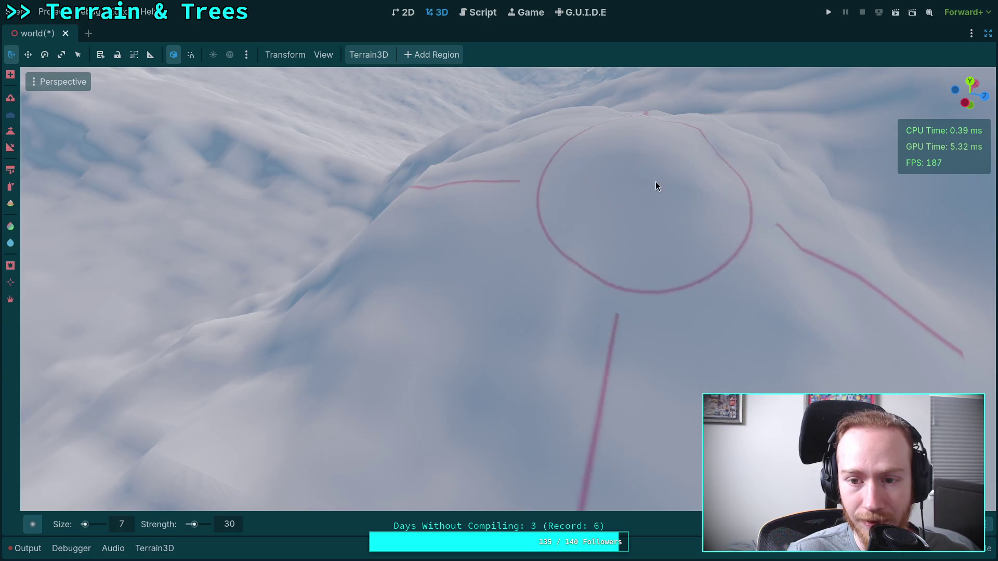
{"action": "scroll", "coordinate": [648, 179], "scroll_direction": "up", "scroll_amount": 3}
{"action": "scroll", "coordinate": [689, 349], "scroll_direction": "down", "scroll_amount": 3}
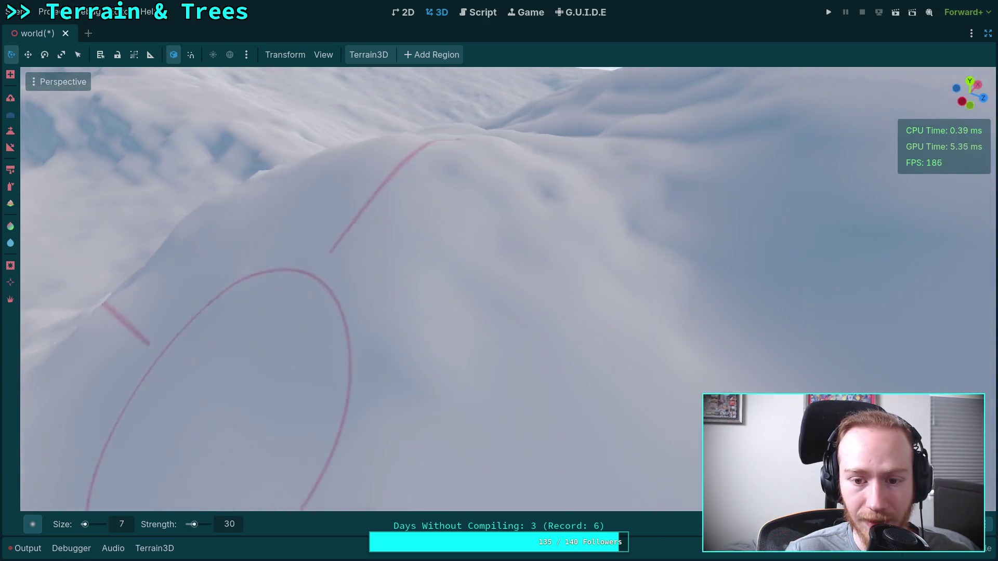
{"action": "scroll", "coordinate": [406, 186], "scroll_direction": "up", "scroll_amount": 3}
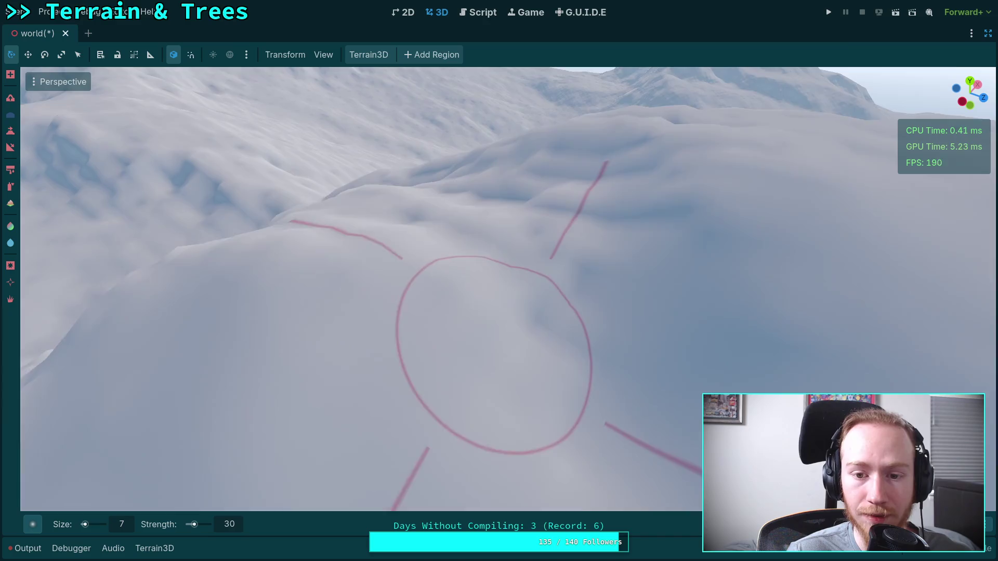
{"action": "scroll", "coordinate": [560, 439], "scroll_direction": "up", "scroll_amount": 3}
{"action": "scroll", "coordinate": [468, 266], "scroll_direction": "down", "scroll_amount": 3}
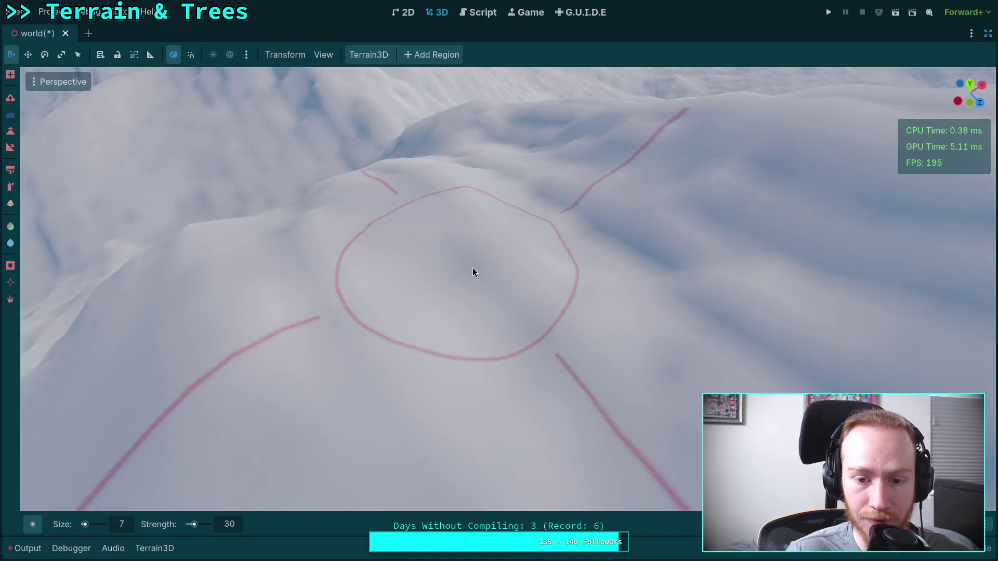
{"action": "scroll", "coordinate": [411, 325], "scroll_direction": "up", "scroll_amount": 3}
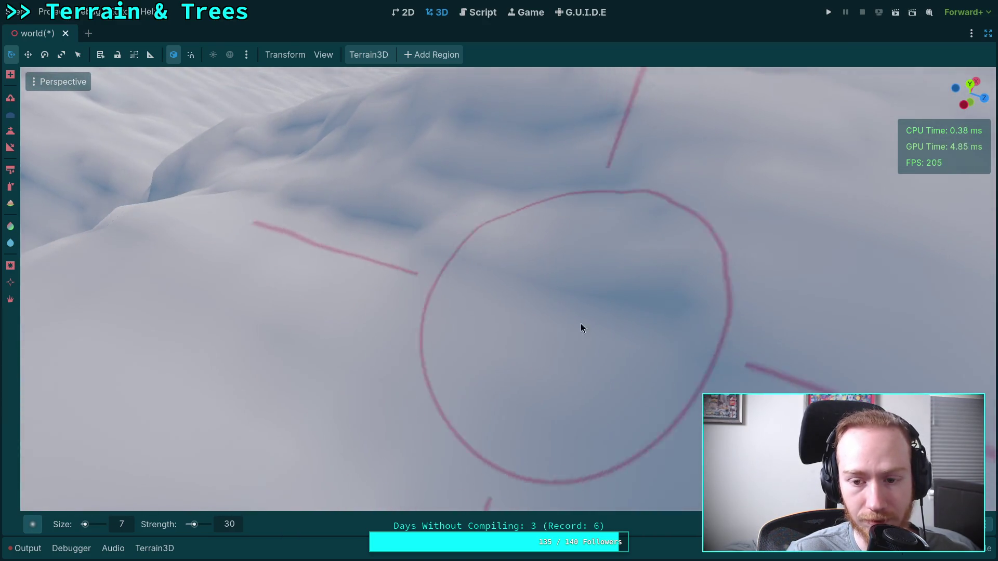
{"action": "scroll", "coordinate": [563, 325], "scroll_direction": "up", "scroll_amount": 3}
{"action": "scroll", "coordinate": [489, 325], "scroll_direction": "down", "scroll_amount": 3}
{"action": "scroll", "coordinate": [585, 386], "scroll_direction": "up", "scroll_amount": 3}
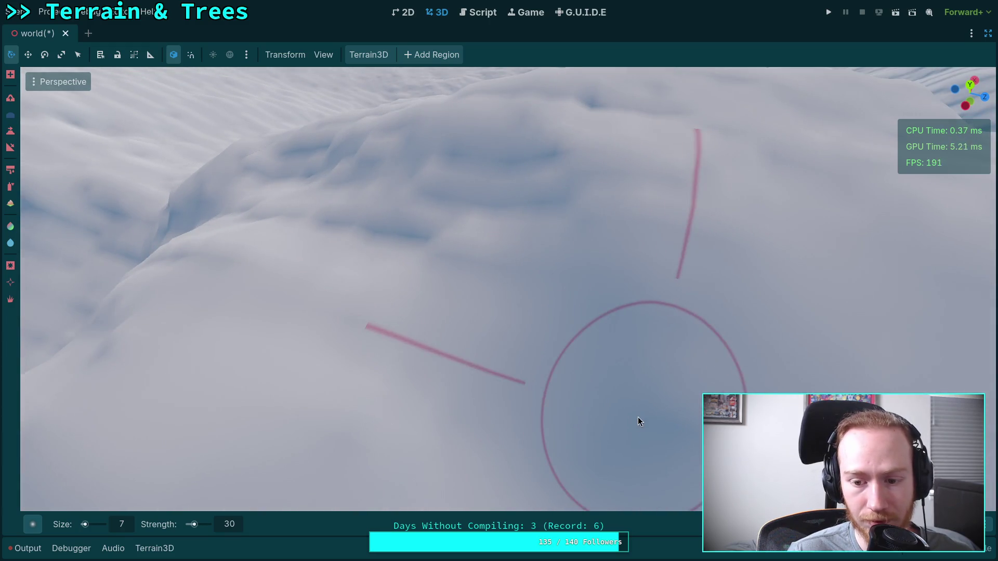
{"action": "scroll", "coordinate": [528, 400], "scroll_direction": "down", "scroll_amount": 3}
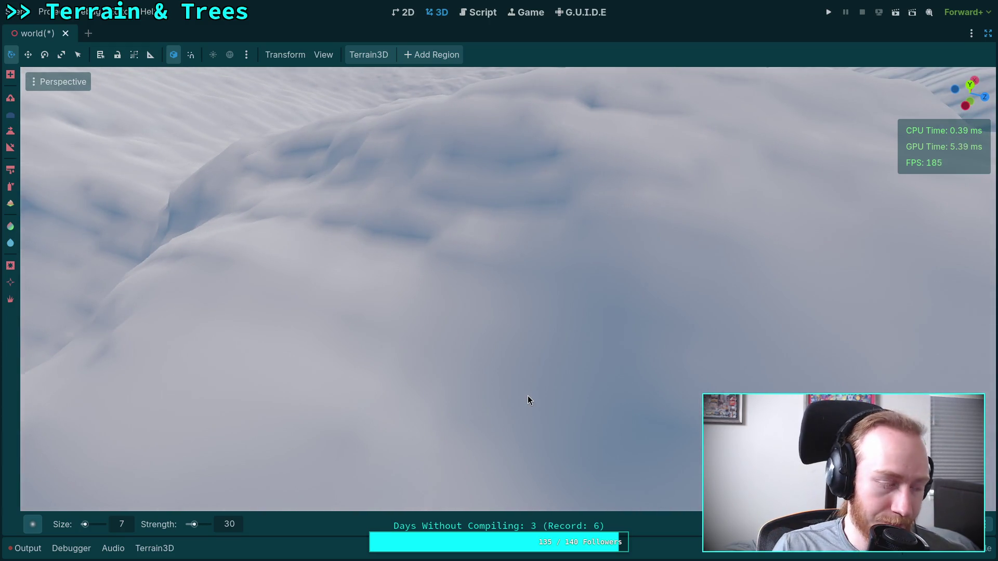
{"action": "scroll", "coordinate": [391, 243], "scroll_direction": "up", "scroll_amount": 3}
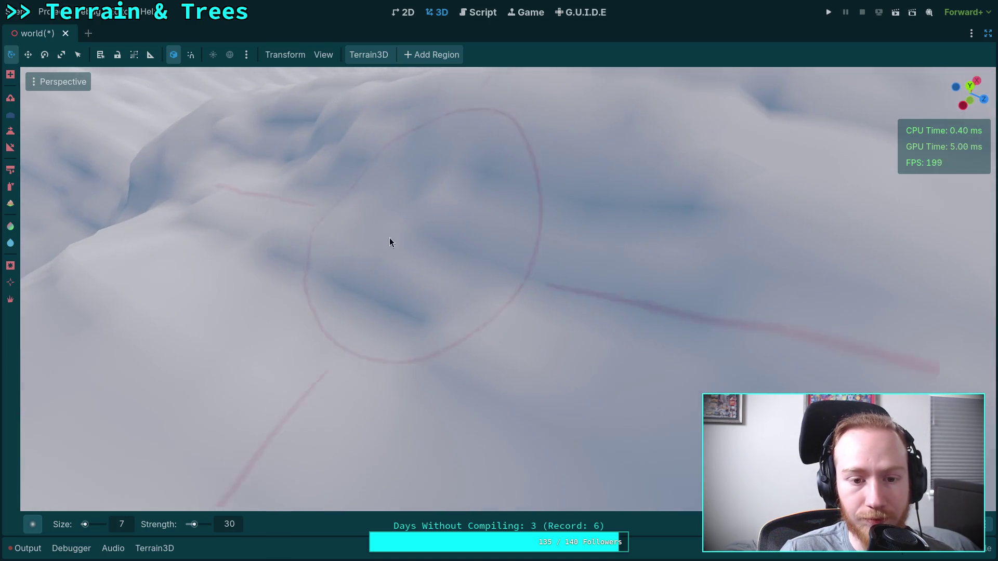
{"action": "scroll", "coordinate": [391, 242], "scroll_direction": "up", "scroll_amount": 5}
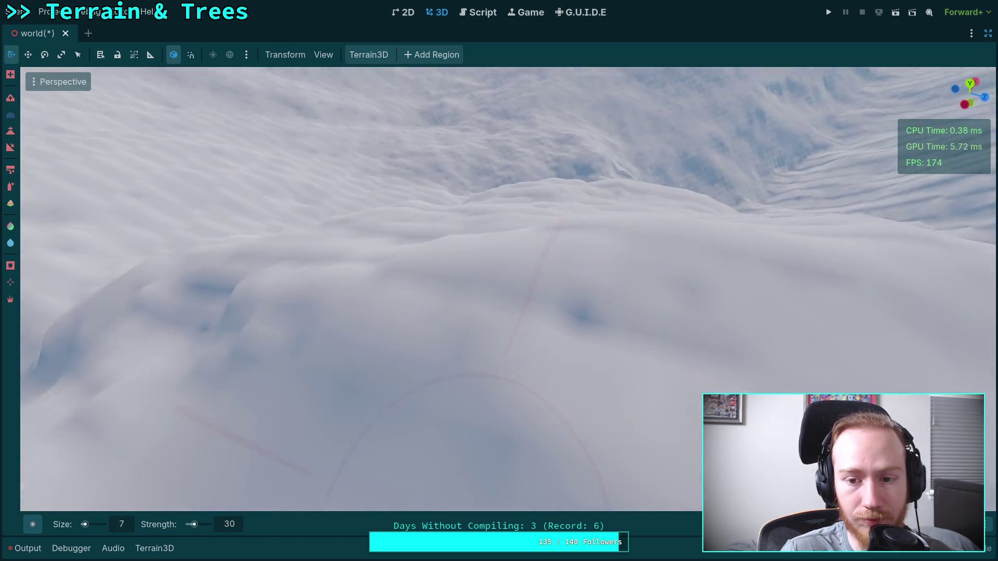
{"action": "scroll", "coordinate": [478, 313], "scroll_direction": "down", "scroll_amount": 3}
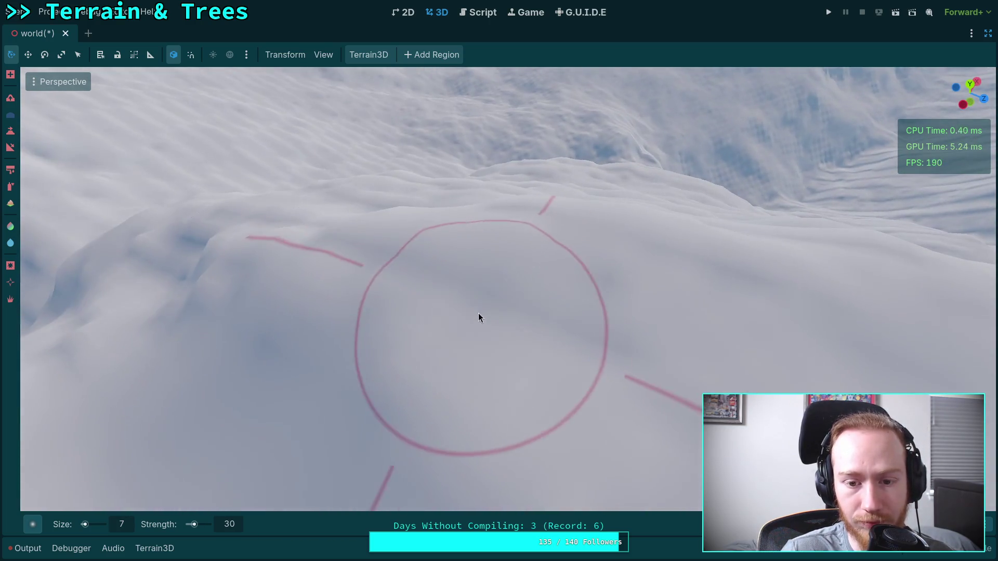
{"action": "scroll", "coordinate": [424, 409], "scroll_direction": "up", "scroll_amount": 3}
{"action": "scroll", "coordinate": [423, 409], "scroll_direction": "down", "scroll_amount": 2}
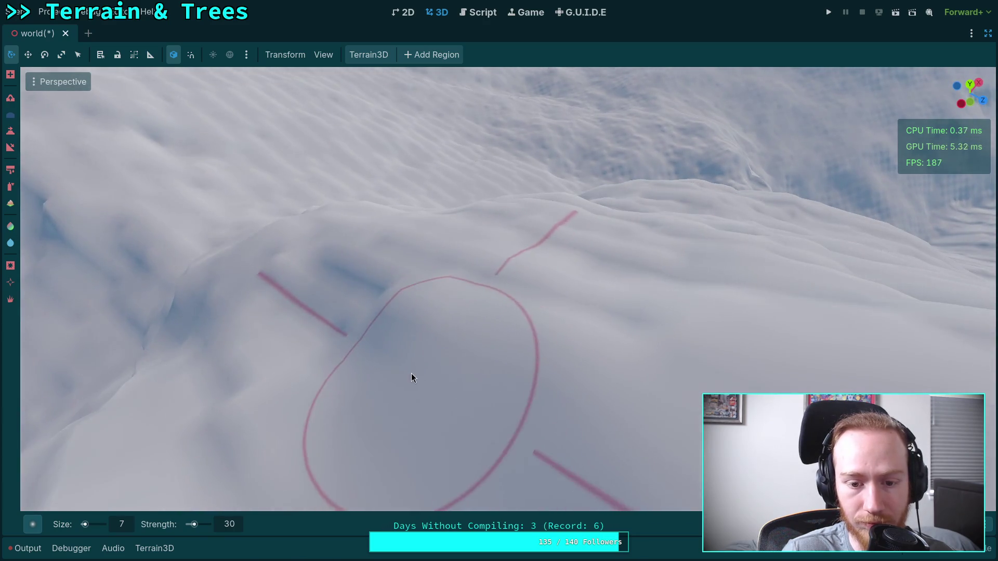
{"action": "scroll", "coordinate": [411, 373], "scroll_direction": "up", "scroll_amount": 4}
{"action": "scroll", "coordinate": [503, 280], "scroll_direction": "down", "scroll_amount": 3}
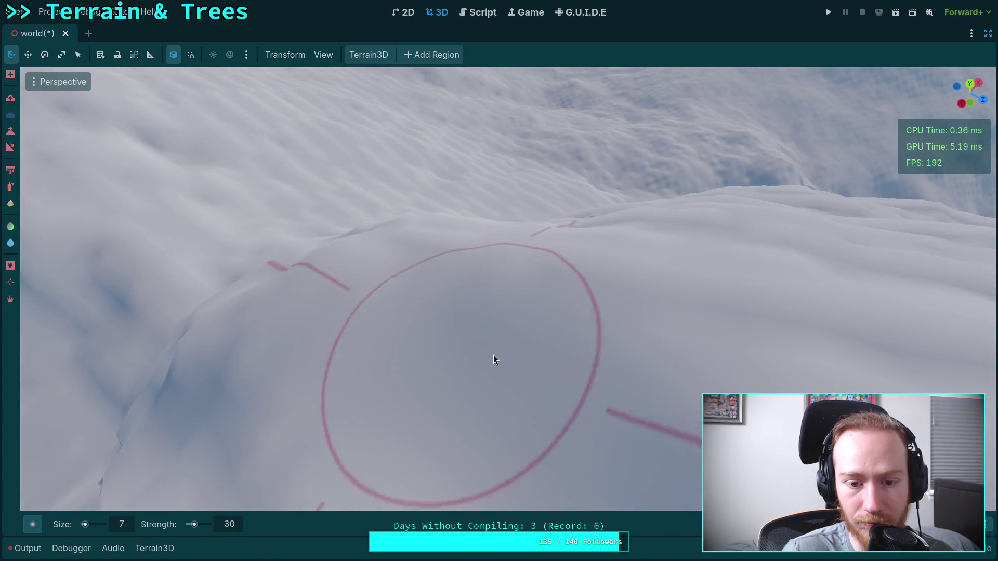
{"action": "scroll", "coordinate": [493, 359], "scroll_direction": "down", "scroll_amount": 2}
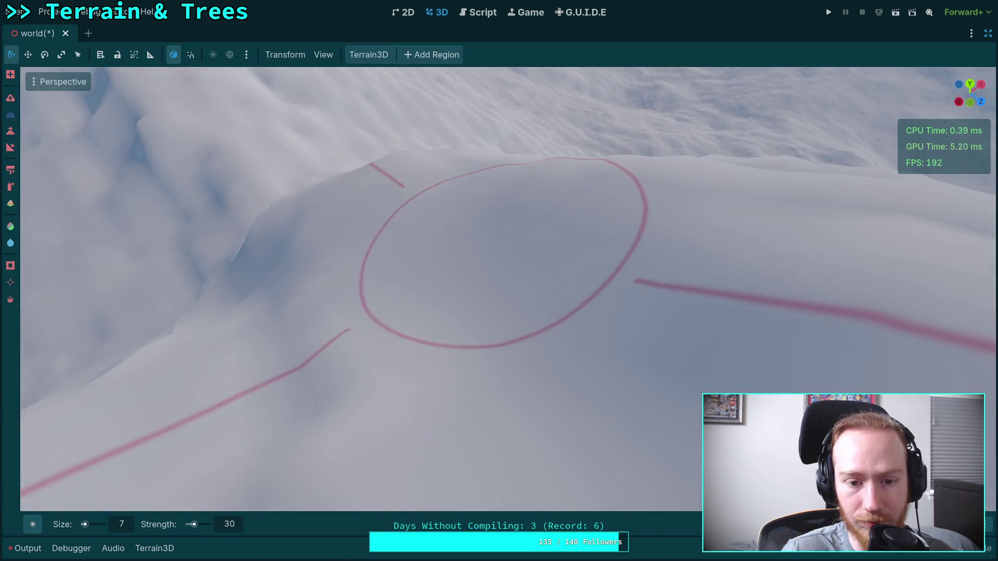
{"action": "scroll", "coordinate": [441, 347], "scroll_direction": "up", "scroll_amount": 3}
{"action": "scroll", "coordinate": [550, 329], "scroll_direction": "down", "scroll_amount": 3}
{"action": "scroll", "coordinate": [550, 328], "scroll_direction": "up", "scroll_amount": 4}
{"action": "scroll", "coordinate": [658, 351], "scroll_direction": "down", "scroll_amount": 3}
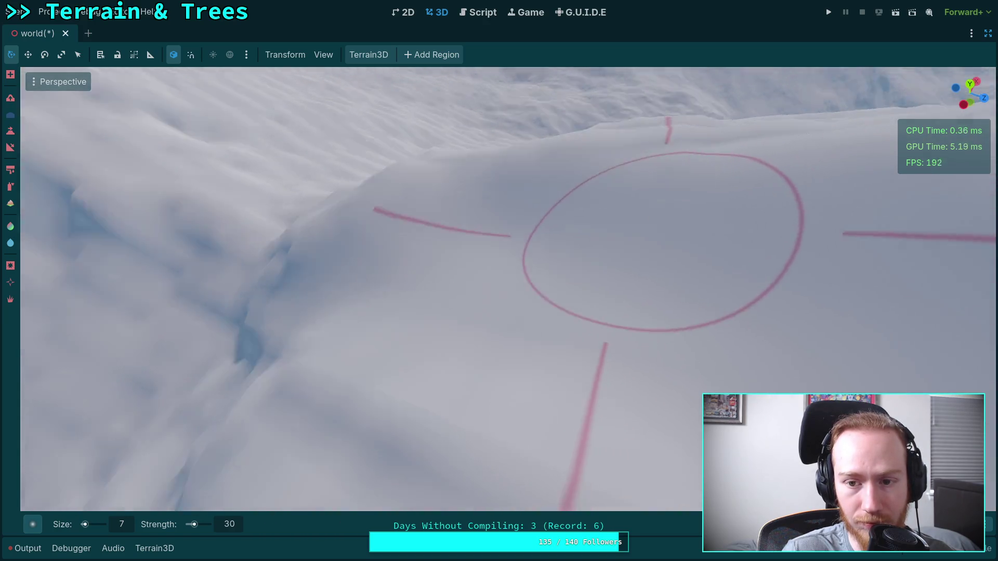
{"action": "scroll", "coordinate": [660, 242], "scroll_direction": "up", "scroll_amount": 3}
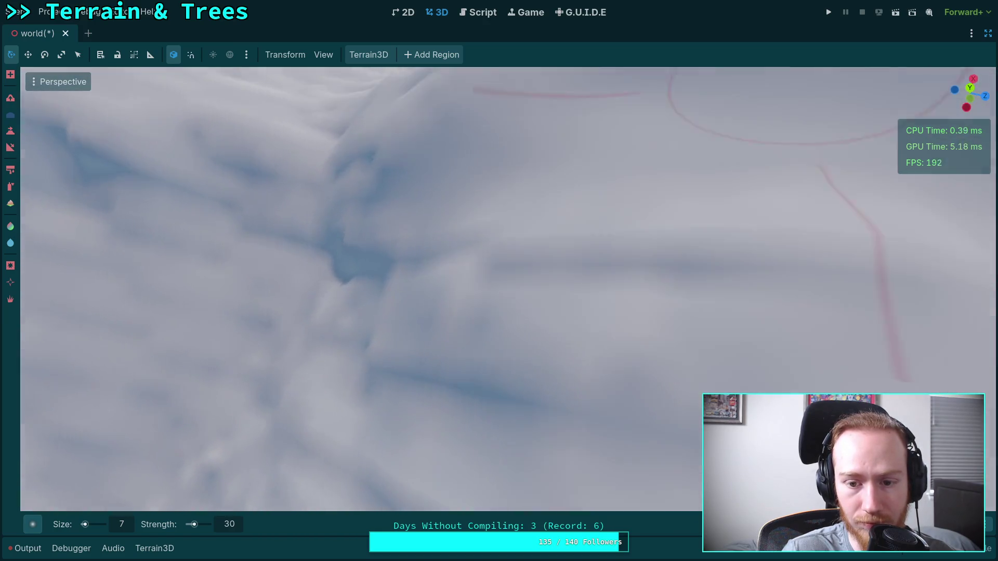
{"action": "scroll", "coordinate": [585, 238], "scroll_direction": "down", "scroll_amount": 3}
{"action": "scroll", "coordinate": [456, 270], "scroll_direction": "up", "scroll_amount": 3}
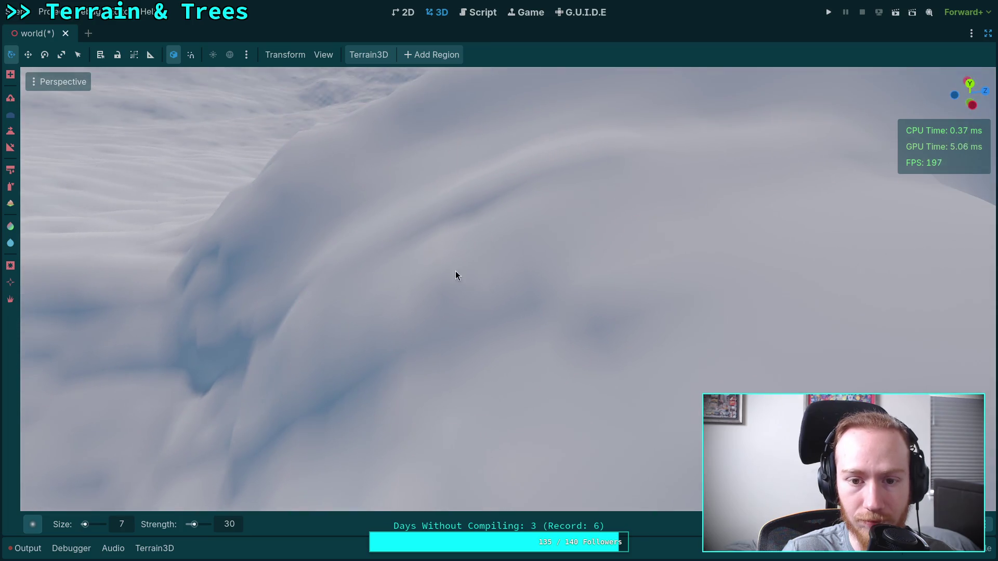
{"action": "scroll", "coordinate": [473, 226], "scroll_direction": "down", "scroll_amount": 3}
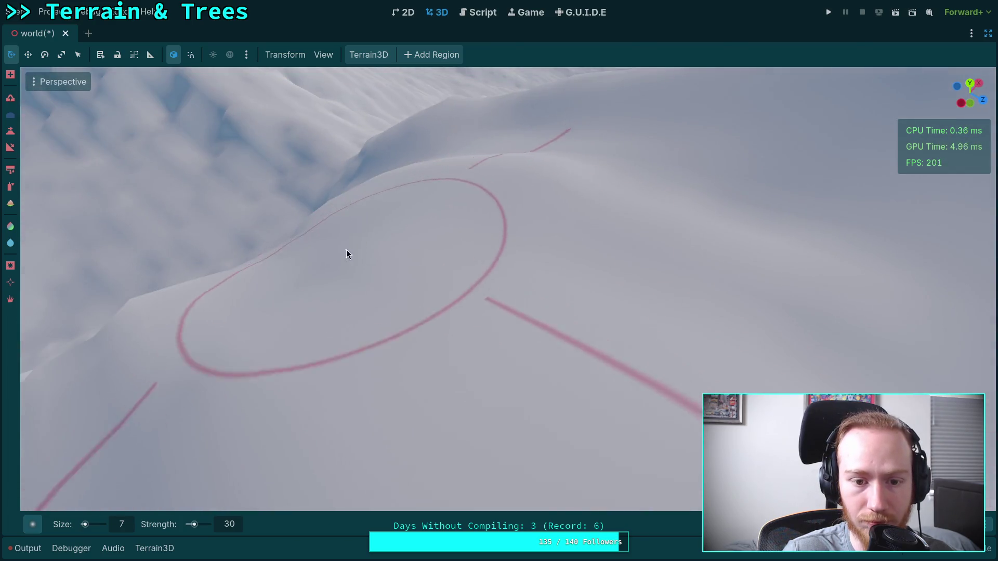
{"action": "scroll", "coordinate": [347, 254], "scroll_direction": "up", "scroll_amount": 3}
{"action": "scroll", "coordinate": [357, 253], "scroll_direction": "down", "scroll_amount": 2}
{"action": "scroll", "coordinate": [458, 292], "scroll_direction": "up", "scroll_amount": 1}
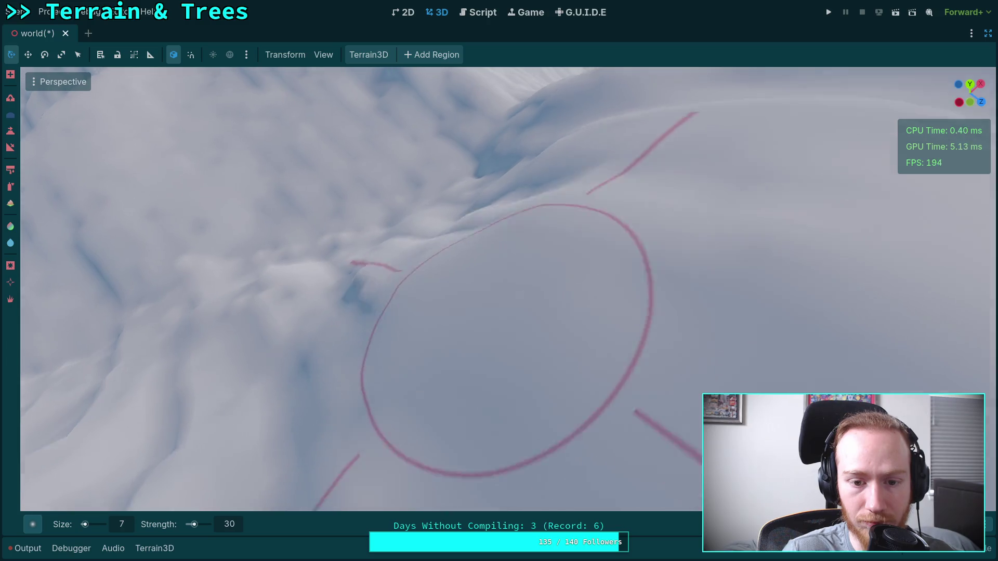
{"action": "scroll", "coordinate": [444, 288], "scroll_direction": "down", "scroll_amount": 2}
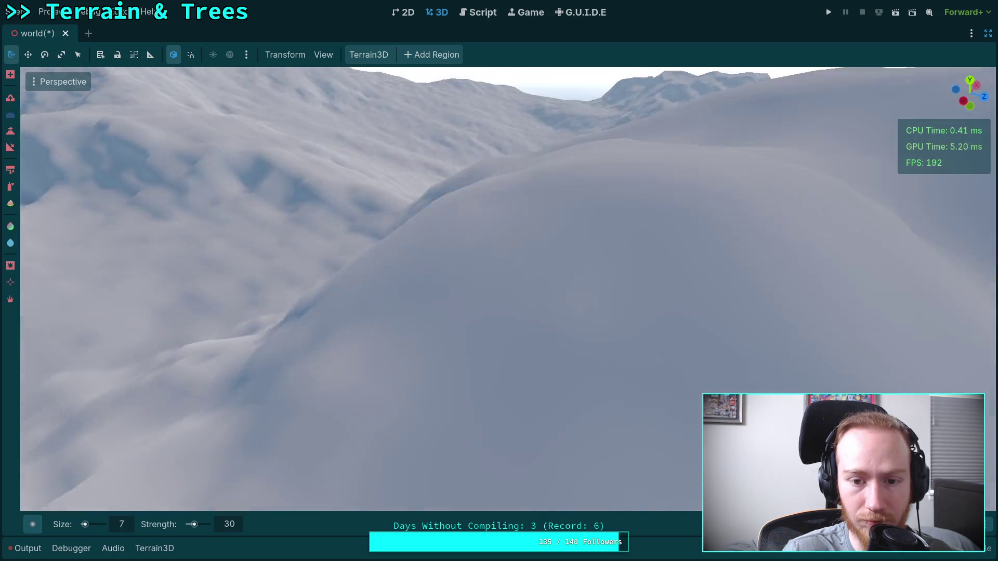
{"action": "scroll", "coordinate": [475, 238], "scroll_direction": "up", "scroll_amount": 3}
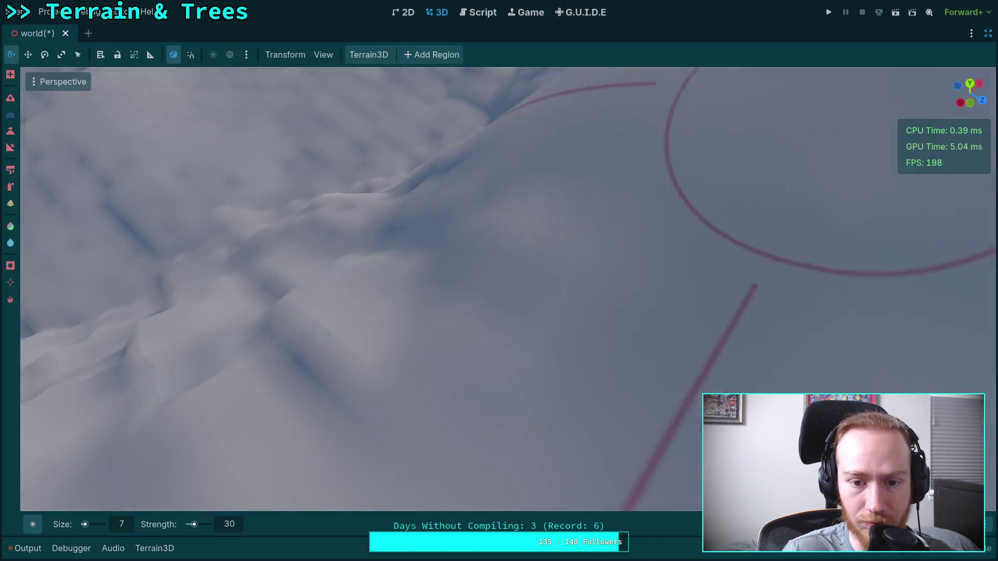
{"action": "scroll", "coordinate": [525, 231], "scroll_direction": "down", "scroll_amount": 3}
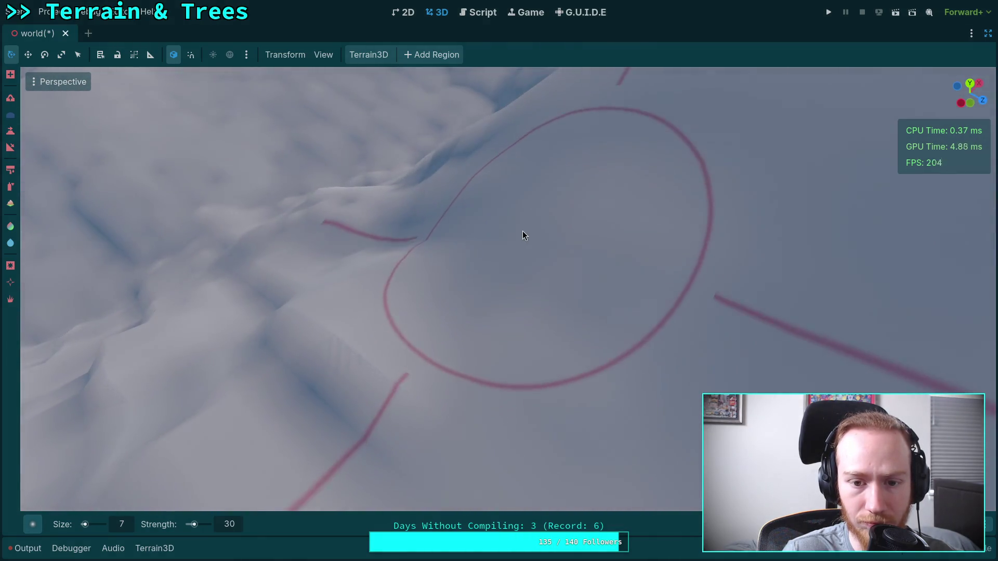
{"action": "scroll", "coordinate": [365, 357], "scroll_direction": "up", "scroll_amount": 2}
{"action": "scroll", "coordinate": [361, 355], "scroll_direction": "down", "scroll_amount": 2}
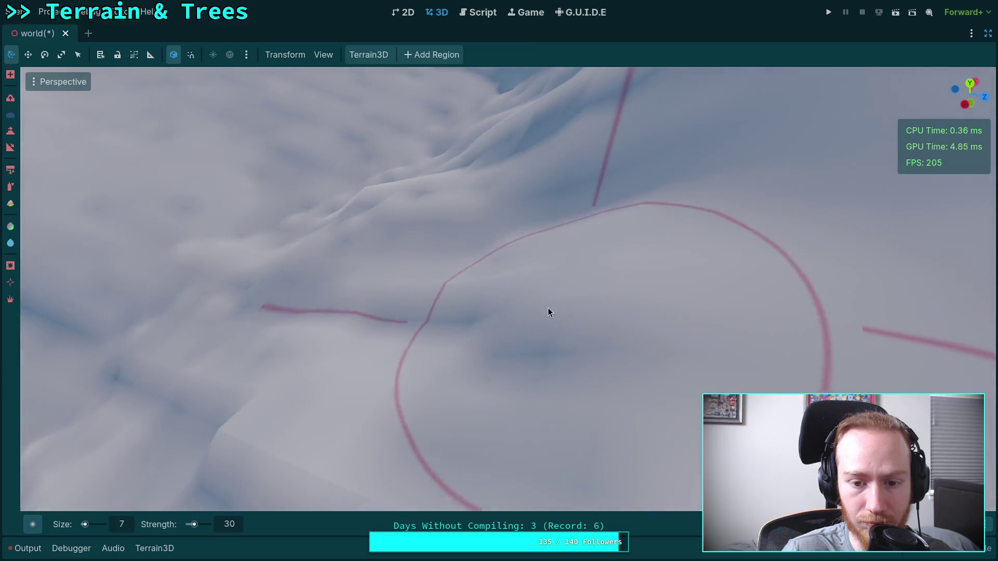
{"action": "scroll", "coordinate": [547, 312], "scroll_direction": "down", "scroll_amount": 2}
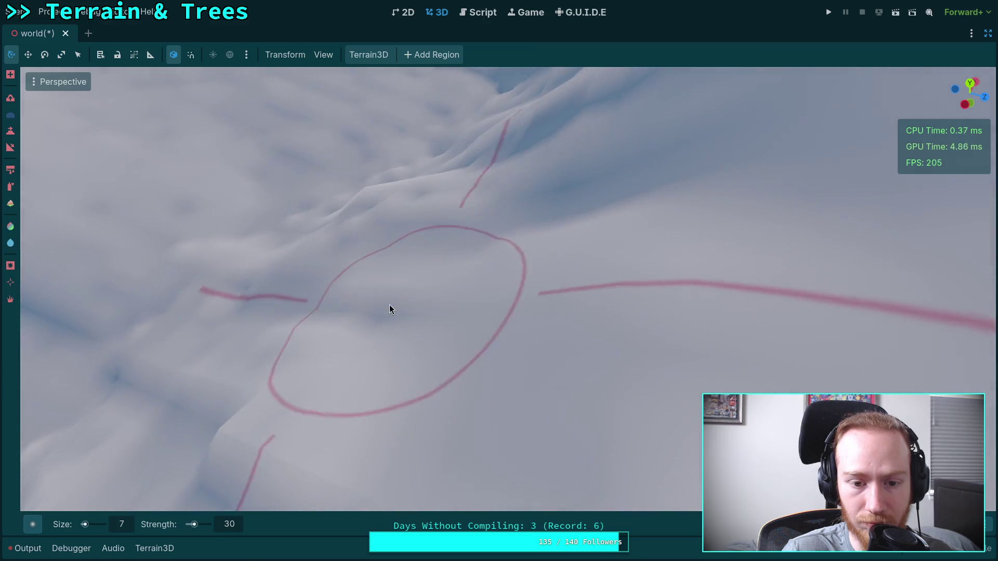
{"action": "scroll", "coordinate": [576, 211], "scroll_direction": "up", "scroll_amount": 3}
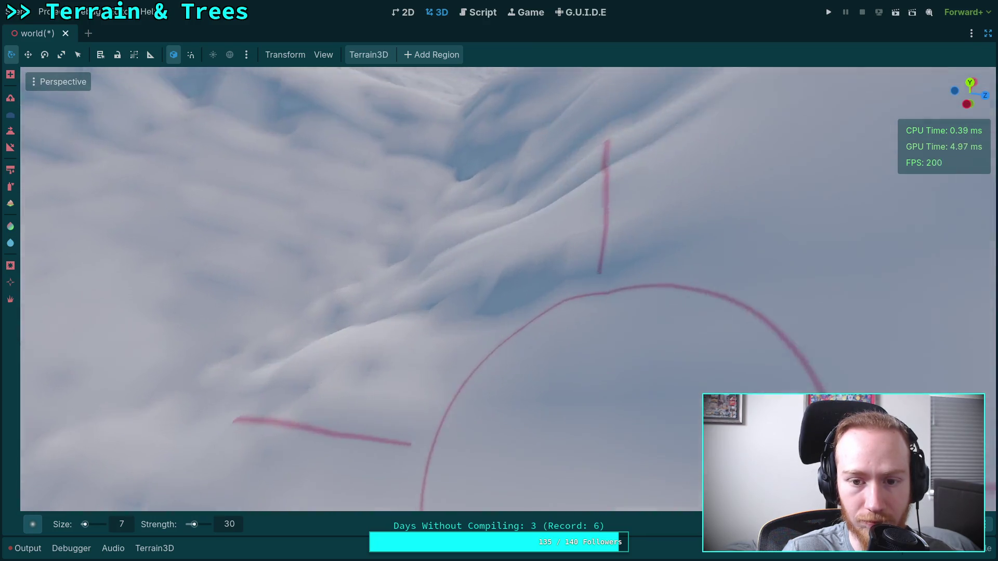
{"action": "scroll", "coordinate": [656, 257], "scroll_direction": "down", "scroll_amount": 4}
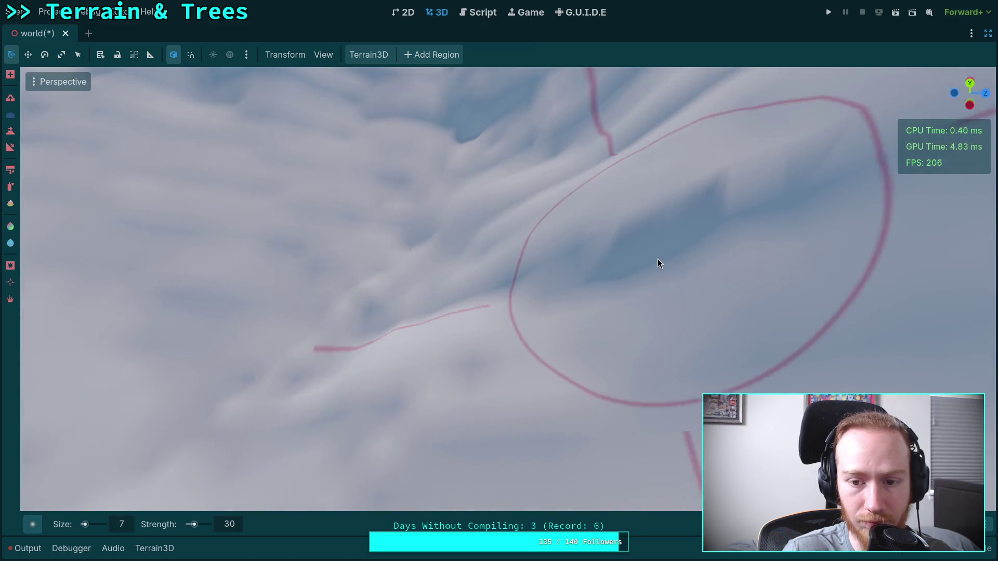
{"action": "scroll", "coordinate": [371, 407], "scroll_direction": "up", "scroll_amount": 2}
{"action": "left_click_drag", "start_coordinate": [371, 408], "coordinate": [365, 385]}
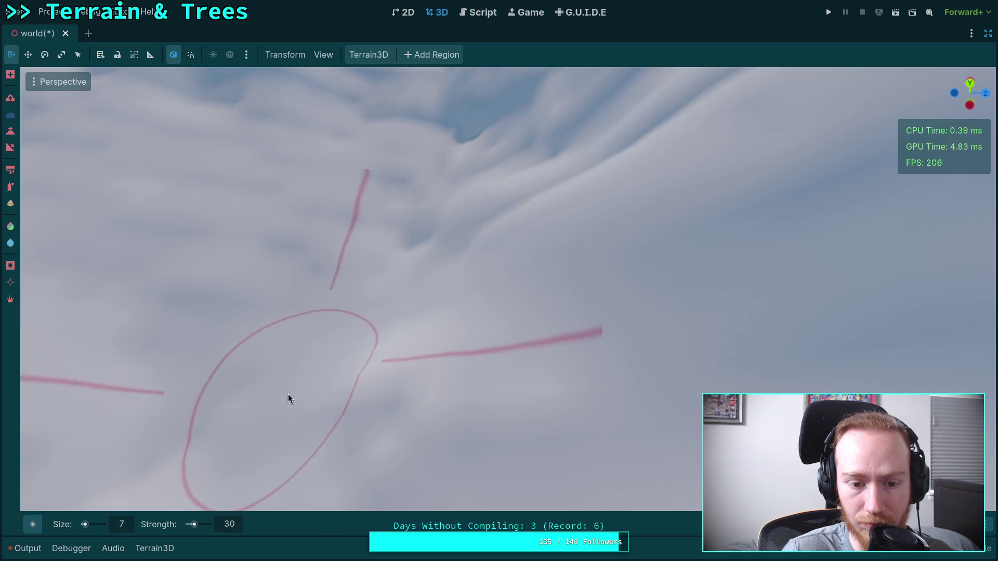
{"action": "scroll", "coordinate": [365, 385], "scroll_direction": "down", "scroll_amount": 5}
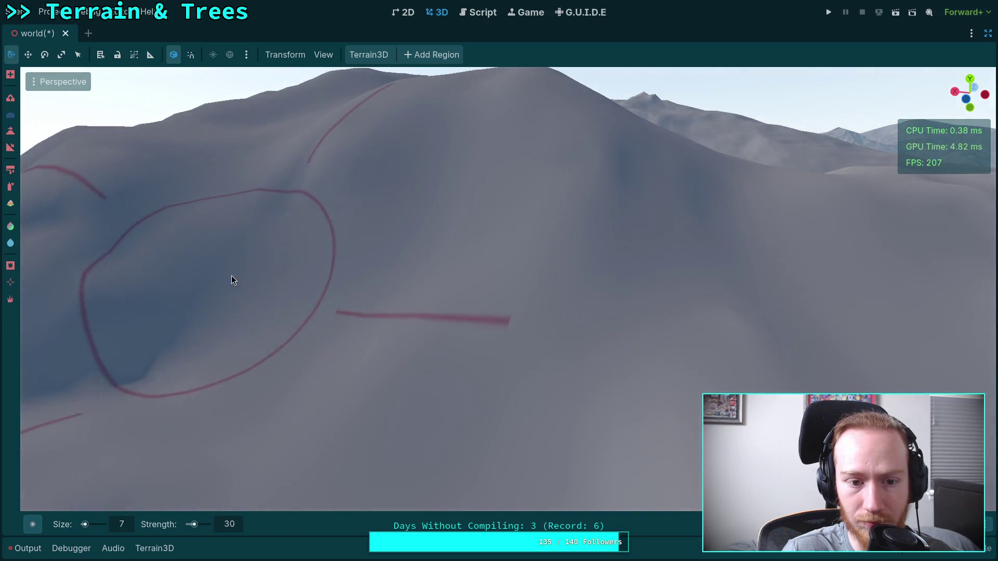
{"action": "left_click_drag", "start_coordinate": [316, 161], "coordinate": [366, 216]}
{"action": "scroll", "coordinate": [366, 215], "scroll_direction": "up", "scroll_amount": 6}
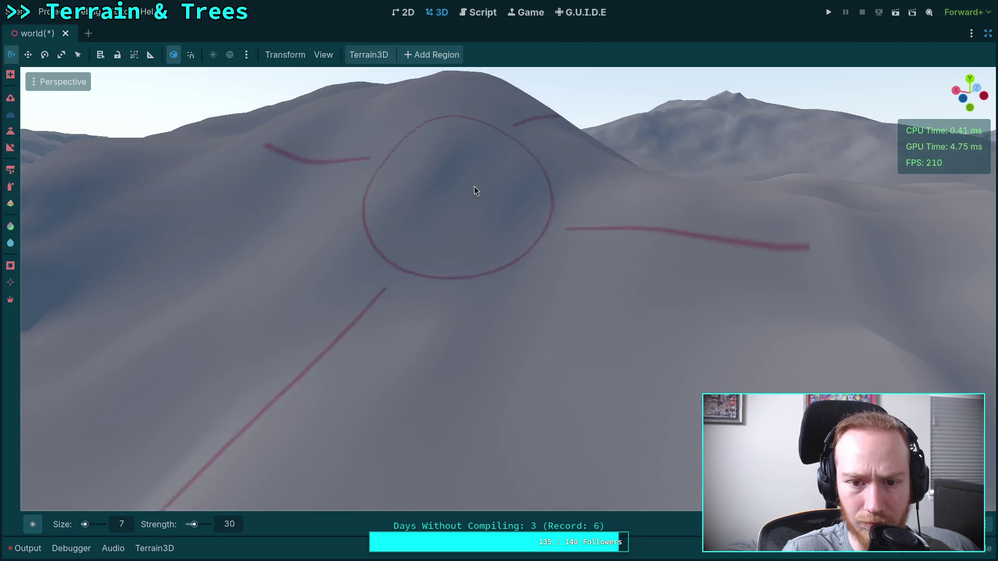
{"action": "left_click_drag", "start_coordinate": [441, 329], "coordinate": [476, 335]}
{"action": "mouse_move", "coordinate": [219, 398]}
{"action": "left_mouse_down"}
{"action": "mouse_move", "coordinate": [263, 397]}
{"action": "mouse_move", "coordinate": [200, 345]}
{"action": "mouse_move", "coordinate": [213, 323]}
{"action": "mouse_move", "coordinate": [347, 336]}
{"action": "mouse_move", "coordinate": [388, 270]}
{"action": "mouse_move", "coordinate": [372, 213]}
{"action": "mouse_move", "coordinate": [417, 218]}
{"action": "mouse_move", "coordinate": [350, 239]}
{"action": "mouse_move", "coordinate": [357, 272]}
{"action": "mouse_move", "coordinate": [447, 383]}
{"action": "mouse_move", "coordinate": [412, 300]}
{"action": "mouse_move", "coordinate": [235, 283]}
{"action": "mouse_move", "coordinate": [296, 237]}
{"action": "mouse_move", "coordinate": [354, 258]}
{"action": "mouse_move", "coordinate": [379, 316]}
{"action": "mouse_move", "coordinate": [289, 358]}
{"action": "mouse_move", "coordinate": [336, 334]}
{"action": "mouse_move", "coordinate": [318, 312]}
{"action": "mouse_move", "coordinate": [341, 203]}
{"action": "mouse_move", "coordinate": [430, 208]}
{"action": "mouse_move", "coordinate": [510, 270]}
{"action": "mouse_move", "coordinate": [515, 298]}
{"action": "mouse_move", "coordinate": [441, 309]}
{"action": "mouse_move", "coordinate": [498, 249]}
{"action": "mouse_move", "coordinate": [624, 328]}
{"action": "mouse_move", "coordinate": [495, 201]}
{"action": "mouse_move", "coordinate": [424, 167]}
{"action": "mouse_move", "coordinate": [465, 326]}
{"action": "mouse_move", "coordinate": [290, 187]}
{"action": "mouse_move", "coordinate": [305, 192]}
{"action": "mouse_move", "coordinate": [337, 238]}
{"action": "mouse_move", "coordinate": [475, 248]}
{"action": "mouse_move", "coordinate": [599, 211]}
{"action": "mouse_move", "coordinate": [546, 269]}
{"action": "mouse_move", "coordinate": [410, 297]}
{"action": "mouse_move", "coordinate": [396, 287]}
{"action": "mouse_move", "coordinate": [489, 273]}
{"action": "mouse_move", "coordinate": [684, 273]}
{"action": "mouse_move", "coordinate": [381, 253]}
{"action": "mouse_move", "coordinate": [419, 233]}
{"action": "mouse_move", "coordinate": [584, 260]}
{"action": "mouse_move", "coordinate": [711, 352]}
{"action": "mouse_move", "coordinate": [603, 261]}
{"action": "mouse_move", "coordinate": [516, 220]}
{"action": "mouse_move", "coordinate": [673, 173]}
{"action": "mouse_move", "coordinate": [381, 203]}
{"action": "mouse_move", "coordinate": [288, 241]}
{"action": "mouse_move", "coordinate": [282, 289]}
{"action": "mouse_move", "coordinate": [499, 207]}
{"action": "mouse_move", "coordinate": [417, 218]}
{"action": "mouse_move", "coordinate": [572, 232]}
{"action": "mouse_move", "coordinate": [610, 249]}
{"action": "mouse_move", "coordinate": [535, 210]}
{"action": "mouse_move", "coordinate": [329, 250]}
{"action": "mouse_move", "coordinate": [415, 161]}
{"action": "mouse_move", "coordinate": [600, 158]}
{"action": "mouse_move", "coordinate": [572, 270]}
{"action": "mouse_move", "coordinate": [490, 284]}
{"action": "mouse_move", "coordinate": [693, 328]}
{"action": "mouse_move", "coordinate": [703, 302]}
{"action": "mouse_move", "coordinate": [325, 259]}
{"action": "mouse_move", "coordinate": [383, 228]}
{"action": "mouse_move", "coordinate": [439, 400]}
{"action": "mouse_move", "coordinate": [364, 350]}
{"action": "mouse_move", "coordinate": [452, 356]}
{"action": "mouse_move", "coordinate": [367, 319]}
{"action": "mouse_move", "coordinate": [429, 303]}
{"action": "mouse_move", "coordinate": [469, 239]}
{"action": "mouse_move", "coordinate": [394, 280]}
{"action": "mouse_move", "coordinate": [475, 223]}
{"action": "mouse_move", "coordinate": [396, 179]}
{"action": "mouse_move", "coordinate": [287, 241]}
{"action": "mouse_move", "coordinate": [349, 281]}
{"action": "left_mouse_up"}
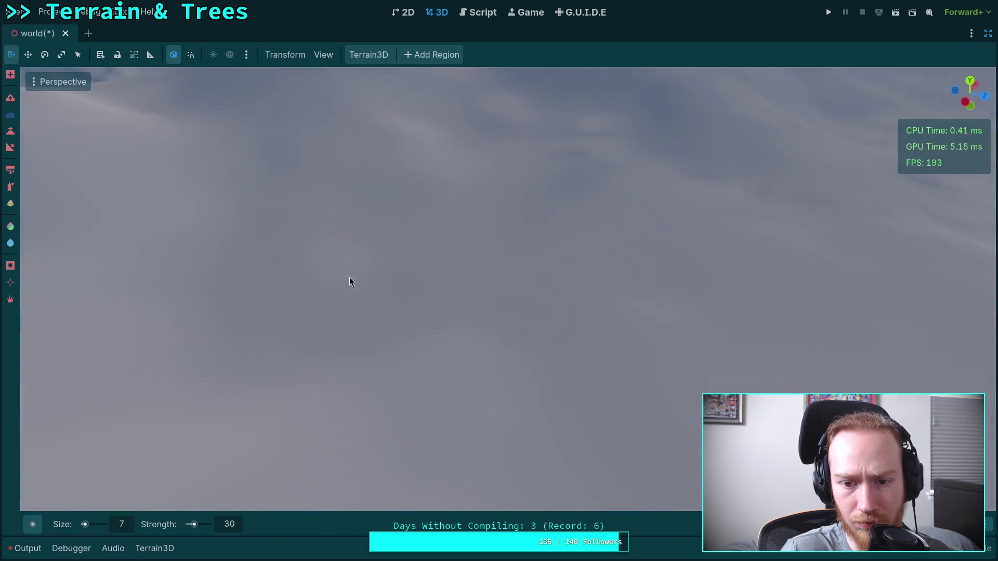
{"action": "mouse_move", "coordinate": [664, 291]}
{"action": "left_mouse_down"}
{"action": "mouse_move", "coordinate": [512, 307]}
{"action": "mouse_move", "coordinate": [429, 269]}
{"action": "mouse_move", "coordinate": [507, 276]}
{"action": "mouse_move", "coordinate": [307, 234]}
{"action": "mouse_move", "coordinate": [201, 289]}
{"action": "mouse_move", "coordinate": [156, 260]}
{"action": "mouse_move", "coordinate": [348, 323]}
{"action": "left_mouse_up"}
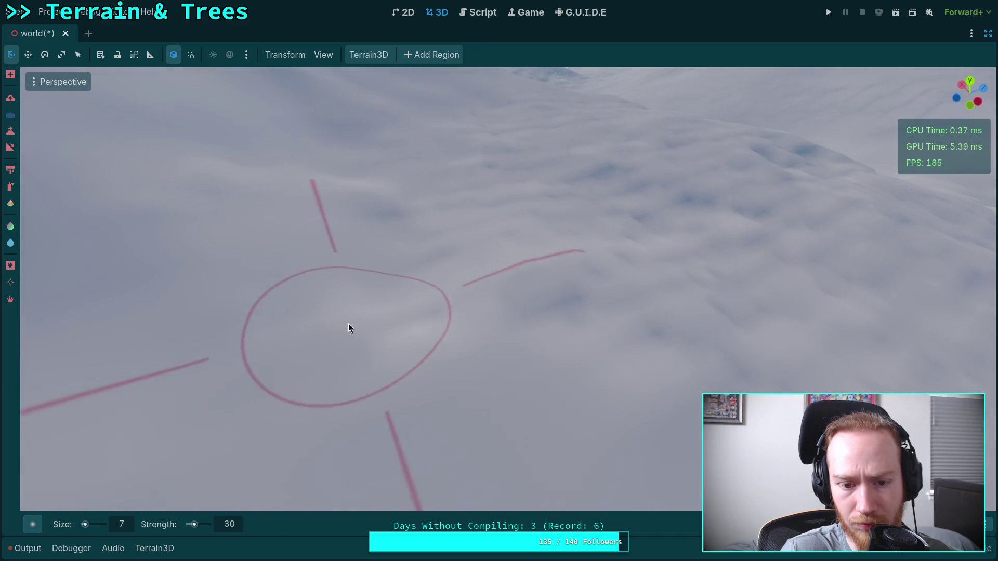
{"action": "left_click_drag", "start_coordinate": [720, 378], "coordinate": [513, 369]}
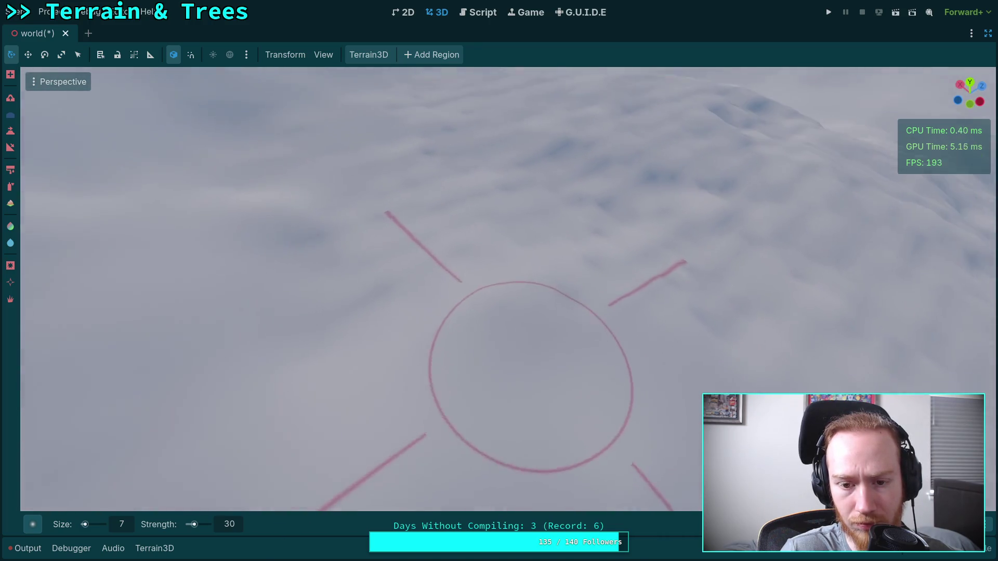
{"action": "mouse_move", "coordinate": [512, 215]}
{"action": "left_mouse_down"}
{"action": "mouse_move", "coordinate": [312, 197]}
{"action": "mouse_move", "coordinate": [298, 239]}
{"action": "left_mouse_up"}
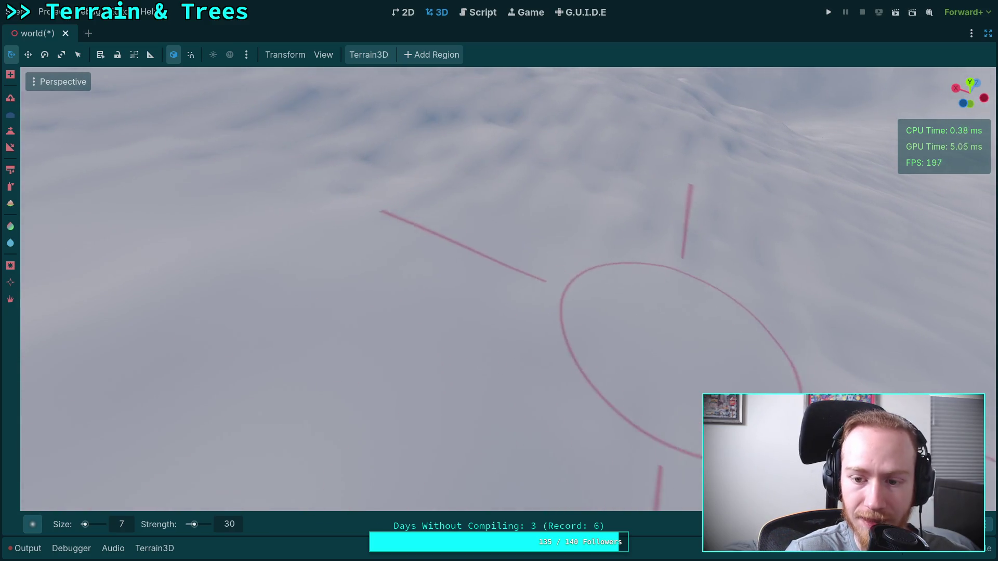
{"action": "left_click_drag", "start_coordinate": [662, 348], "coordinate": [779, 332]}
{"action": "mouse_move", "coordinate": [453, 324]}
{"action": "left_mouse_down"}
{"action": "mouse_move", "coordinate": [447, 276]}
{"action": "mouse_move", "coordinate": [421, 223]}
{"action": "left_mouse_up"}
{"action": "left_click_drag", "start_coordinate": [609, 286], "coordinate": [610, 286]}
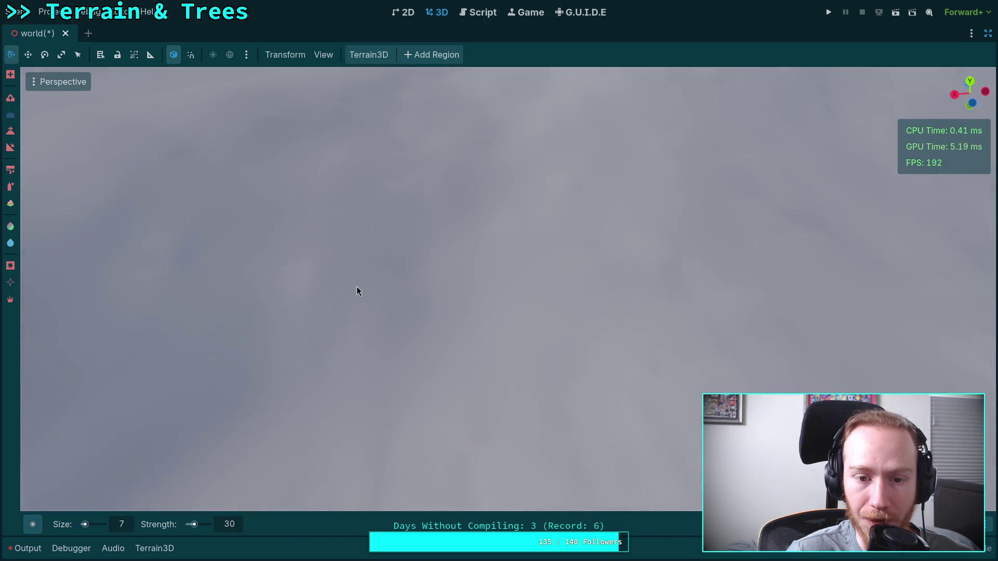
{"action": "left_click_drag", "start_coordinate": [342, 273], "coordinate": [368, 327]}
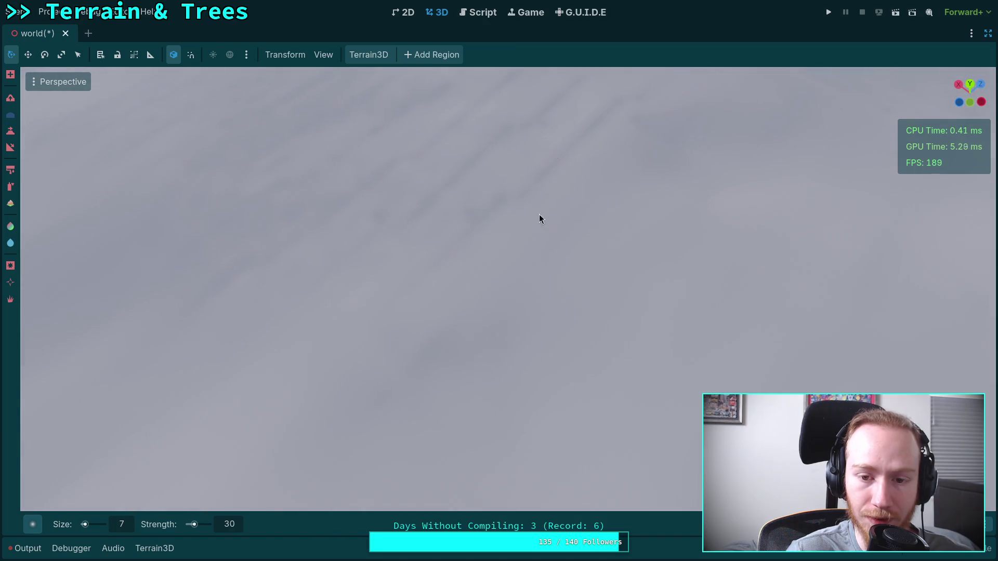
{"action": "left_click_drag", "start_coordinate": [431, 304], "coordinate": [431, 305]}
{"action": "left_click_drag", "start_coordinate": [530, 293], "coordinate": [530, 293]}
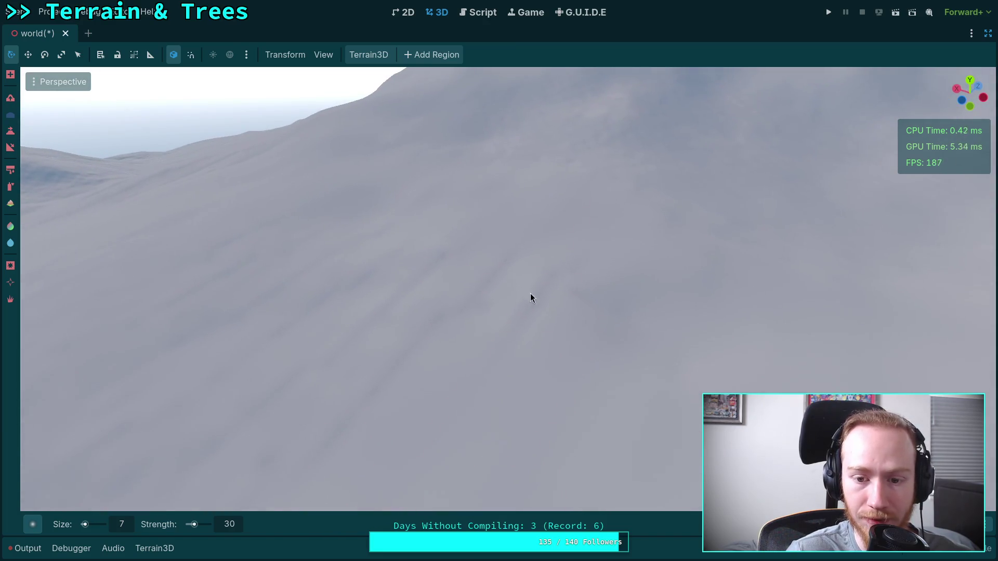
{"action": "mouse_move", "coordinate": [464, 322]}
{"action": "left_mouse_down"}
{"action": "mouse_move", "coordinate": [494, 289]}
{"action": "mouse_move", "coordinate": [426, 367]}
{"action": "mouse_move", "coordinate": [543, 291]}
{"action": "mouse_move", "coordinate": [467, 266]}
{"action": "mouse_move", "coordinate": [477, 345]}
{"action": "left_mouse_up"}
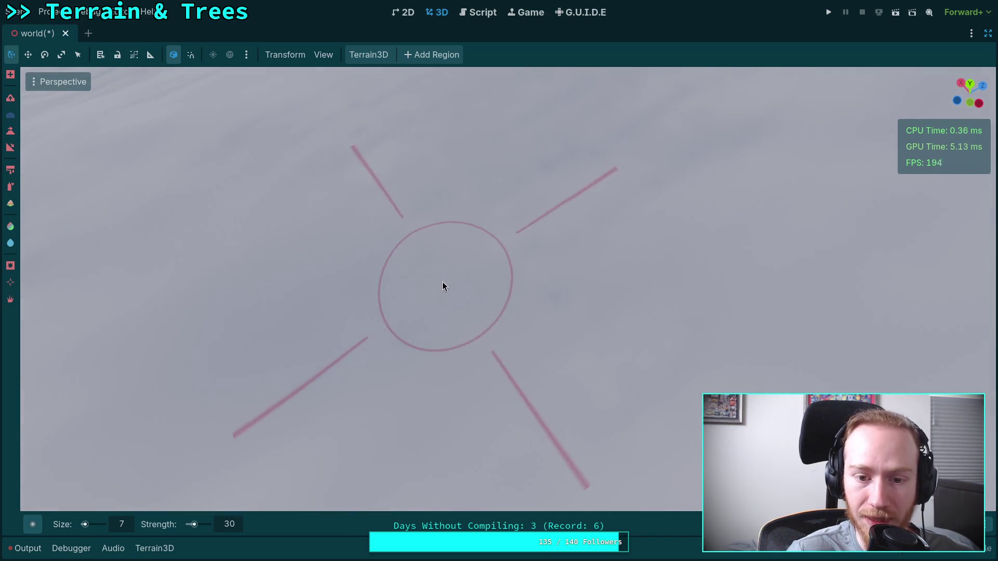
{"action": "left_click_drag", "start_coordinate": [546, 235], "coordinate": [544, 289]}
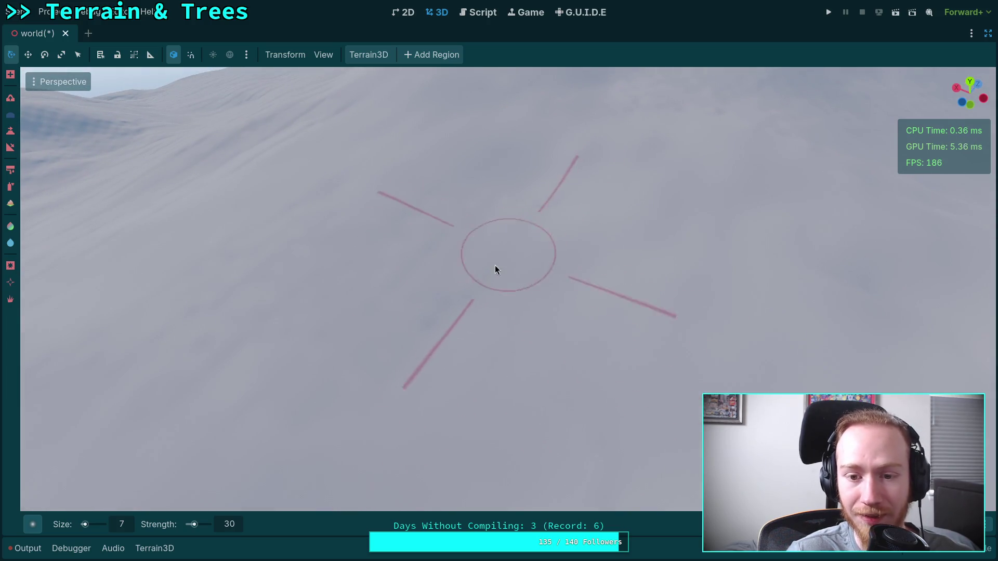
{"action": "left_click_drag", "start_coordinate": [466, 304], "coordinate": [482, 298]}
{"action": "left_click_drag", "start_coordinate": [350, 230], "coordinate": [366, 219]}
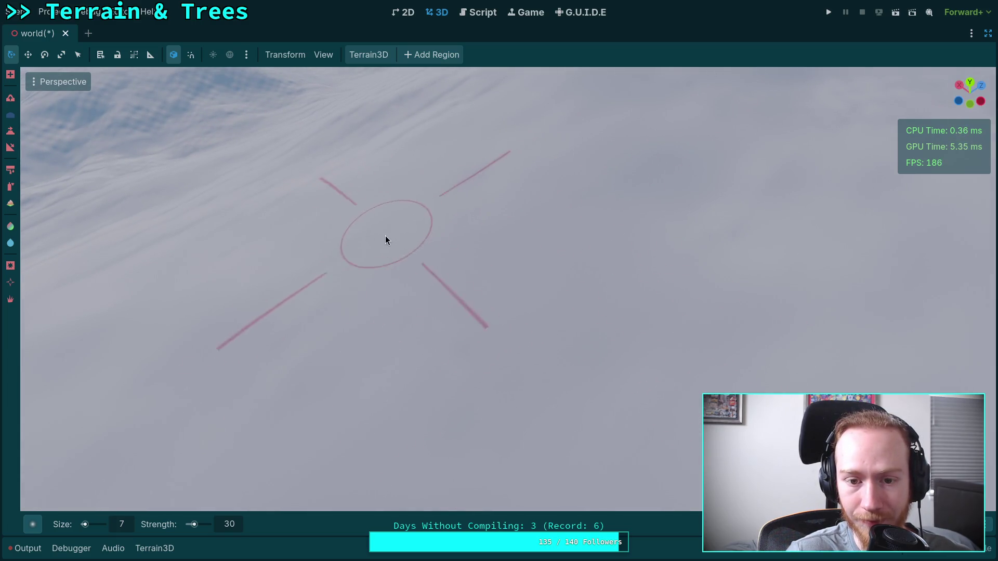
{"action": "scroll", "coordinate": [464, 198], "scroll_direction": "up", "scroll_amount": 2}
{"action": "scroll", "coordinate": [438, 252], "scroll_direction": "up", "scroll_amount": 1}
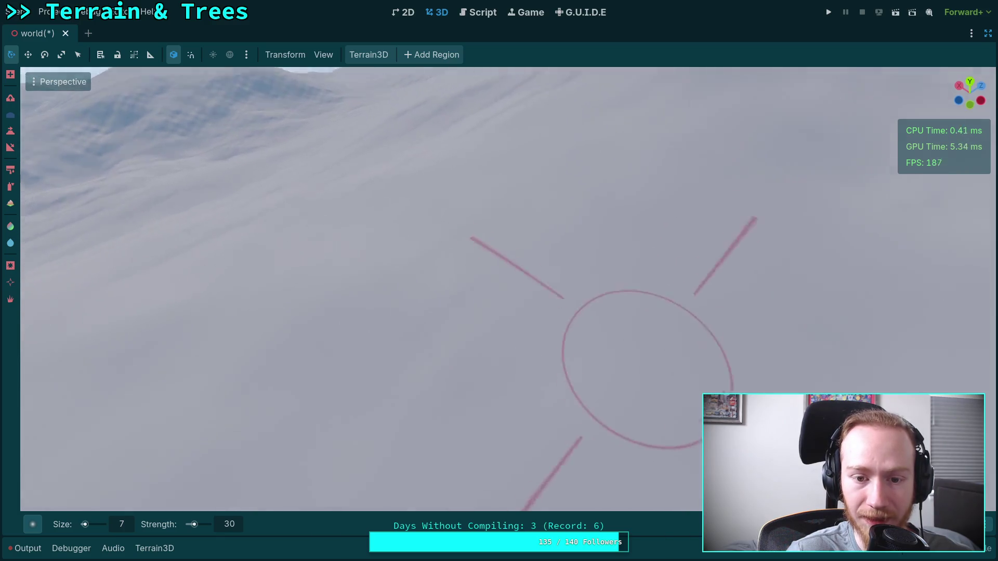
{"action": "left_click_drag", "start_coordinate": [445, 252], "coordinate": [417, 260]}
{"action": "left_click_drag", "start_coordinate": [489, 193], "coordinate": [488, 182]}
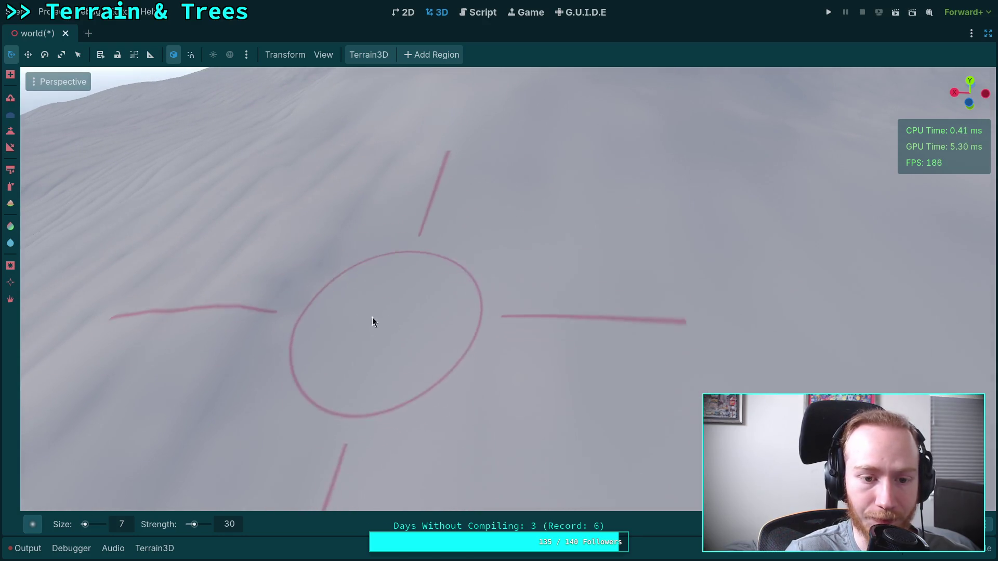
{"action": "scroll", "coordinate": [404, 231], "scroll_direction": "up", "scroll_amount": 3}
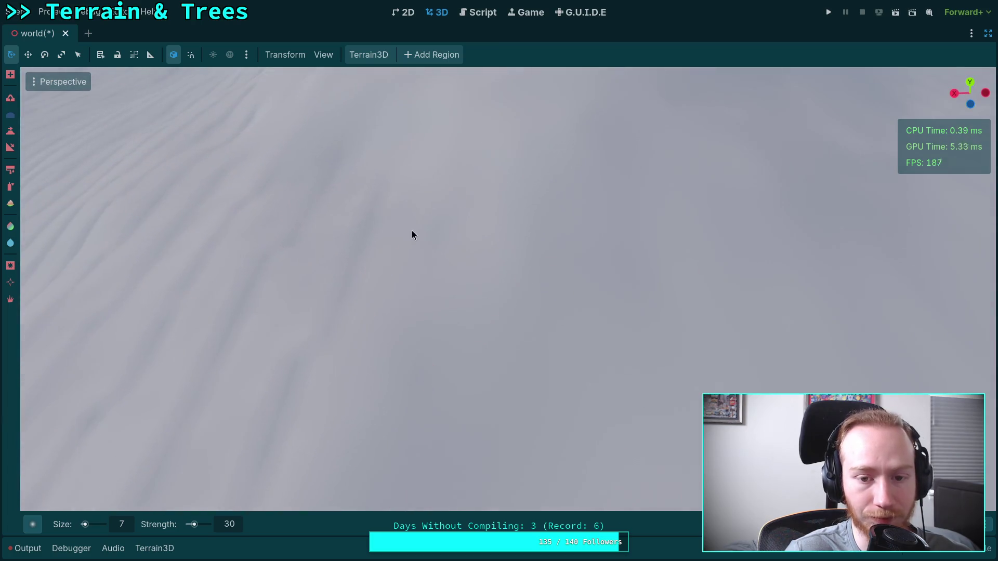
{"action": "scroll", "coordinate": [354, 257], "scroll_direction": "up", "scroll_amount": 2}
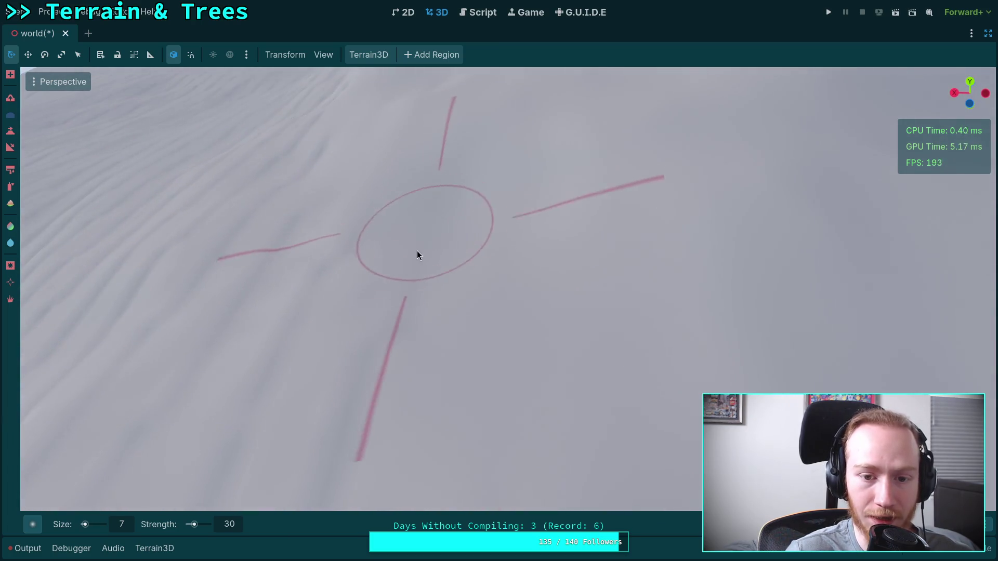
{"action": "mouse_move", "coordinate": [419, 217]}
{"action": "left_mouse_down"}
{"action": "mouse_move", "coordinate": [583, 405]}
{"action": "mouse_move", "coordinate": [499, 374]}
{"action": "mouse_move", "coordinate": [354, 260]}
{"action": "left_mouse_up"}
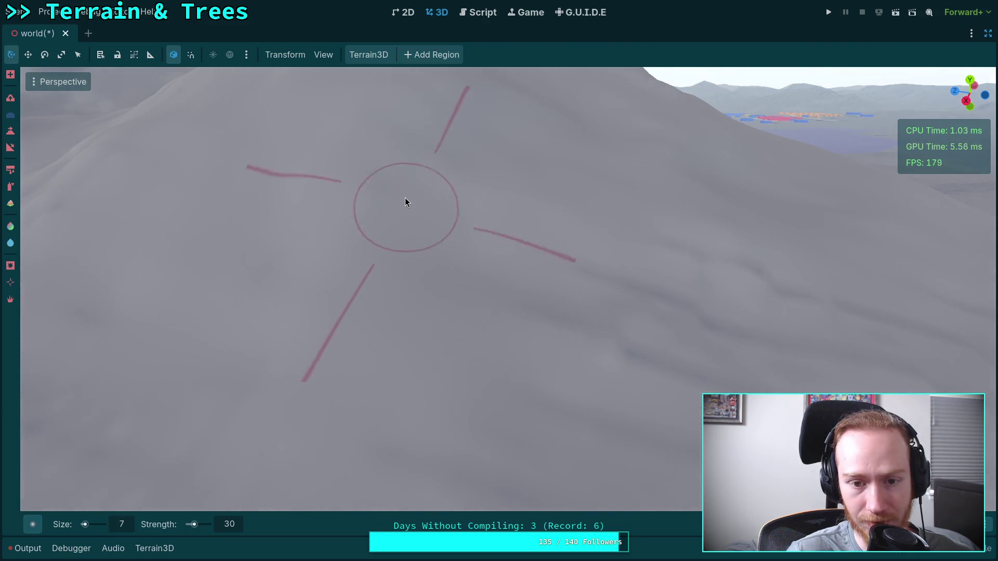
Raise the front hill with one sculpt stroke and pan toward the mountain range
{"action": "mouse_move", "coordinate": [439, 234]}
{"action": "left_mouse_down"}
{"action": "mouse_move", "coordinate": [352, 340]}
{"action": "mouse_move", "coordinate": [451, 368]}
{"action": "left_mouse_up"}
{"action": "left_click_drag", "start_coordinate": [494, 305], "coordinate": [425, 257]}
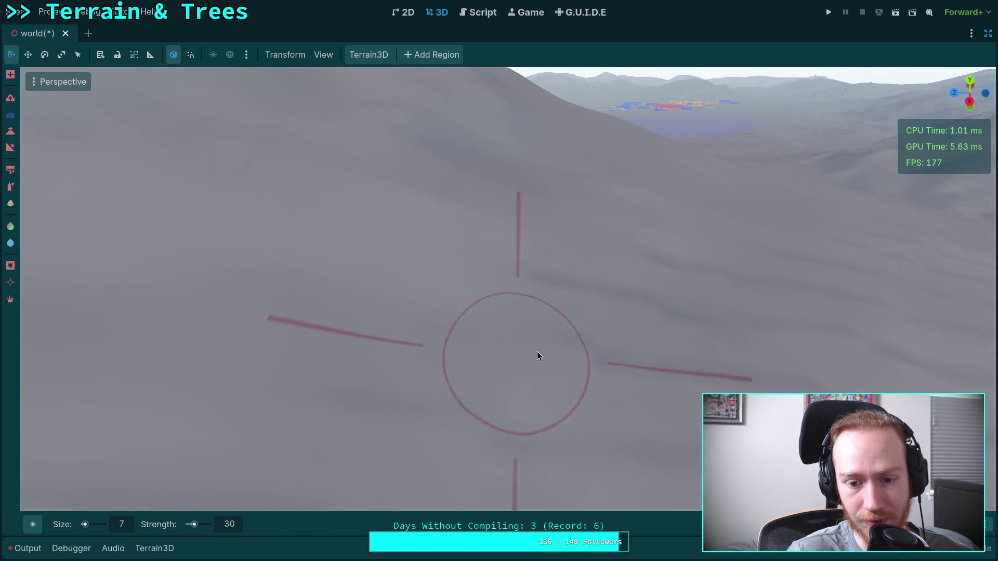
{"action": "left_click_drag", "start_coordinate": [472, 423], "coordinate": [472, 422]}
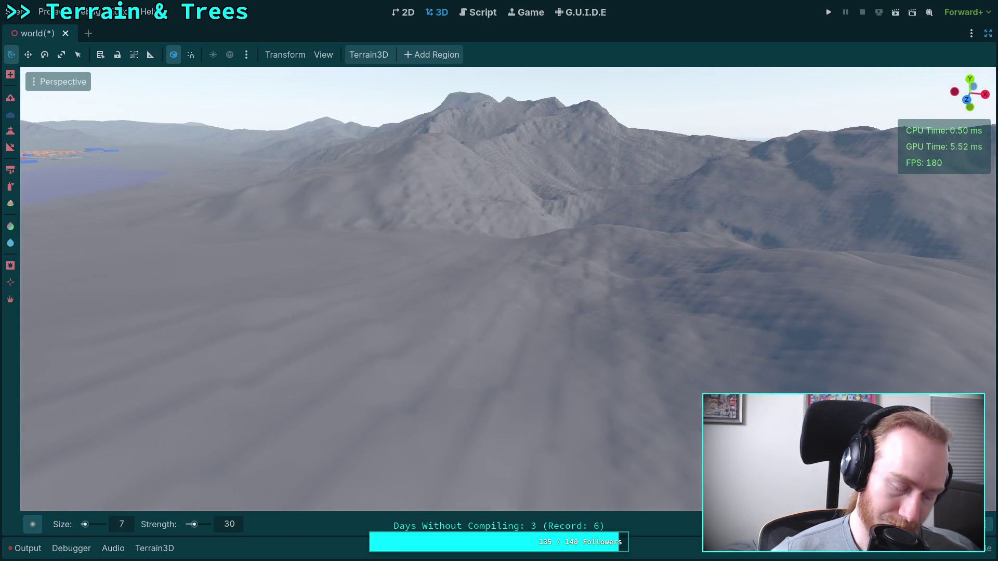
{"action": "left_click_drag", "start_coordinate": [457, 323], "coordinate": [378, 262]}
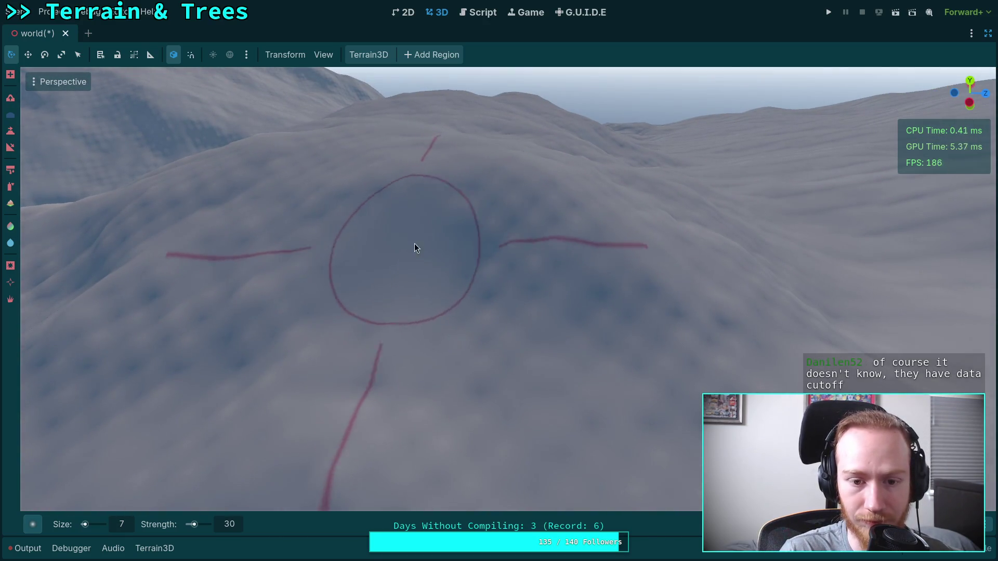
Tilt and orbit the view to look over different parts of the terrain
{"action": "left_click_drag", "start_coordinate": [655, 354], "coordinate": [553, 335]}
{"action": "left_click_drag", "start_coordinate": [239, 260], "coordinate": [347, 293]}
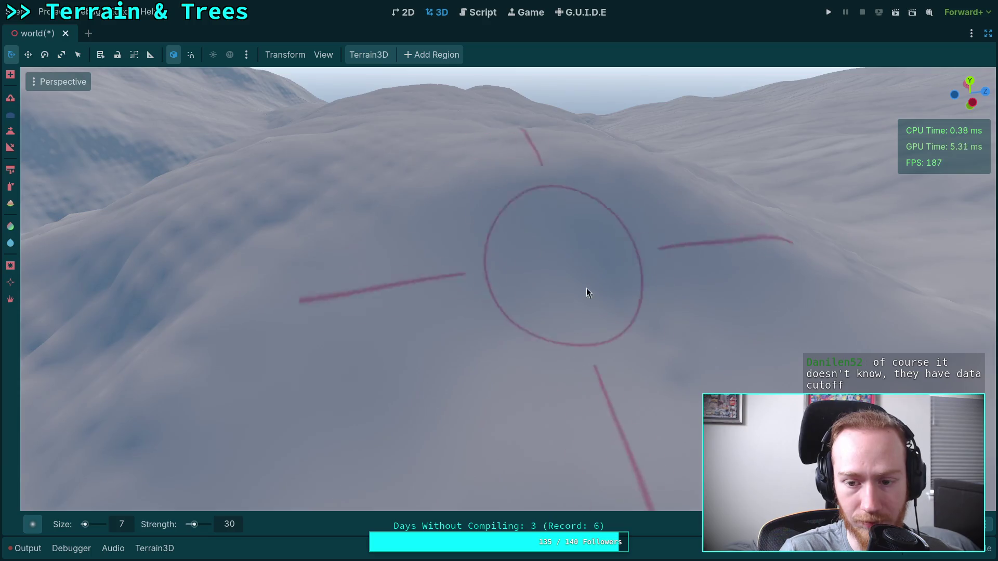
{"action": "left_click_drag", "start_coordinate": [588, 325], "coordinate": [587, 326]}
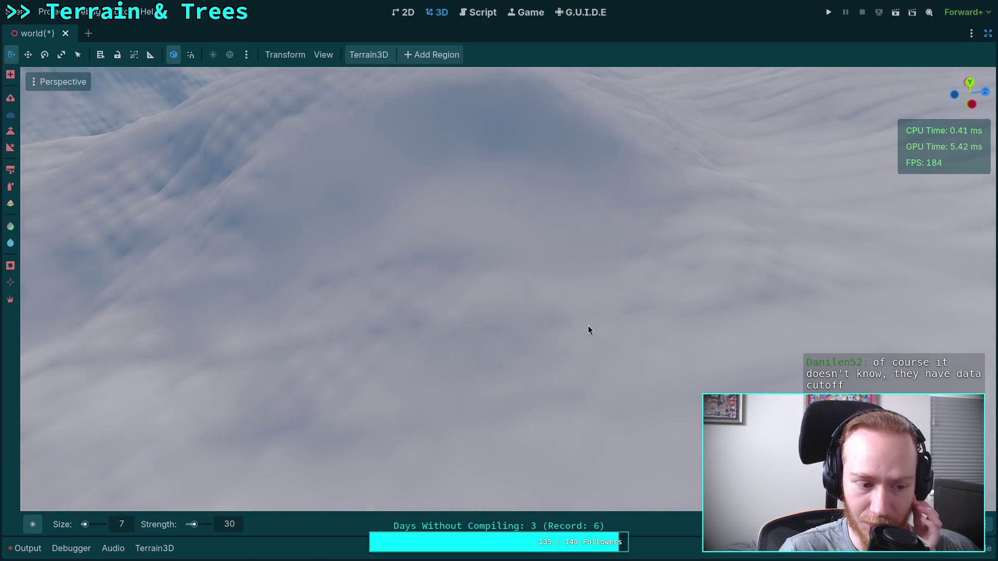
{"action": "left_click_drag", "start_coordinate": [366, 360], "coordinate": [366, 361]}
{"action": "left_click_drag", "start_coordinate": [341, 299], "coordinate": [341, 299]}
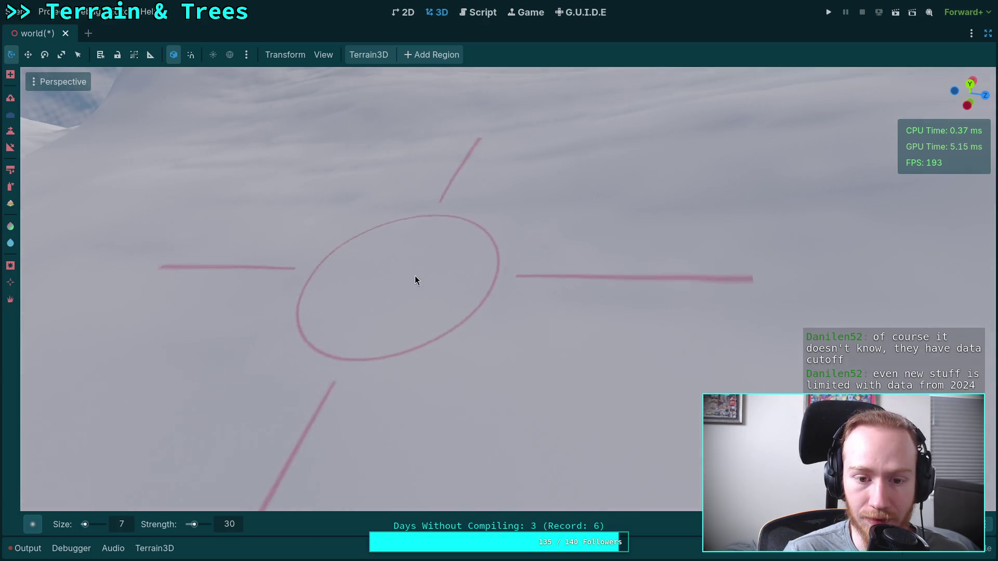
{"action": "scroll", "coordinate": [583, 281], "scroll_direction": "up", "scroll_amount": 2}
{"action": "mouse_move", "coordinate": [588, 257]}
{"action": "left_mouse_down"}
{"action": "mouse_move", "coordinate": [431, 302]}
{"action": "mouse_move", "coordinate": [539, 306]}
{"action": "mouse_move", "coordinate": [395, 333]}
{"action": "mouse_move", "coordinate": [481, 283]}
{"action": "mouse_move", "coordinate": [499, 291]}
{"action": "mouse_move", "coordinate": [565, 273]}
{"action": "mouse_move", "coordinate": [425, 345]}
{"action": "mouse_move", "coordinate": [445, 295]}
{"action": "mouse_move", "coordinate": [539, 276]}
{"action": "mouse_move", "coordinate": [417, 275]}
{"action": "mouse_move", "coordinate": [484, 314]}
{"action": "mouse_move", "coordinate": [363, 289]}
{"action": "mouse_move", "coordinate": [430, 299]}
{"action": "mouse_move", "coordinate": [409, 289]}
{"action": "mouse_move", "coordinate": [468, 250]}
{"action": "mouse_move", "coordinate": [416, 236]}
{"action": "mouse_move", "coordinate": [473, 216]}
{"action": "mouse_move", "coordinate": [562, 337]}
{"action": "mouse_move", "coordinate": [520, 494]}
{"action": "mouse_move", "coordinate": [490, 332]}
{"action": "mouse_move", "coordinate": [385, 431]}
{"action": "mouse_move", "coordinate": [444, 376]}
{"action": "mouse_move", "coordinate": [365, 278]}
{"action": "mouse_move", "coordinate": [372, 241]}
{"action": "mouse_move", "coordinate": [494, 289]}
{"action": "mouse_move", "coordinate": [468, 296]}
{"action": "mouse_move", "coordinate": [517, 323]}
{"action": "mouse_move", "coordinate": [463, 321]}
{"action": "mouse_move", "coordinate": [442, 305]}
{"action": "mouse_move", "coordinate": [448, 319]}
{"action": "mouse_move", "coordinate": [408, 277]}
{"action": "mouse_move", "coordinate": [361, 321]}
{"action": "mouse_move", "coordinate": [392, 280]}
{"action": "mouse_move", "coordinate": [447, 291]}
{"action": "mouse_move", "coordinate": [516, 210]}
{"action": "mouse_move", "coordinate": [446, 421]}
{"action": "mouse_move", "coordinate": [494, 205]}
{"action": "mouse_move", "coordinate": [457, 163]}
{"action": "mouse_move", "coordinate": [400, 256]}
{"action": "mouse_move", "coordinate": [380, 323]}
{"action": "mouse_move", "coordinate": [547, 412]}
{"action": "mouse_move", "coordinate": [373, 280]}
{"action": "mouse_move", "coordinate": [581, 313]}
{"action": "mouse_move", "coordinate": [262, 349]}
{"action": "mouse_move", "coordinate": [576, 279]}
{"action": "mouse_move", "coordinate": [506, 274]}
{"action": "mouse_move", "coordinate": [447, 196]}
{"action": "mouse_move", "coordinate": [508, 241]}
{"action": "mouse_move", "coordinate": [361, 427]}
{"action": "mouse_move", "coordinate": [394, 273]}
{"action": "mouse_move", "coordinate": [312, 289]}
{"action": "mouse_move", "coordinate": [531, 336]}
{"action": "mouse_move", "coordinate": [468, 499]}
{"action": "mouse_move", "coordinate": [468, 316]}
{"action": "mouse_move", "coordinate": [553, 377]}
{"action": "mouse_move", "coordinate": [438, 389]}
{"action": "mouse_move", "coordinate": [395, 359]}
{"action": "mouse_move", "coordinate": [535, 211]}
{"action": "mouse_move", "coordinate": [533, 260]}
{"action": "mouse_move", "coordinate": [459, 204]}
{"action": "mouse_move", "coordinate": [486, 312]}
{"action": "mouse_move", "coordinate": [446, 232]}
{"action": "mouse_move", "coordinate": [485, 317]}
{"action": "mouse_move", "coordinate": [486, 267]}
{"action": "mouse_move", "coordinate": [437, 258]}
{"action": "mouse_move", "coordinate": [419, 356]}
{"action": "mouse_move", "coordinate": [359, 223]}
{"action": "mouse_move", "coordinate": [480, 254]}
{"action": "mouse_move", "coordinate": [673, 277]}
{"action": "mouse_move", "coordinate": [601, 286]}
{"action": "mouse_move", "coordinate": [303, 446]}
{"action": "mouse_move", "coordinate": [291, 468]}
{"action": "mouse_move", "coordinate": [466, 341]}
{"action": "mouse_move", "coordinate": [461, 278]}
{"action": "mouse_move", "coordinate": [524, 256]}
{"action": "mouse_move", "coordinate": [329, 257]}
{"action": "mouse_move", "coordinate": [350, 254]}
{"action": "mouse_move", "coordinate": [387, 218]}
{"action": "mouse_move", "coordinate": [639, 281]}
{"action": "mouse_move", "coordinate": [505, 271]}
{"action": "mouse_move", "coordinate": [475, 230]}
{"action": "mouse_move", "coordinate": [512, 457]}
{"action": "mouse_move", "coordinate": [437, 219]}
{"action": "mouse_move", "coordinate": [554, 220]}
{"action": "mouse_move", "coordinate": [480, 213]}
{"action": "mouse_move", "coordinate": [531, 256]}
{"action": "mouse_move", "coordinate": [472, 260]}
{"action": "mouse_move", "coordinate": [513, 278]}
{"action": "mouse_move", "coordinate": [417, 279]}
{"action": "mouse_move", "coordinate": [301, 226]}
{"action": "mouse_move", "coordinate": [498, 320]}
{"action": "mouse_move", "coordinate": [456, 357]}
{"action": "mouse_move", "coordinate": [534, 376]}
{"action": "mouse_move", "coordinate": [610, 299]}
{"action": "mouse_move", "coordinate": [539, 256]}
{"action": "mouse_move", "coordinate": [429, 263]}
{"action": "mouse_move", "coordinate": [334, 334]}
{"action": "mouse_move", "coordinate": [267, 319]}
{"action": "mouse_move", "coordinate": [281, 282]}
{"action": "mouse_move", "coordinate": [238, 202]}
{"action": "mouse_move", "coordinate": [308, 401]}
{"action": "mouse_move", "coordinate": [604, 281]}
{"action": "mouse_move", "coordinate": [528, 412]}
{"action": "mouse_move", "coordinate": [482, 320]}
{"action": "mouse_move", "coordinate": [509, 314]}
{"action": "mouse_move", "coordinate": [350, 286]}
{"action": "mouse_move", "coordinate": [411, 307]}
{"action": "mouse_move", "coordinate": [480, 291]}
{"action": "mouse_move", "coordinate": [665, 279]}
{"action": "mouse_move", "coordinate": [664, 239]}
{"action": "mouse_move", "coordinate": [424, 318]}
{"action": "mouse_move", "coordinate": [457, 291]}
{"action": "mouse_move", "coordinate": [363, 305]}
{"action": "mouse_move", "coordinate": [497, 345]}
{"action": "mouse_move", "coordinate": [562, 274]}
{"action": "mouse_move", "coordinate": [406, 446]}
{"action": "mouse_move", "coordinate": [521, 290]}
{"action": "mouse_move", "coordinate": [383, 334]}
{"action": "mouse_move", "coordinate": [554, 415]}
{"action": "mouse_move", "coordinate": [499, 312]}
{"action": "mouse_move", "coordinate": [445, 335]}
{"action": "left_mouse_up"}
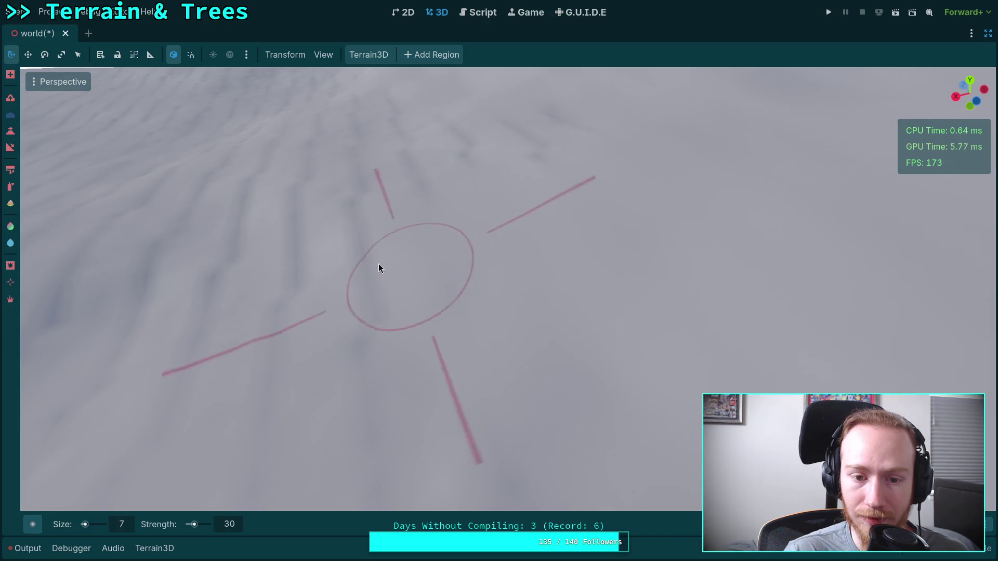
{"action": "left_click_drag", "start_coordinate": [382, 324], "coordinate": [372, 305]}
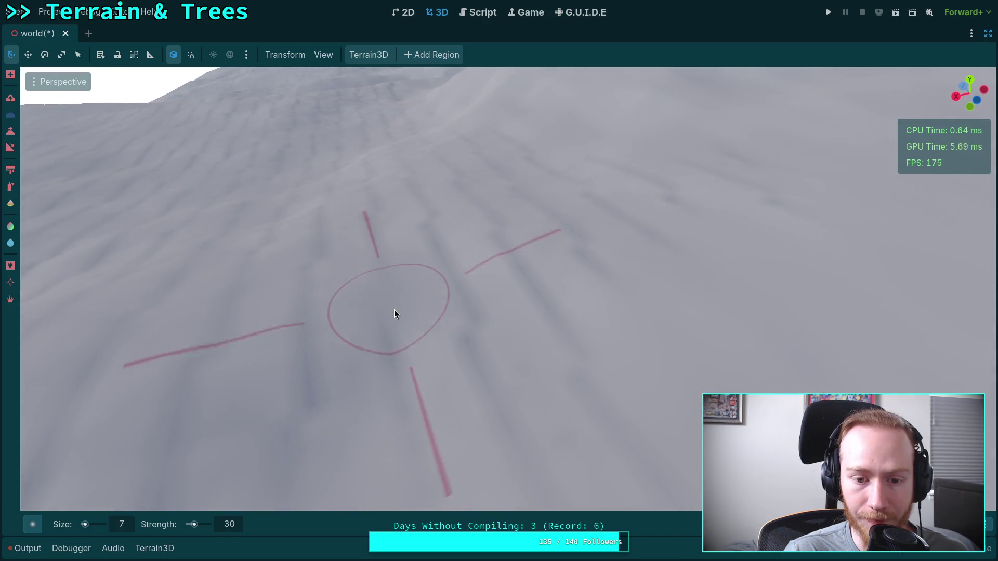
Rotate and tilt over the rippled terrain between the slope and the distant mountains
{"action": "left_click_drag", "start_coordinate": [558, 333], "coordinate": [308, 358]}
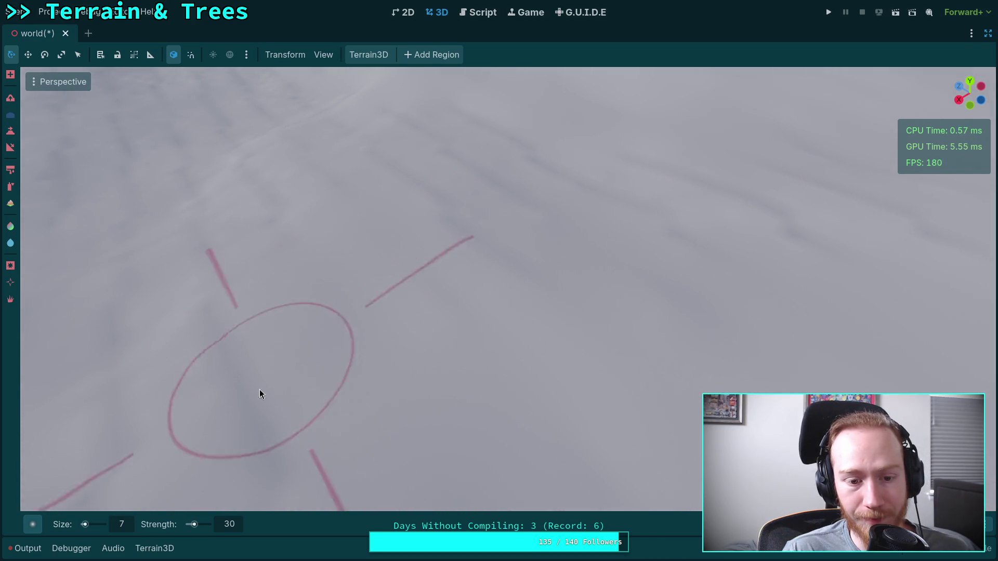
{"action": "left_click_drag", "start_coordinate": [299, 283], "coordinate": [270, 311]}
{"action": "left_click_drag", "start_coordinate": [215, 347], "coordinate": [273, 284]}
{"action": "left_click_drag", "start_coordinate": [556, 414], "coordinate": [584, 419]}
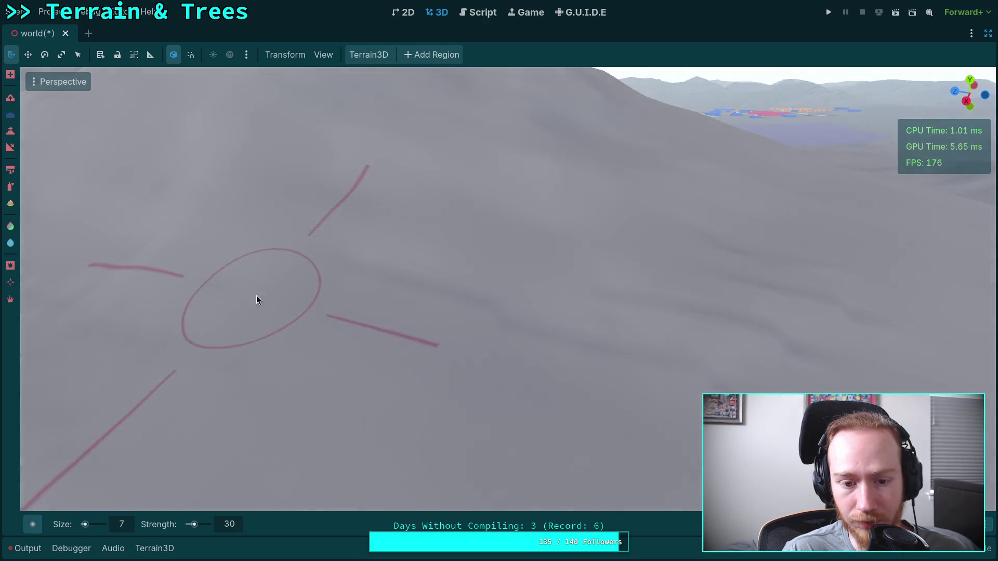
{"action": "left_click_drag", "start_coordinate": [257, 300], "coordinate": [484, 281]}
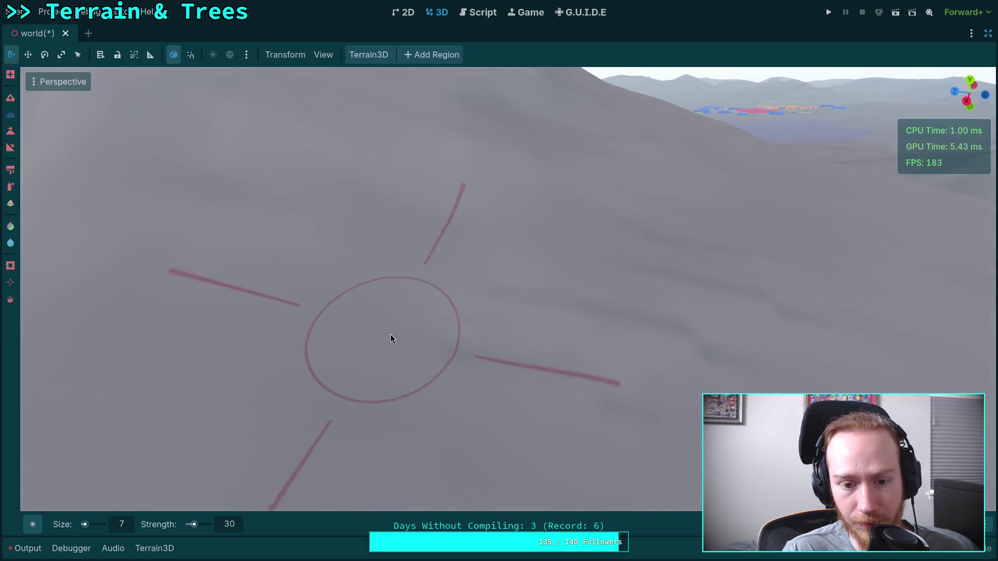
{"action": "left_click_drag", "start_coordinate": [391, 339], "coordinate": [296, 328]}
{"action": "left_click_drag", "start_coordinate": [357, 250], "coordinate": [453, 241]}
{"action": "mouse_move", "coordinate": [549, 223]}
{"action": "left_mouse_down"}
{"action": "mouse_move", "coordinate": [533, 128]}
{"action": "mouse_move", "coordinate": [520, 172]}
{"action": "mouse_move", "coordinate": [398, 289]}
{"action": "left_mouse_up"}
{"action": "mouse_move", "coordinate": [310, 332]}
{"action": "left_mouse_down"}
{"action": "mouse_move", "coordinate": [372, 359]}
{"action": "mouse_move", "coordinate": [434, 289]}
{"action": "mouse_move", "coordinate": [486, 273]}
{"action": "left_mouse_up"}
Zoom in close to the ground and re-frame the rippled slope
{"action": "scroll", "coordinate": [485, 273], "scroll_direction": "up", "scroll_amount": 5}
{"action": "left_click_drag", "start_coordinate": [535, 310], "coordinate": [486, 305]}
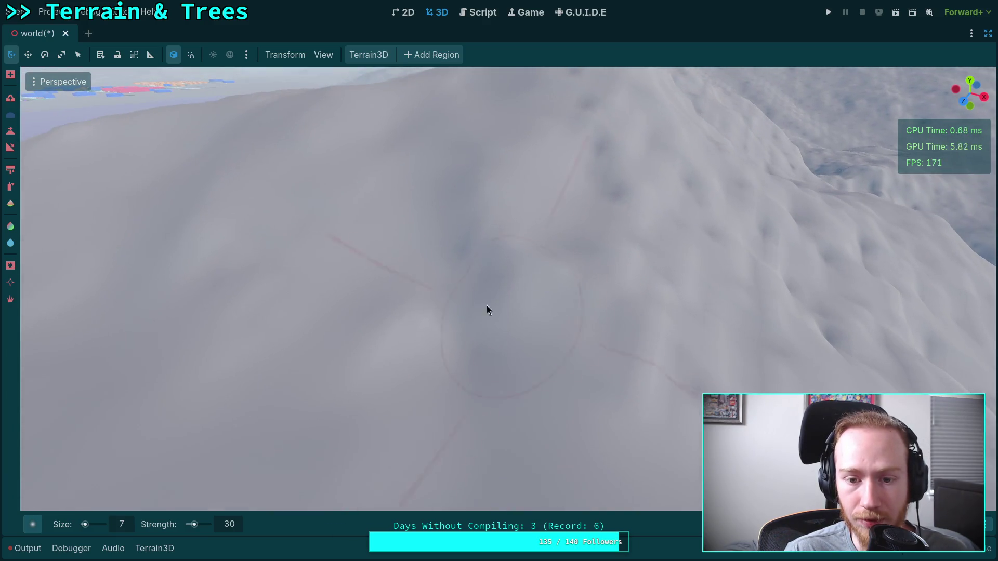
{"action": "scroll", "coordinate": [486, 304], "scroll_direction": "up", "scroll_amount": 3}
{"action": "mouse_move", "coordinate": [428, 295]}
{"action": "left_mouse_down"}
{"action": "mouse_move", "coordinate": [420, 369]}
{"action": "mouse_move", "coordinate": [460, 333]}
{"action": "left_mouse_up"}
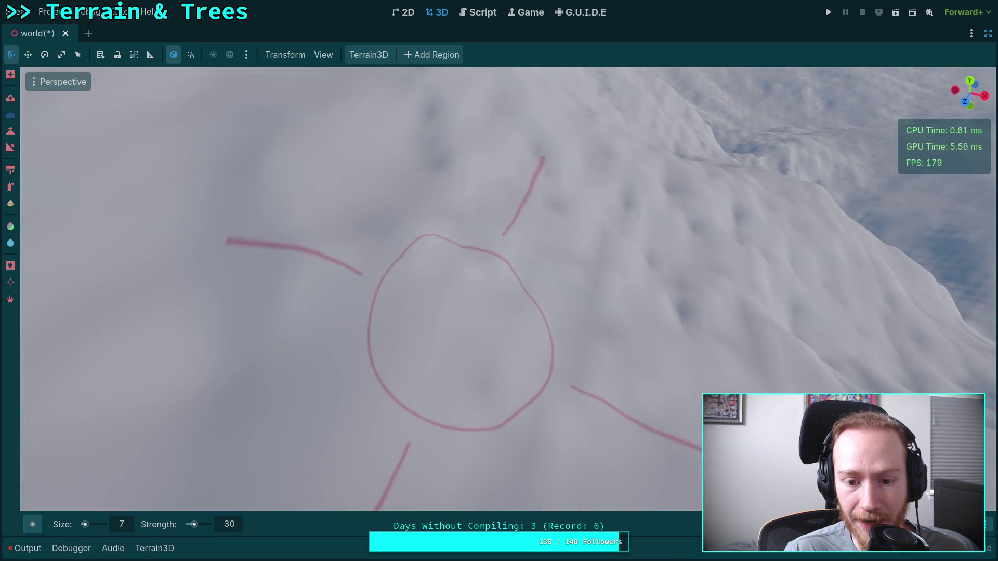
{"action": "scroll", "coordinate": [454, 290], "scroll_direction": "down", "scroll_amount": 2}
{"action": "mouse_move", "coordinate": [455, 290]}
{"action": "left_mouse_down"}
{"action": "mouse_move", "coordinate": [541, 290]}
{"action": "mouse_move", "coordinate": [399, 265]}
{"action": "mouse_move", "coordinate": [484, 243]}
{"action": "mouse_move", "coordinate": [550, 281]}
{"action": "mouse_move", "coordinate": [495, 249]}
{"action": "mouse_move", "coordinate": [541, 229]}
{"action": "mouse_move", "coordinate": [523, 270]}
{"action": "mouse_move", "coordinate": [580, 279]}
{"action": "mouse_move", "coordinate": [359, 288]}
{"action": "mouse_move", "coordinate": [428, 193]}
{"action": "mouse_move", "coordinate": [598, 273]}
{"action": "mouse_move", "coordinate": [587, 225]}
{"action": "mouse_move", "coordinate": [462, 359]}
{"action": "mouse_move", "coordinate": [453, 281]}
{"action": "mouse_move", "coordinate": [510, 288]}
{"action": "mouse_move", "coordinate": [454, 310]}
{"action": "left_mouse_up"}
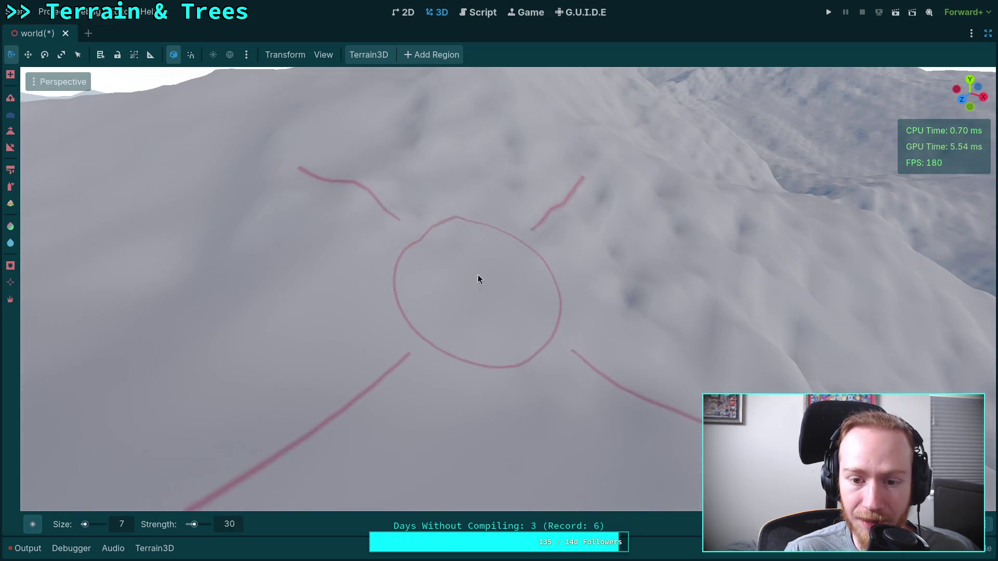
Swing and zoom the view to bring the hill back into frame
{"action": "mouse_move", "coordinate": [260, 251]}
{"action": "left_mouse_down"}
{"action": "mouse_move", "coordinate": [468, 364]}
{"action": "mouse_move", "coordinate": [370, 283]}
{"action": "mouse_move", "coordinate": [466, 242]}
{"action": "left_mouse_up"}
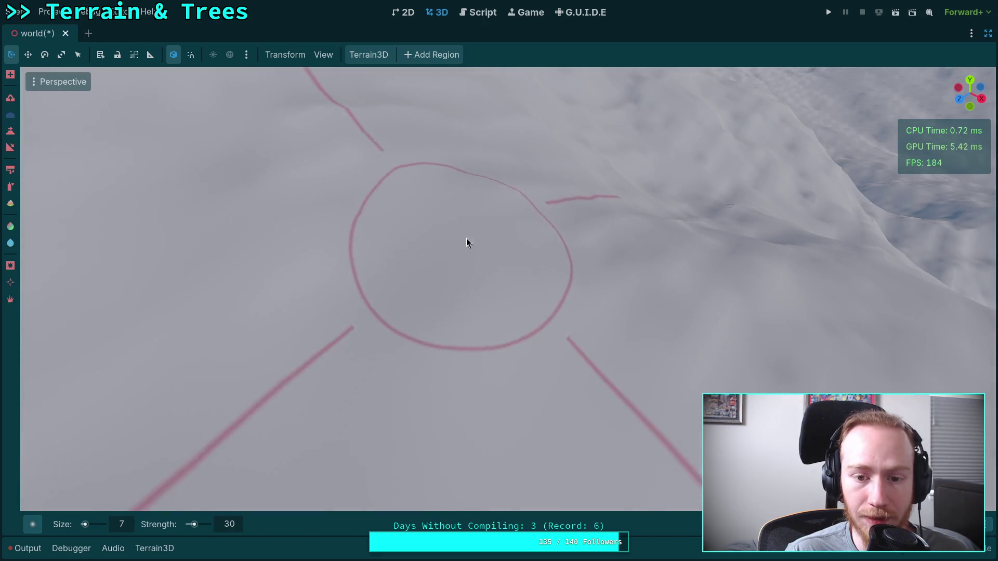
{"action": "mouse_move", "coordinate": [329, 178]}
{"action": "left_mouse_down"}
{"action": "mouse_move", "coordinate": [474, 183]}
{"action": "mouse_move", "coordinate": [575, 278]}
{"action": "left_mouse_up"}
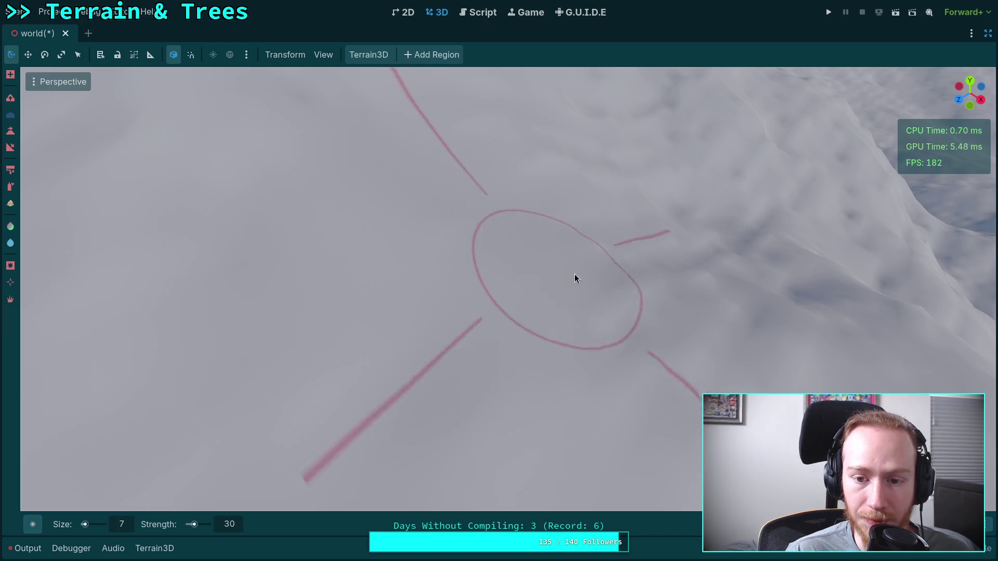
{"action": "left_click_drag", "start_coordinate": [744, 319], "coordinate": [403, 295]}
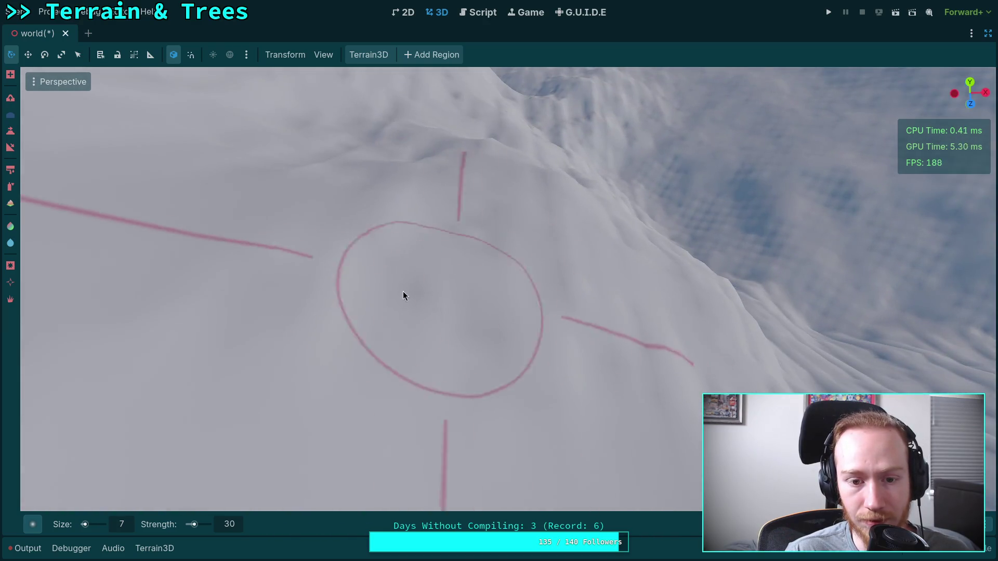
{"action": "mouse_move", "coordinate": [572, 327]}
{"action": "left_mouse_down"}
{"action": "mouse_move", "coordinate": [421, 276]}
{"action": "mouse_move", "coordinate": [381, 292]}
{"action": "mouse_move", "coordinate": [427, 270]}
{"action": "left_mouse_up"}
{"action": "left_click_drag", "start_coordinate": [624, 273], "coordinate": [625, 273]}
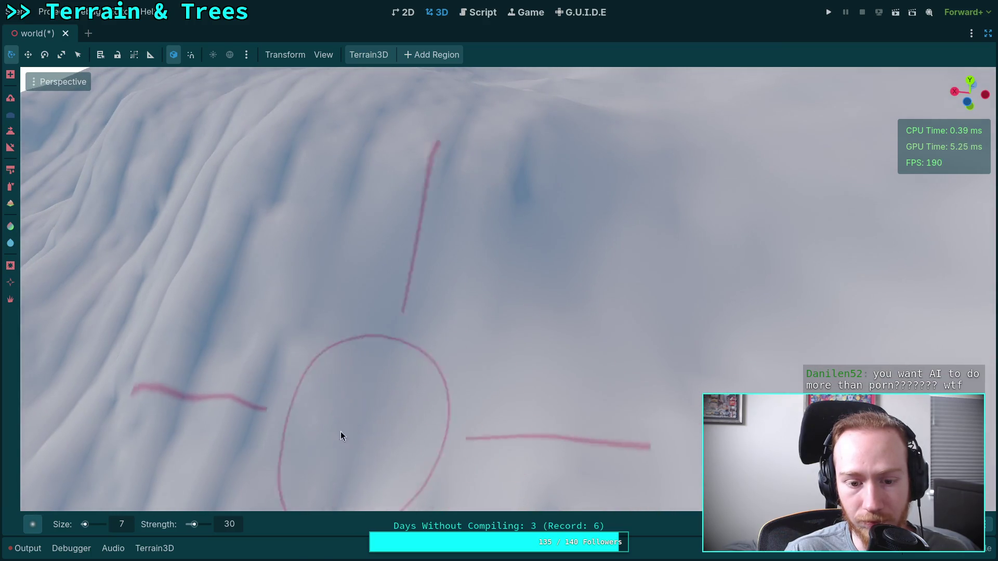
{"action": "scroll", "coordinate": [270, 391], "scroll_direction": "up", "scroll_amount": 3}
{"action": "mouse_move", "coordinate": [407, 268]}
{"action": "left_mouse_down"}
{"action": "mouse_move", "coordinate": [411, 280]}
{"action": "mouse_move", "coordinate": [399, 264]}
{"action": "mouse_move", "coordinate": [426, 184]}
{"action": "mouse_move", "coordinate": [511, 310]}
{"action": "mouse_move", "coordinate": [430, 205]}
{"action": "mouse_move", "coordinate": [559, 203]}
{"action": "mouse_move", "coordinate": [478, 213]}
{"action": "mouse_move", "coordinate": [544, 258]}
{"action": "mouse_move", "coordinate": [509, 344]}
{"action": "mouse_move", "coordinate": [488, 339]}
{"action": "mouse_move", "coordinate": [546, 335]}
{"action": "mouse_move", "coordinate": [519, 328]}
{"action": "mouse_move", "coordinate": [590, 296]}
{"action": "mouse_move", "coordinate": [613, 359]}
{"action": "mouse_move", "coordinate": [501, 312]}
{"action": "mouse_move", "coordinate": [697, 350]}
{"action": "mouse_move", "coordinate": [615, 264]}
{"action": "mouse_move", "coordinate": [508, 357]}
{"action": "mouse_move", "coordinate": [410, 392]}
{"action": "mouse_move", "coordinate": [358, 345]}
{"action": "mouse_move", "coordinate": [414, 255]}
{"action": "mouse_move", "coordinate": [535, 281]}
{"action": "mouse_move", "coordinate": [510, 423]}
{"action": "mouse_move", "coordinate": [501, 336]}
{"action": "mouse_move", "coordinate": [334, 270]}
{"action": "mouse_move", "coordinate": [311, 282]}
{"action": "mouse_move", "coordinate": [319, 276]}
{"action": "mouse_move", "coordinate": [508, 347]}
{"action": "mouse_move", "coordinate": [519, 279]}
{"action": "mouse_move", "coordinate": [363, 292]}
{"action": "mouse_move", "coordinate": [457, 269]}
{"action": "mouse_move", "coordinate": [488, 458]}
{"action": "mouse_move", "coordinate": [455, 299]}
{"action": "mouse_move", "coordinate": [584, 412]}
{"action": "mouse_move", "coordinate": [487, 338]}
{"action": "mouse_move", "coordinate": [395, 285]}
{"action": "mouse_move", "coordinate": [428, 245]}
{"action": "mouse_move", "coordinate": [419, 260]}
{"action": "mouse_move", "coordinate": [519, 314]}
{"action": "mouse_move", "coordinate": [559, 316]}
{"action": "mouse_move", "coordinate": [432, 261]}
{"action": "mouse_move", "coordinate": [595, 265]}
{"action": "mouse_move", "coordinate": [441, 305]}
{"action": "mouse_move", "coordinate": [619, 435]}
{"action": "mouse_move", "coordinate": [675, 289]}
{"action": "mouse_move", "coordinate": [482, 312]}
{"action": "mouse_move", "coordinate": [628, 335]}
{"action": "mouse_move", "coordinate": [675, 220]}
{"action": "mouse_move", "coordinate": [604, 225]}
{"action": "mouse_move", "coordinate": [454, 154]}
{"action": "mouse_move", "coordinate": [428, 189]}
{"action": "mouse_move", "coordinate": [479, 242]}
{"action": "mouse_move", "coordinate": [438, 197]}
{"action": "mouse_move", "coordinate": [490, 212]}
{"action": "mouse_move", "coordinate": [499, 234]}
{"action": "mouse_move", "coordinate": [395, 302]}
{"action": "left_mouse_up"}
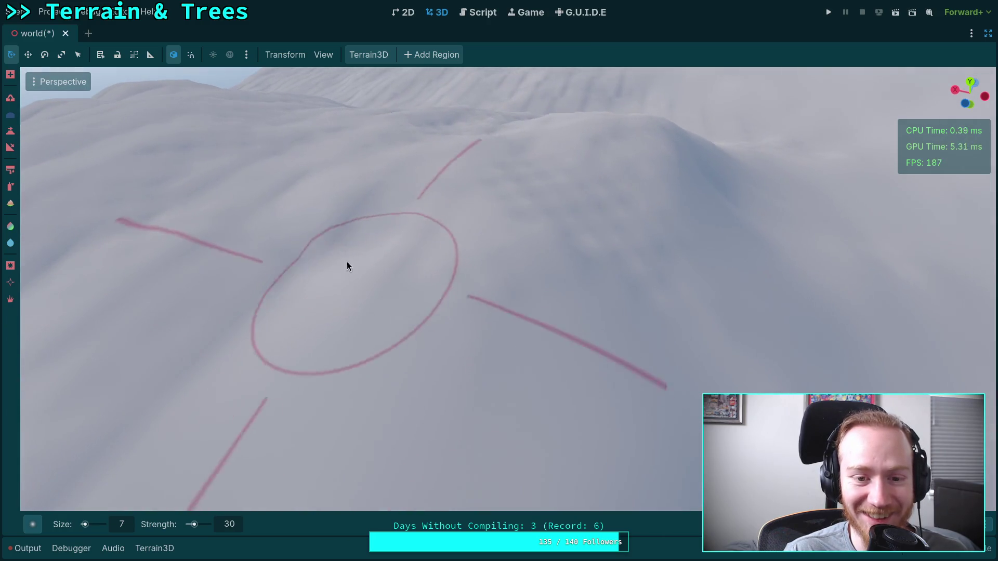
Move in close and rotate over the rippled ground
{"action": "left_click_drag", "start_coordinate": [557, 290], "coordinate": [557, 290]}
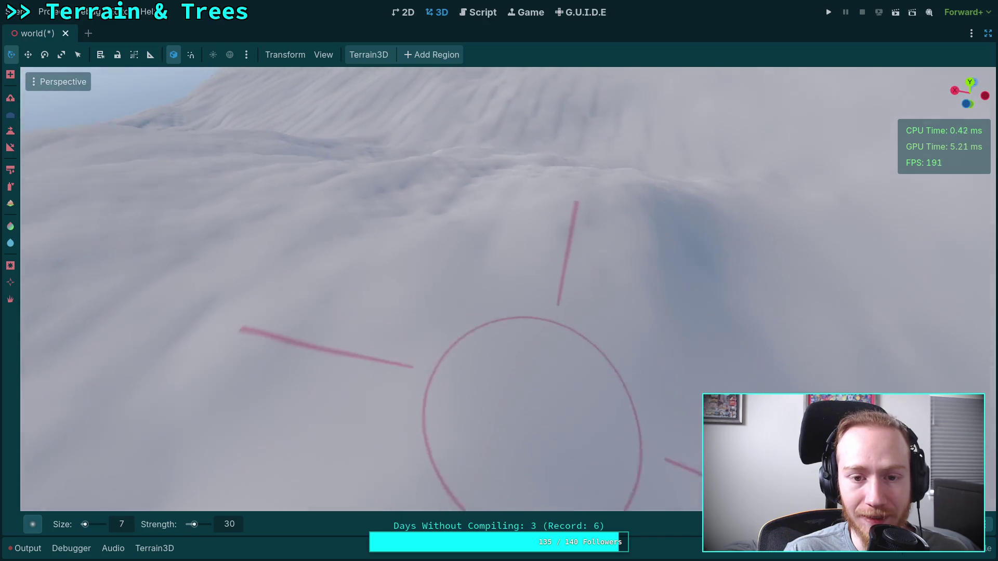
{"action": "scroll", "coordinate": [479, 297], "scroll_direction": "down", "scroll_amount": 3}
{"action": "scroll", "coordinate": [490, 193], "scroll_direction": "up", "scroll_amount": 3}
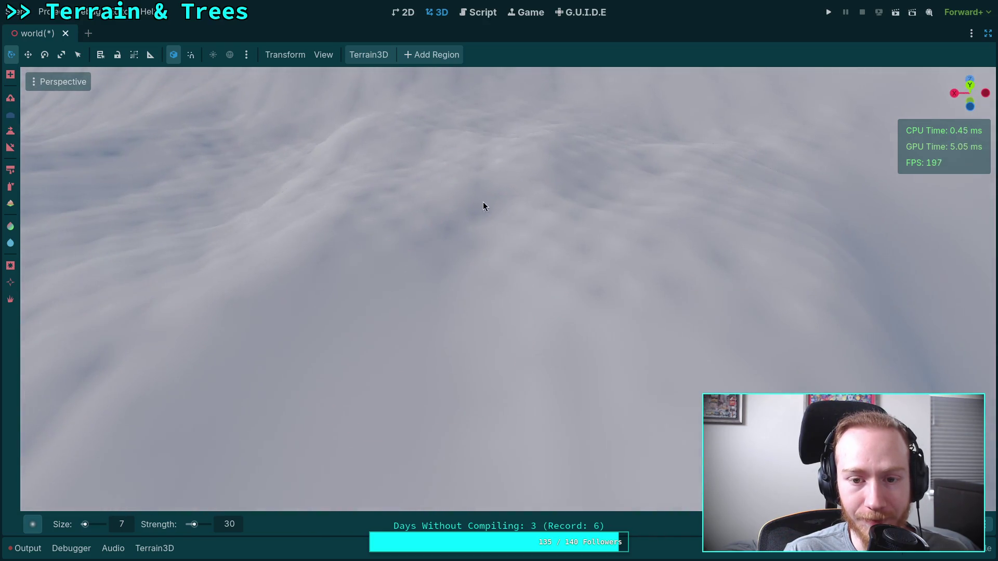
{"action": "left_click_drag", "start_coordinate": [594, 282], "coordinate": [537, 281]}
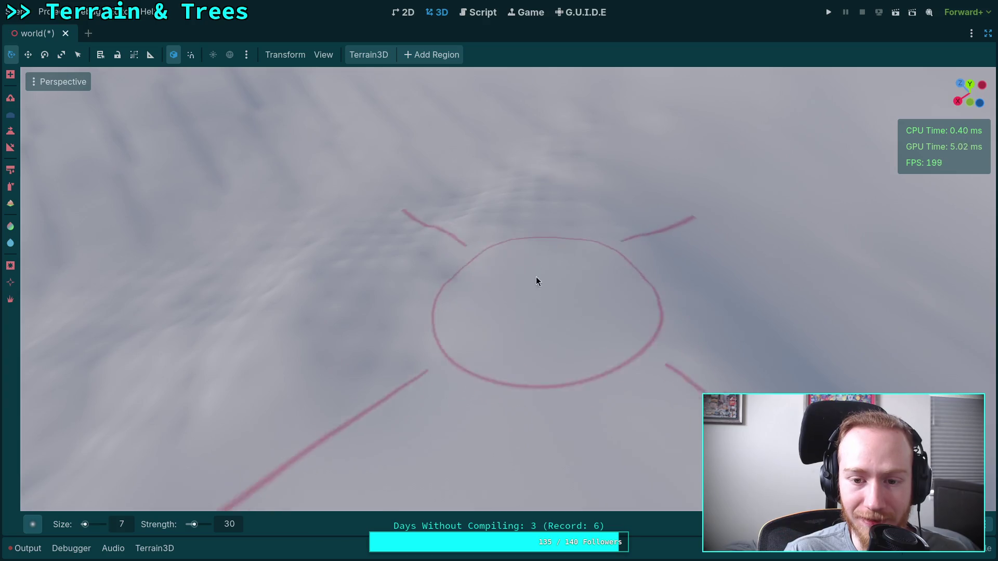
{"action": "scroll", "coordinate": [556, 387], "scroll_direction": "up", "scroll_amount": 2}
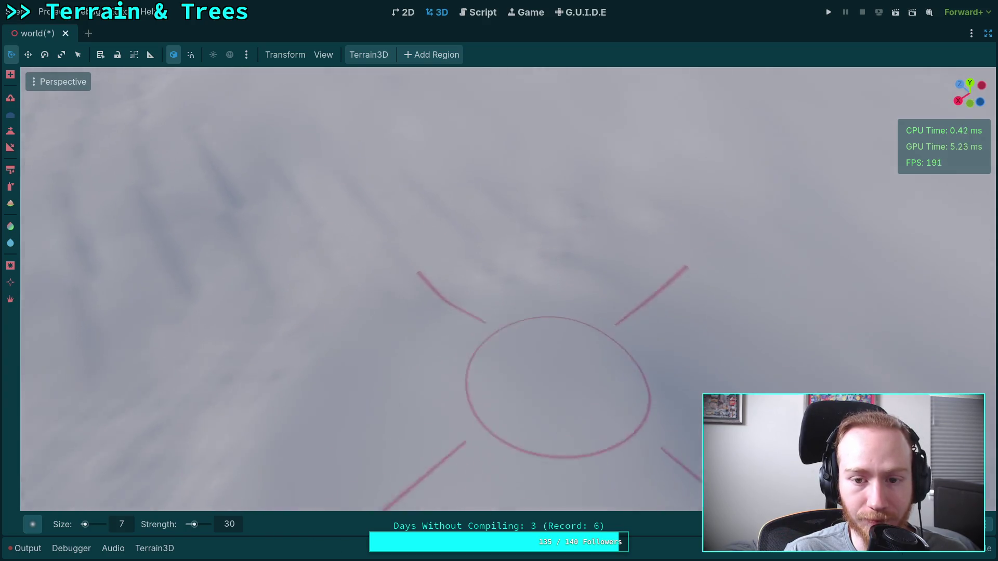
{"action": "scroll", "coordinate": [524, 297], "scroll_direction": "down", "scroll_amount": 2}
{"action": "left_click_drag", "start_coordinate": [595, 329], "coordinate": [553, 354]}
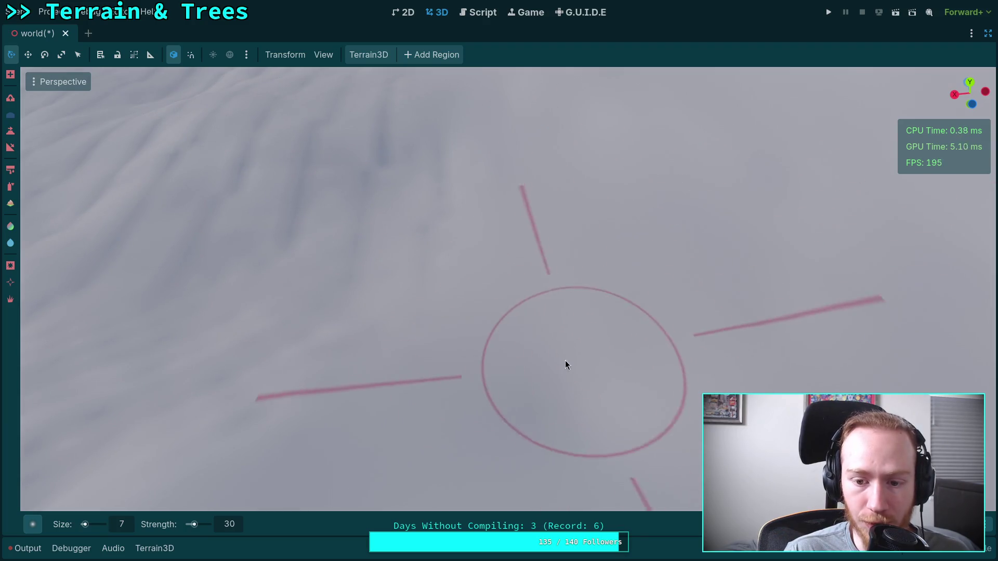
Tilt up to compare the rippled ground against the distant hills and sky
{"action": "scroll", "coordinate": [565, 361], "scroll_direction": "up", "scroll_amount": 2}
{"action": "scroll", "coordinate": [478, 332], "scroll_direction": "down", "scroll_amount": 2}
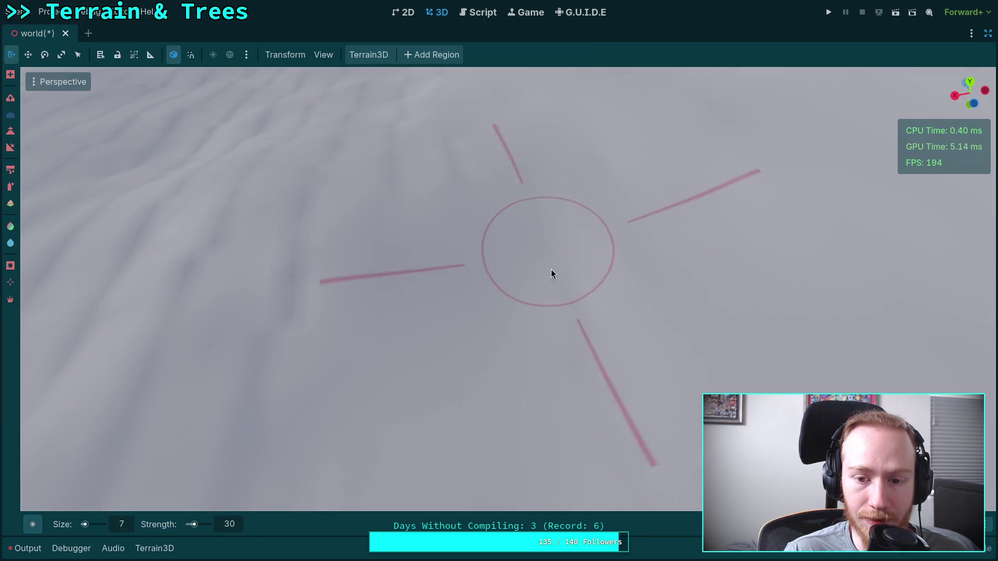
{"action": "scroll", "coordinate": [562, 373], "scroll_direction": "up", "scroll_amount": 2}
{"action": "scroll", "coordinate": [532, 369], "scroll_direction": "down", "scroll_amount": 2}
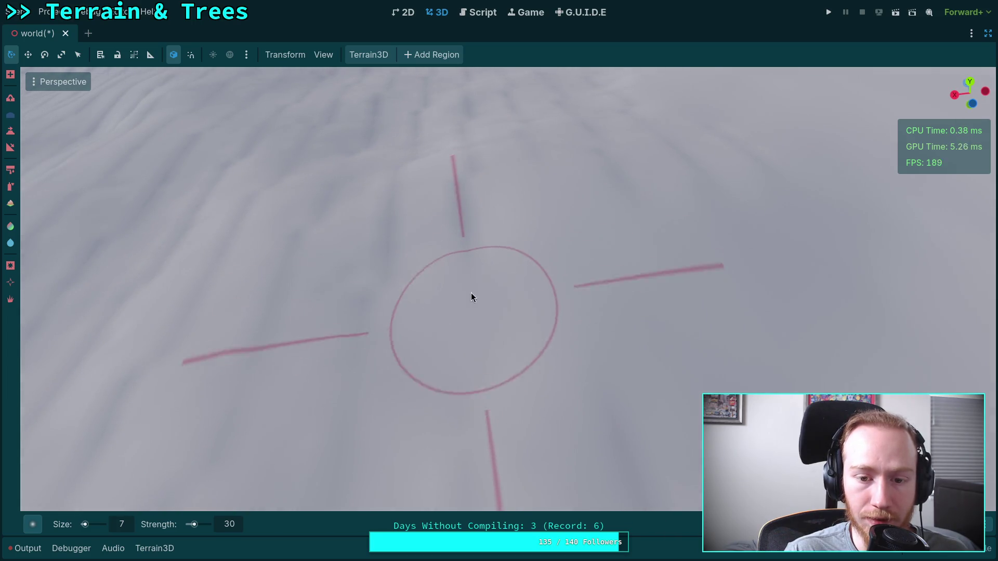
{"action": "mouse_move", "coordinate": [419, 224]}
{"action": "left_mouse_down"}
{"action": "mouse_move", "coordinate": [423, 151]}
{"action": "mouse_move", "coordinate": [421, 284]}
{"action": "left_mouse_up"}
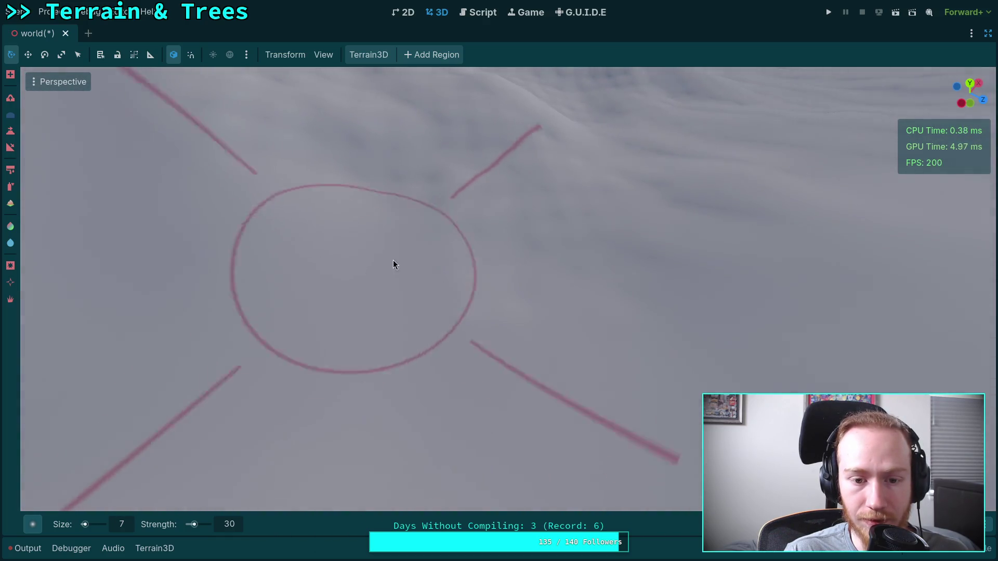
{"action": "mouse_move", "coordinate": [579, 235]}
{"action": "left_mouse_down"}
{"action": "mouse_move", "coordinate": [544, 289]}
{"action": "mouse_move", "coordinate": [517, 368]}
{"action": "mouse_move", "coordinate": [464, 317]}
{"action": "mouse_move", "coordinate": [340, 267]}
{"action": "mouse_move", "coordinate": [313, 214]}
{"action": "mouse_move", "coordinate": [295, 239]}
{"action": "mouse_move", "coordinate": [370, 152]}
{"action": "mouse_move", "coordinate": [494, 300]}
{"action": "mouse_move", "coordinate": [517, 289]}
{"action": "mouse_move", "coordinate": [428, 279]}
{"action": "mouse_move", "coordinate": [452, 239]}
{"action": "mouse_move", "coordinate": [475, 295]}
{"action": "mouse_move", "coordinate": [471, 198]}
{"action": "mouse_move", "coordinate": [476, 222]}
{"action": "mouse_move", "coordinate": [523, 172]}
{"action": "mouse_move", "coordinate": [672, 280]}
{"action": "mouse_move", "coordinate": [712, 348]}
{"action": "mouse_move", "coordinate": [572, 320]}
{"action": "mouse_move", "coordinate": [499, 265]}
{"action": "mouse_move", "coordinate": [383, 247]}
{"action": "mouse_move", "coordinate": [414, 341]}
{"action": "mouse_move", "coordinate": [503, 362]}
{"action": "mouse_move", "coordinate": [496, 285]}
{"action": "mouse_move", "coordinate": [412, 305]}
{"action": "mouse_move", "coordinate": [513, 457]}
{"action": "mouse_move", "coordinate": [444, 309]}
{"action": "mouse_move", "coordinate": [416, 354]}
{"action": "mouse_move", "coordinate": [475, 310]}
{"action": "mouse_move", "coordinate": [603, 314]}
{"action": "mouse_move", "coordinate": [540, 243]}
{"action": "mouse_move", "coordinate": [528, 256]}
{"action": "mouse_move", "coordinate": [579, 255]}
{"action": "mouse_move", "coordinate": [462, 295]}
{"action": "mouse_move", "coordinate": [731, 283]}
{"action": "mouse_move", "coordinate": [749, 343]}
{"action": "mouse_move", "coordinate": [538, 339]}
{"action": "left_mouse_up"}
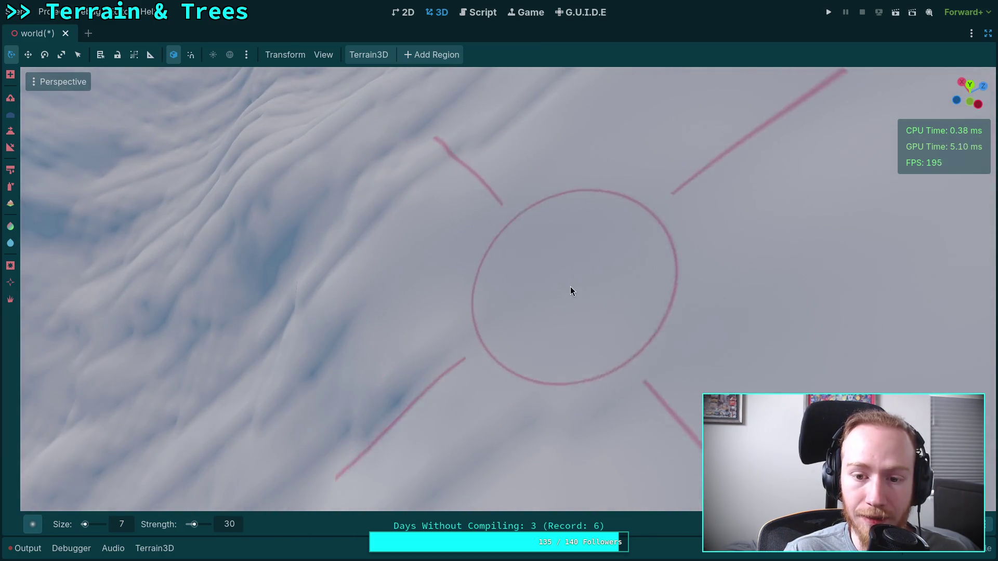
Fly around the hillside to centre the grooved area in a top-down view
{"action": "scroll", "coordinate": [570, 286], "scroll_direction": "up", "scroll_amount": 3}
{"action": "mouse_move", "coordinate": [590, 250]}
{"action": "left_mouse_down"}
{"action": "mouse_move", "coordinate": [606, 310]}
{"action": "mouse_move", "coordinate": [468, 339]}
{"action": "mouse_move", "coordinate": [479, 312]}
{"action": "left_mouse_up"}
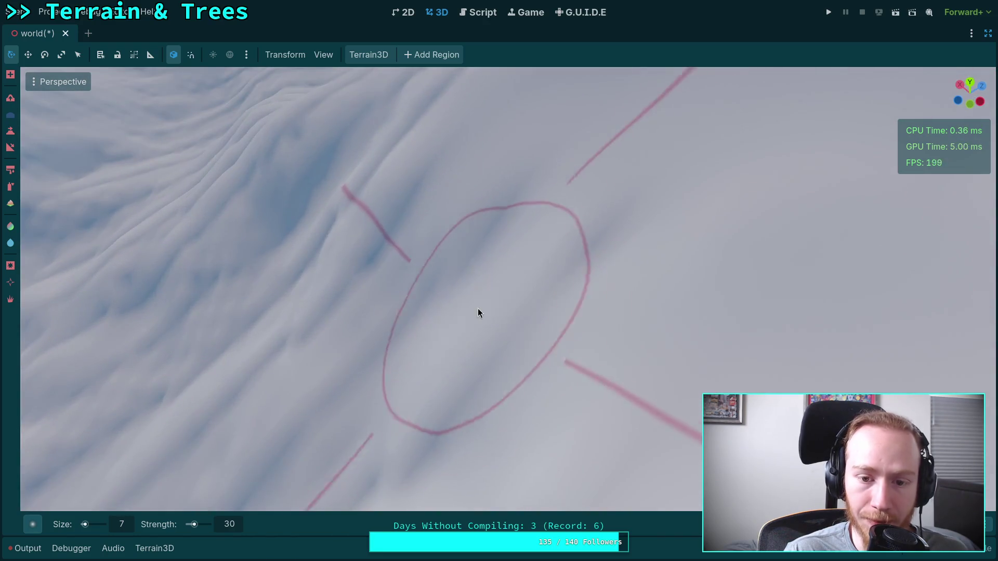
{"action": "left_click_drag", "start_coordinate": [379, 229], "coordinate": [427, 280]}
{"action": "left_click_drag", "start_coordinate": [551, 129], "coordinate": [526, 281]}
{"action": "scroll", "coordinate": [622, 282], "scroll_direction": "up", "scroll_amount": 5}
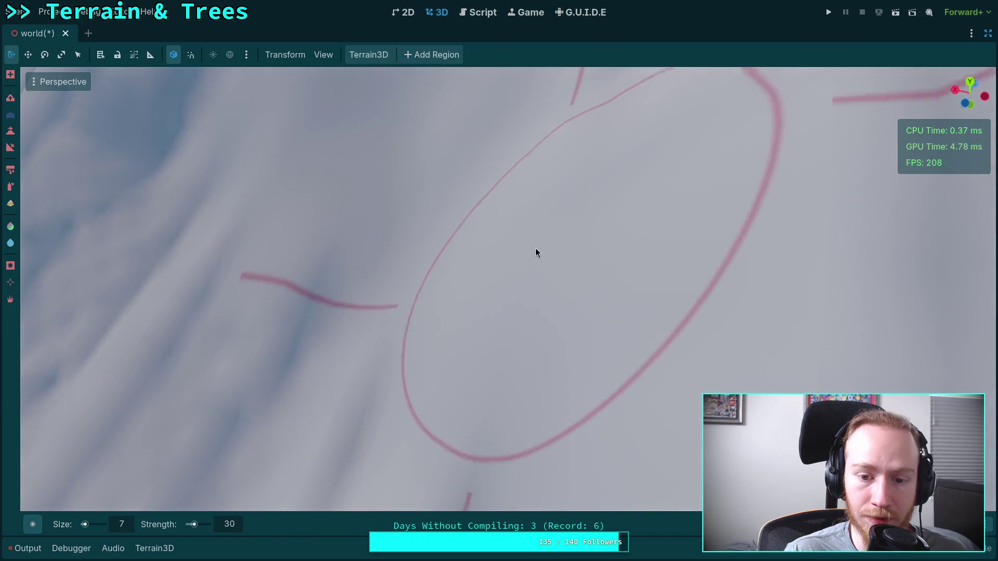
{"action": "scroll", "coordinate": [535, 247], "scroll_direction": "down", "scroll_amount": 5}
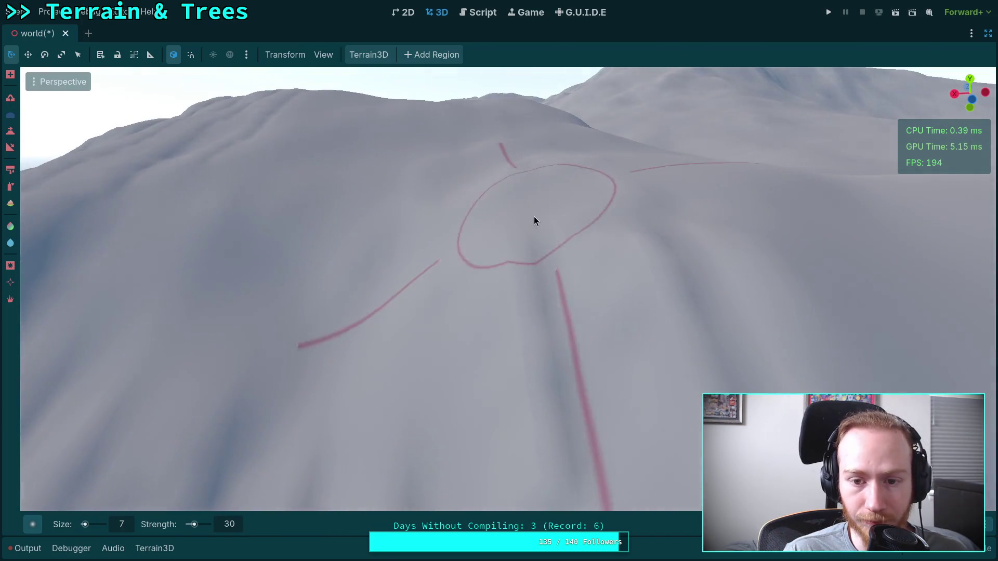
{"action": "mouse_move", "coordinate": [535, 221]}
{"action": "left_mouse_down"}
{"action": "mouse_move", "coordinate": [539, 332]}
{"action": "mouse_move", "coordinate": [495, 241]}
{"action": "mouse_move", "coordinate": [567, 353]}
{"action": "mouse_move", "coordinate": [470, 388]}
{"action": "mouse_move", "coordinate": [608, 384]}
{"action": "mouse_move", "coordinate": [650, 364]}
{"action": "mouse_move", "coordinate": [323, 357]}
{"action": "left_mouse_up"}
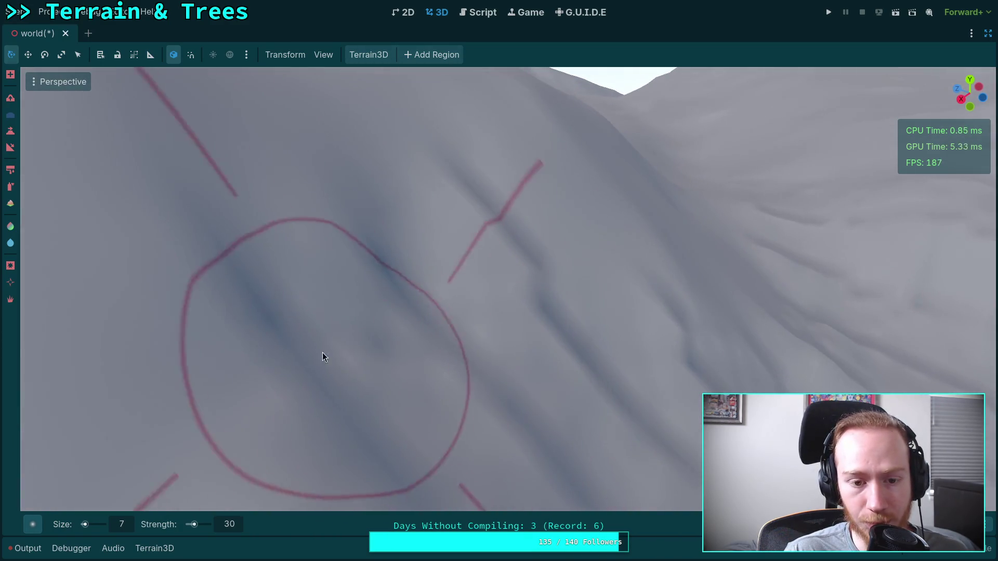
{"action": "mouse_move", "coordinate": [538, 304]}
{"action": "left_mouse_down"}
{"action": "mouse_move", "coordinate": [435, 386]}
{"action": "mouse_move", "coordinate": [437, 266]}
{"action": "mouse_move", "coordinate": [590, 341]}
{"action": "mouse_move", "coordinate": [666, 274]}
{"action": "mouse_move", "coordinate": [519, 291]}
{"action": "mouse_move", "coordinate": [575, 397]}
{"action": "mouse_move", "coordinate": [648, 292]}
{"action": "mouse_move", "coordinate": [357, 312]}
{"action": "mouse_move", "coordinate": [540, 307]}
{"action": "mouse_move", "coordinate": [584, 328]}
{"action": "mouse_move", "coordinate": [510, 367]}
{"action": "mouse_move", "coordinate": [493, 393]}
{"action": "mouse_move", "coordinate": [539, 283]}
{"action": "mouse_move", "coordinate": [572, 344]}
{"action": "mouse_move", "coordinate": [553, 278]}
{"action": "mouse_move", "coordinate": [482, 292]}
{"action": "mouse_move", "coordinate": [619, 232]}
{"action": "mouse_move", "coordinate": [459, 283]}
{"action": "mouse_move", "coordinate": [394, 350]}
{"action": "mouse_move", "coordinate": [287, 241]}
{"action": "mouse_move", "coordinate": [234, 208]}
{"action": "mouse_move", "coordinate": [346, 240]}
{"action": "left_mouse_up"}
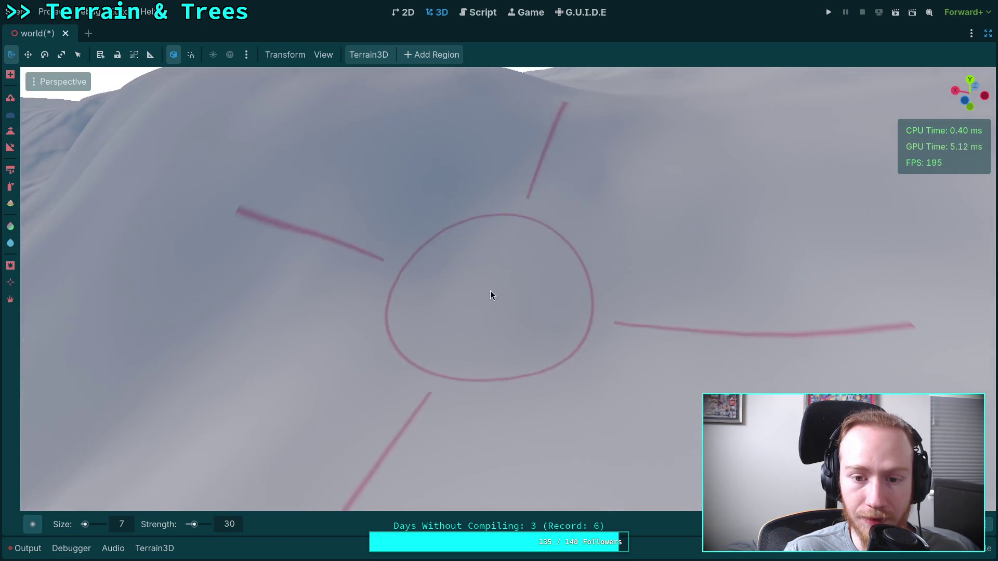
Smooth one stroke over the lower slope and look down on it
{"action": "mouse_move", "coordinate": [584, 167]}
{"action": "left_mouse_down"}
{"action": "mouse_move", "coordinate": [526, 318]}
{"action": "mouse_move", "coordinate": [583, 333]}
{"action": "mouse_move", "coordinate": [572, 312]}
{"action": "mouse_move", "coordinate": [473, 254]}
{"action": "left_mouse_up"}
{"action": "left_click_drag", "start_coordinate": [398, 229], "coordinate": [400, 294]}
{"action": "mouse_move", "coordinate": [321, 283]}
{"action": "left_mouse_down"}
{"action": "mouse_move", "coordinate": [438, 277]}
{"action": "mouse_move", "coordinate": [493, 396]}
{"action": "mouse_move", "coordinate": [450, 234]}
{"action": "mouse_move", "coordinate": [405, 215]}
{"action": "mouse_move", "coordinate": [575, 354]}
{"action": "mouse_move", "coordinate": [465, 241]}
{"action": "mouse_move", "coordinate": [468, 468]}
{"action": "mouse_move", "coordinate": [424, 266]}
{"action": "mouse_move", "coordinate": [460, 276]}
{"action": "mouse_move", "coordinate": [428, 209]}
{"action": "mouse_move", "coordinate": [539, 245]}
{"action": "mouse_move", "coordinate": [551, 271]}
{"action": "mouse_move", "coordinate": [576, 285]}
{"action": "mouse_move", "coordinate": [439, 287]}
{"action": "mouse_move", "coordinate": [178, 359]}
{"action": "mouse_move", "coordinate": [396, 267]}
{"action": "mouse_move", "coordinate": [470, 353]}
{"action": "mouse_move", "coordinate": [479, 227]}
{"action": "mouse_move", "coordinate": [525, 290]}
{"action": "mouse_move", "coordinate": [401, 259]}
{"action": "mouse_move", "coordinate": [380, 385]}
{"action": "mouse_move", "coordinate": [542, 271]}
{"action": "mouse_move", "coordinate": [533, 323]}
{"action": "mouse_move", "coordinate": [593, 307]}
{"action": "mouse_move", "coordinate": [394, 285]}
{"action": "mouse_move", "coordinate": [408, 327]}
{"action": "mouse_move", "coordinate": [363, 299]}
{"action": "mouse_move", "coordinate": [554, 282]}
{"action": "mouse_move", "coordinate": [503, 350]}
{"action": "mouse_move", "coordinate": [500, 312]}
{"action": "mouse_move", "coordinate": [430, 283]}
{"action": "mouse_move", "coordinate": [562, 257]}
{"action": "mouse_move", "coordinate": [566, 333]}
{"action": "mouse_move", "coordinate": [539, 265]}
{"action": "left_mouse_up"}
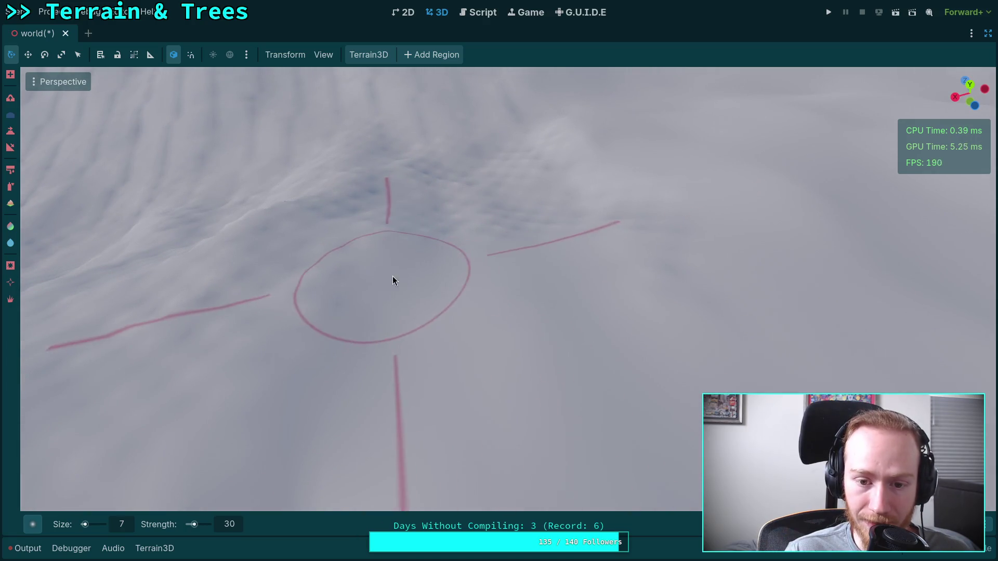
Adjust the view over the smoothed snow, pitching up toward the horizon
{"action": "left_click_drag", "start_coordinate": [616, 274], "coordinate": [580, 307]}
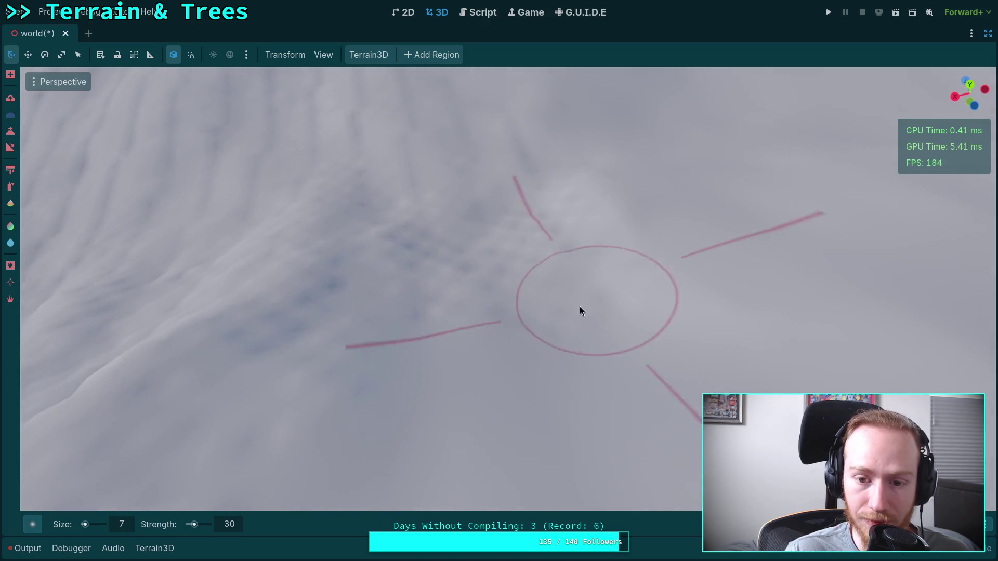
{"action": "left_click_drag", "start_coordinate": [444, 275], "coordinate": [495, 204]}
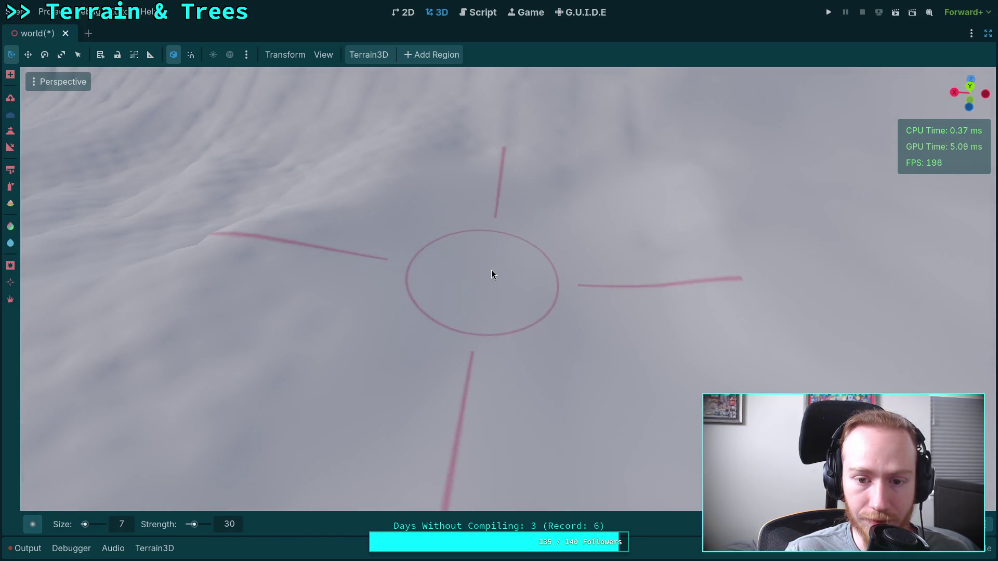
{"action": "left_click_drag", "start_coordinate": [492, 270], "coordinate": [481, 242]}
{"action": "left_click_drag", "start_coordinate": [421, 254], "coordinate": [527, 305]}
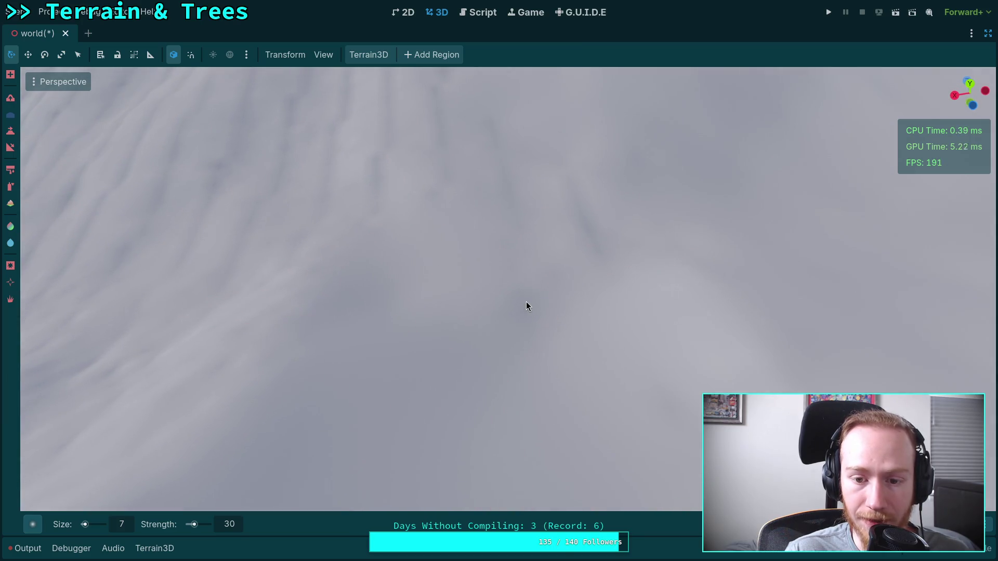
{"action": "left_click_drag", "start_coordinate": [617, 306], "coordinate": [547, 240]}
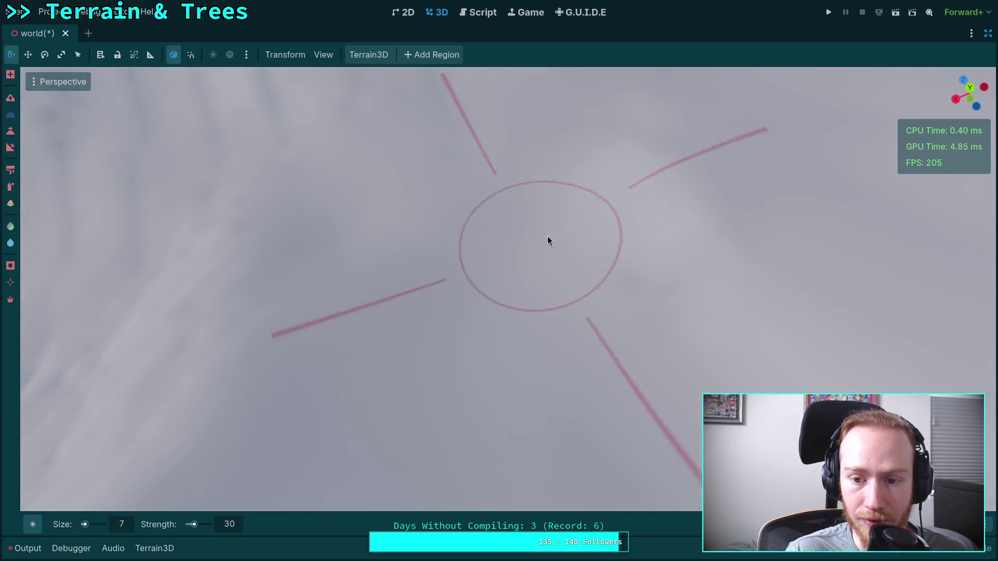
{"action": "left_click_drag", "start_coordinate": [648, 307], "coordinate": [531, 381]}
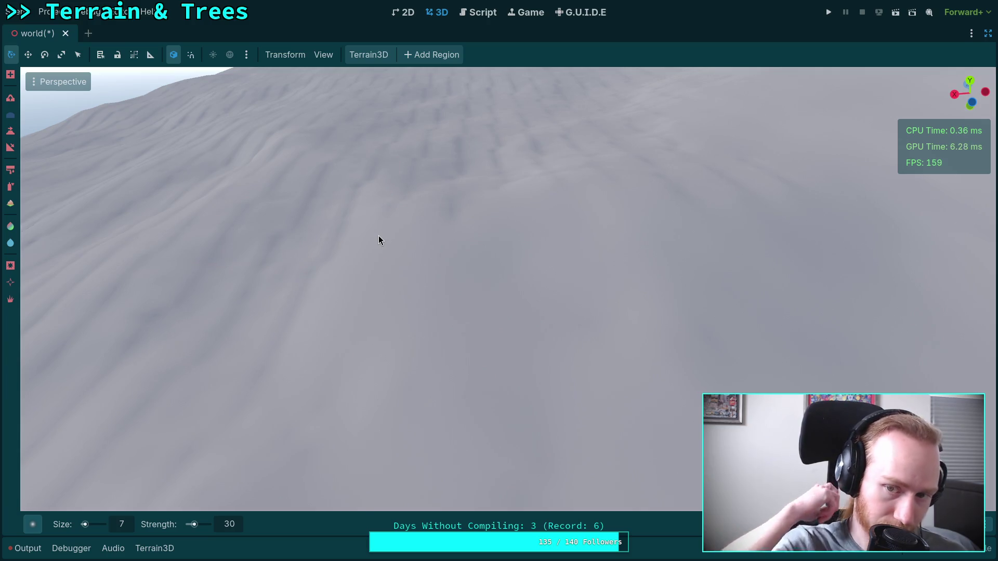
Fly in close to the grooved mountainside and stroke the Terrain3D smooth brush over the rough patch
{"action": "left_click_drag", "start_coordinate": [379, 236], "coordinate": [378, 235]}
{"action": "left_click_drag", "start_coordinate": [351, 275], "coordinate": [351, 276]}
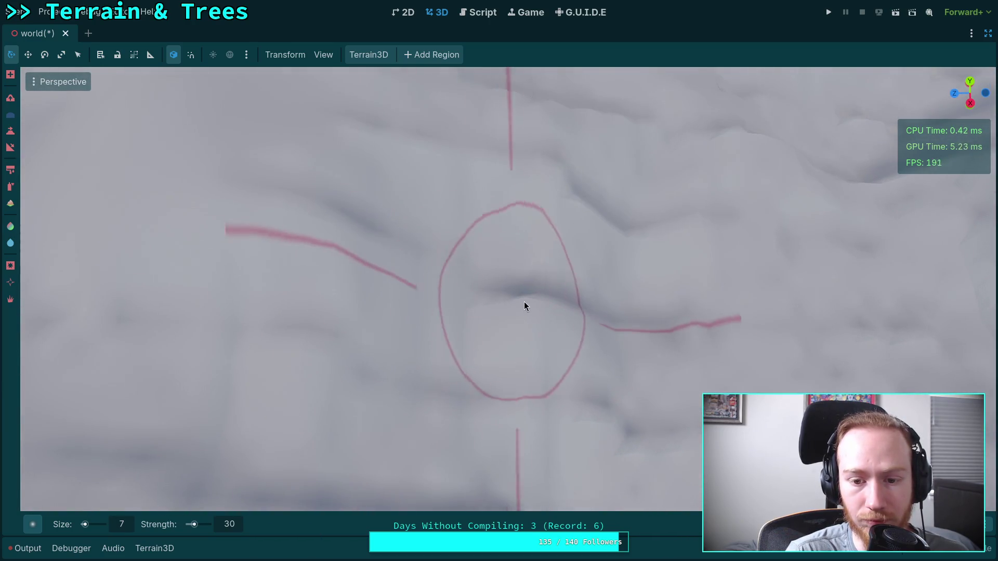
{"action": "left_click_drag", "start_coordinate": [564, 220], "coordinate": [448, 220]}
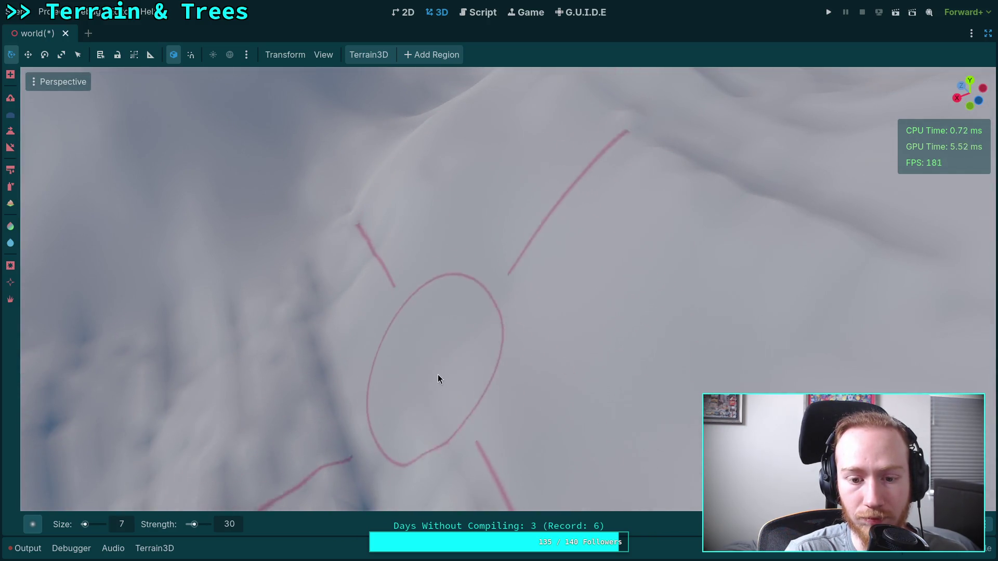
{"action": "left_click_drag", "start_coordinate": [438, 379], "coordinate": [437, 379]}
{"action": "left_click_drag", "start_coordinate": [433, 282], "coordinate": [433, 283]}
{"action": "mouse_move", "coordinate": [419, 333]}
{"action": "left_mouse_down"}
{"action": "mouse_move", "coordinate": [386, 249]}
{"action": "mouse_move", "coordinate": [521, 266]}
{"action": "mouse_move", "coordinate": [473, 262]}
{"action": "mouse_move", "coordinate": [516, 292]}
{"action": "mouse_move", "coordinate": [437, 317]}
{"action": "mouse_move", "coordinate": [430, 247]}
{"action": "mouse_move", "coordinate": [429, 264]}
{"action": "left_mouse_up"}
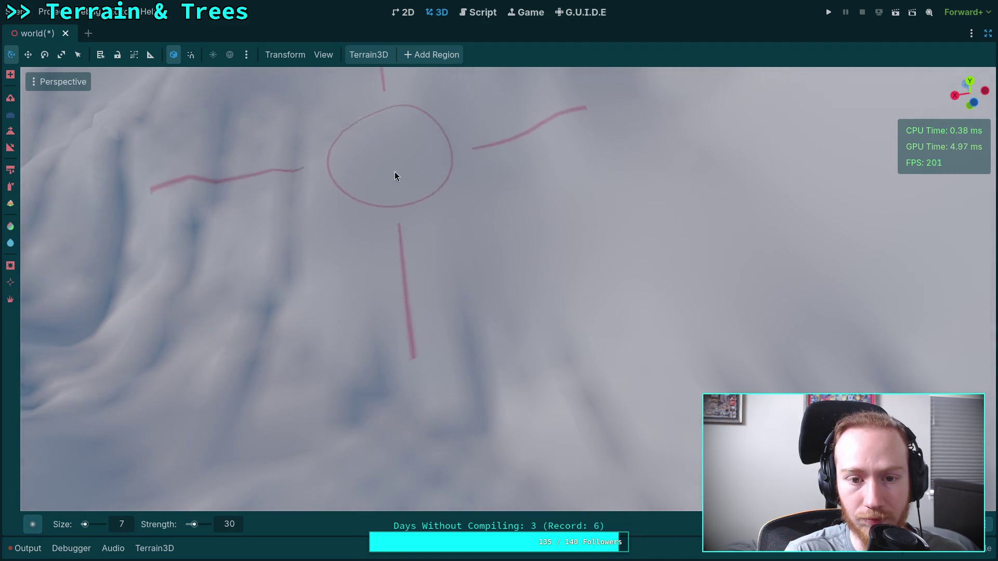
{"action": "scroll", "coordinate": [395, 172], "scroll_direction": "up", "scroll_amount": 3}
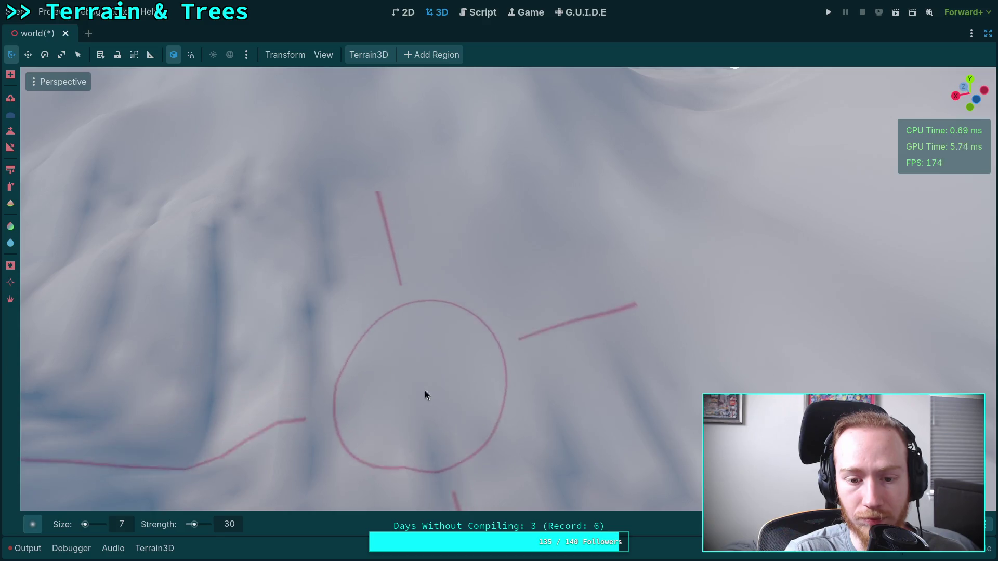
{"action": "mouse_move", "coordinate": [329, 242]}
{"action": "left_mouse_down"}
{"action": "mouse_move", "coordinate": [390, 174]}
{"action": "mouse_move", "coordinate": [396, 372]}
{"action": "mouse_move", "coordinate": [385, 212]}
{"action": "mouse_move", "coordinate": [394, 161]}
{"action": "left_mouse_up"}
{"action": "scroll", "coordinate": [394, 160], "scroll_direction": "down", "scroll_amount": 3}
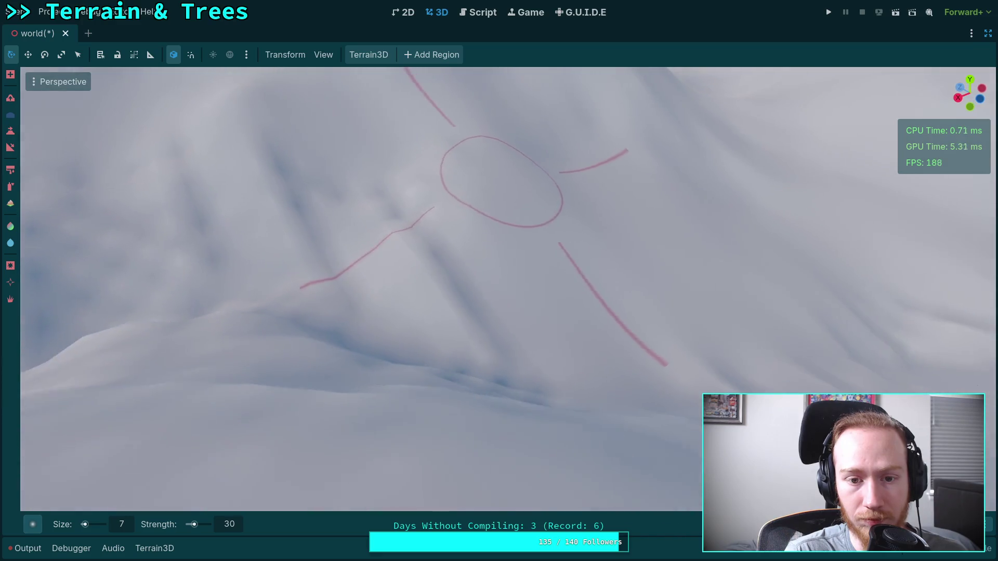
{"action": "scroll", "coordinate": [427, 226], "scroll_direction": "up", "scroll_amount": 3}
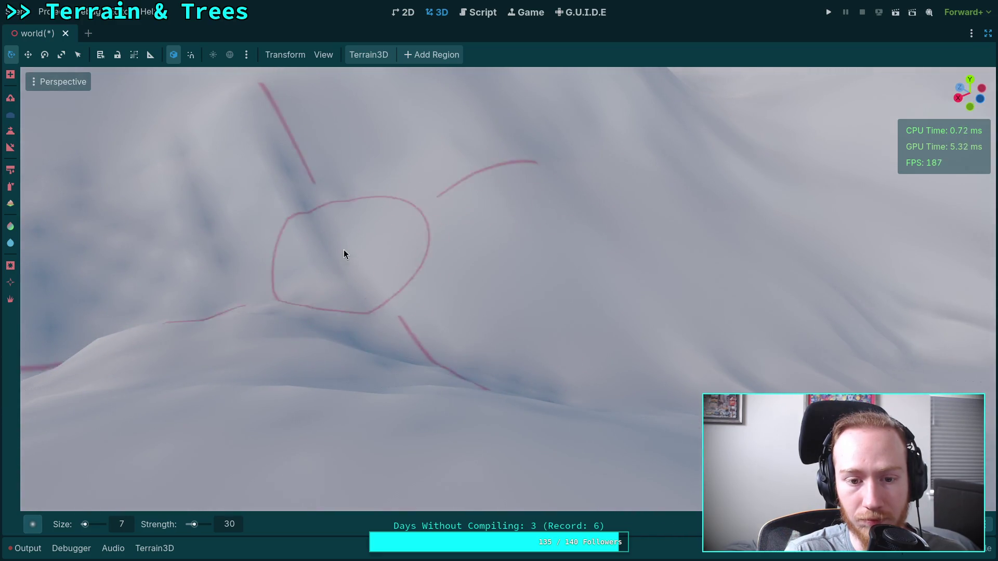
{"action": "scroll", "coordinate": [385, 178], "scroll_direction": "up", "scroll_amount": 3}
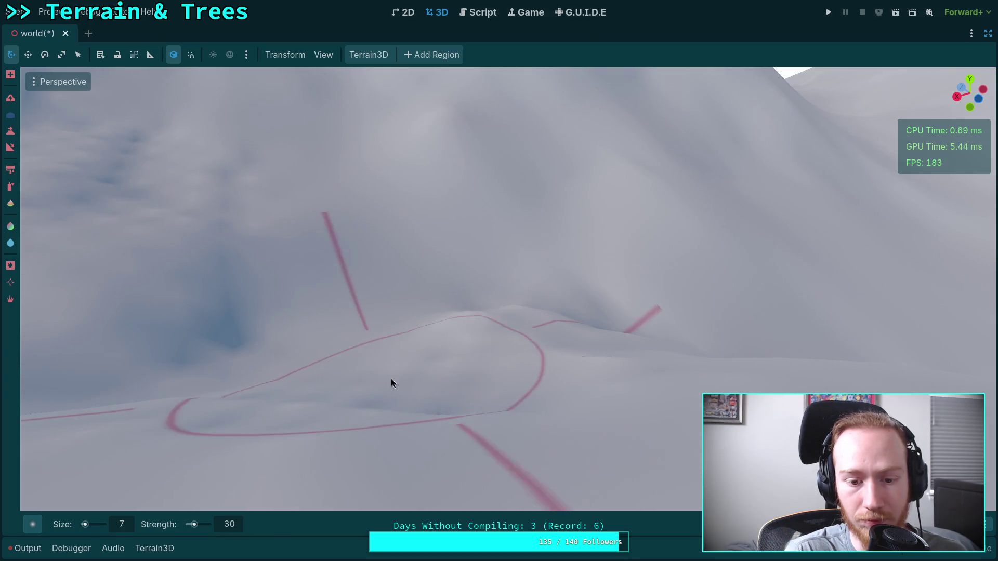
{"action": "mouse_move", "coordinate": [629, 332]}
{"action": "left_mouse_down"}
{"action": "mouse_move", "coordinate": [554, 388]}
{"action": "mouse_move", "coordinate": [506, 347]}
{"action": "mouse_move", "coordinate": [467, 223]}
{"action": "mouse_move", "coordinate": [254, 297]}
{"action": "mouse_move", "coordinate": [546, 317]}
{"action": "mouse_move", "coordinate": [384, 280]}
{"action": "mouse_move", "coordinate": [404, 247]}
{"action": "mouse_move", "coordinate": [423, 255]}
{"action": "mouse_move", "coordinate": [483, 205]}
{"action": "mouse_move", "coordinate": [546, 357]}
{"action": "mouse_move", "coordinate": [522, 226]}
{"action": "left_mouse_up"}
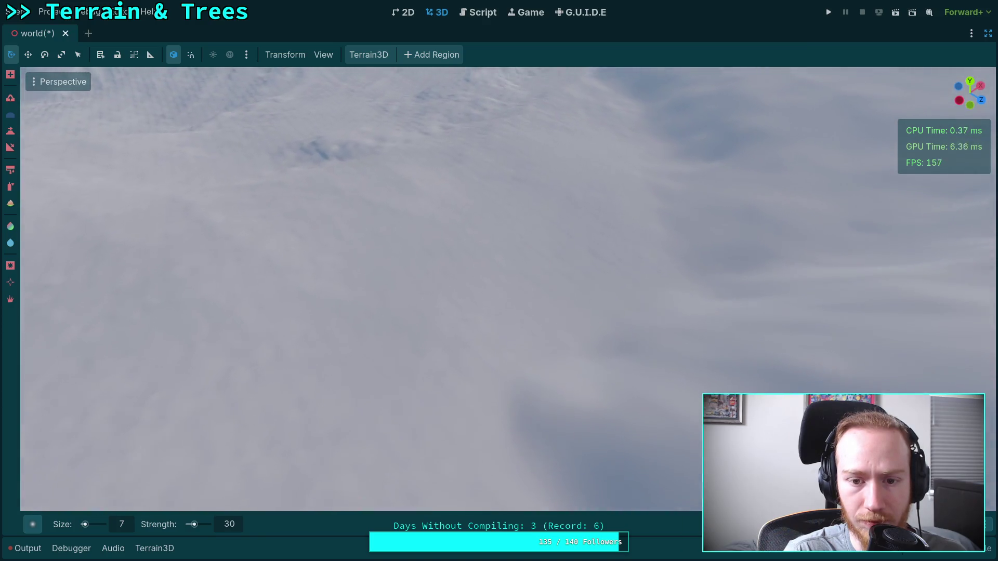
Move across the open snowfield and work over the leftover ripples with the size 7, strength 30 brush
{"action": "left_click_drag", "start_coordinate": [613, 271], "coordinate": [612, 271]}
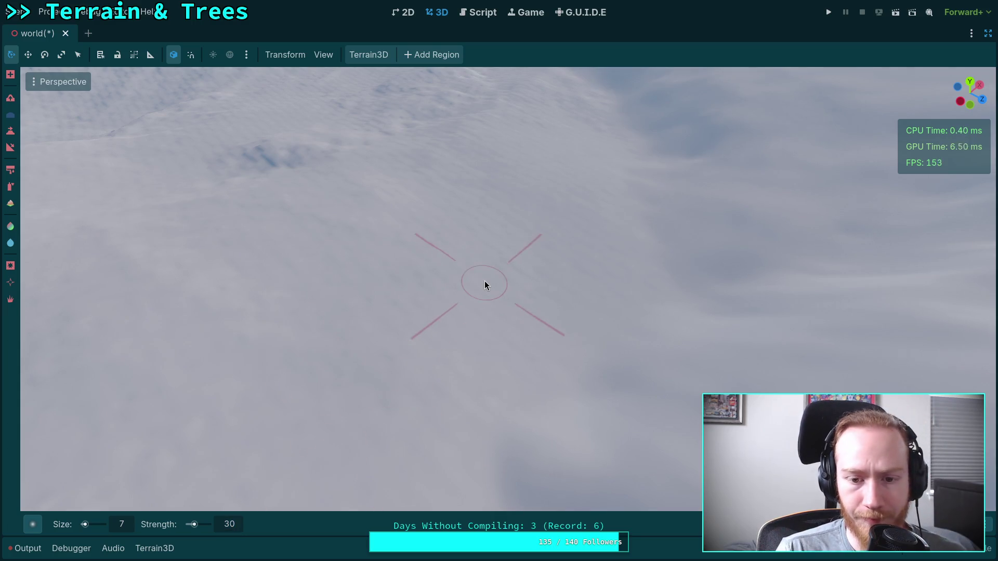
{"action": "left_click_drag", "start_coordinate": [450, 281], "coordinate": [450, 281]}
{"action": "left_click_drag", "start_coordinate": [379, 283], "coordinate": [380, 283]}
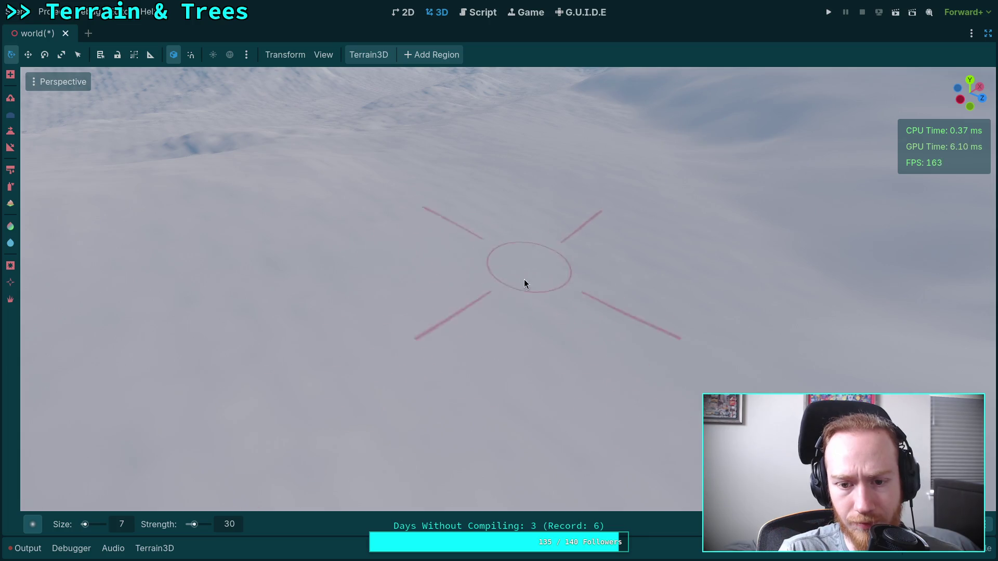
{"action": "left_click_drag", "start_coordinate": [468, 312], "coordinate": [468, 312]}
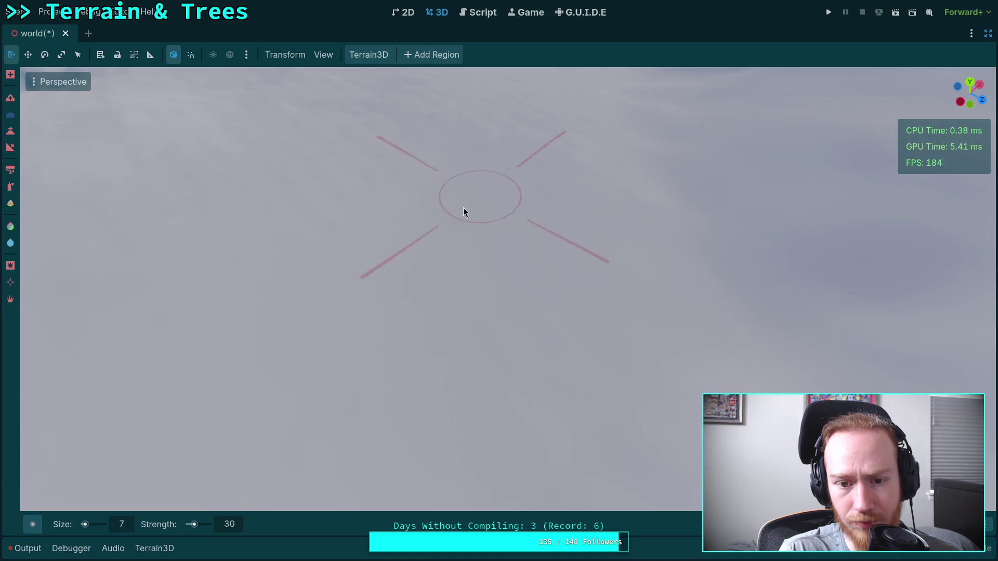
{"action": "left_click_drag", "start_coordinate": [464, 212], "coordinate": [436, 221]}
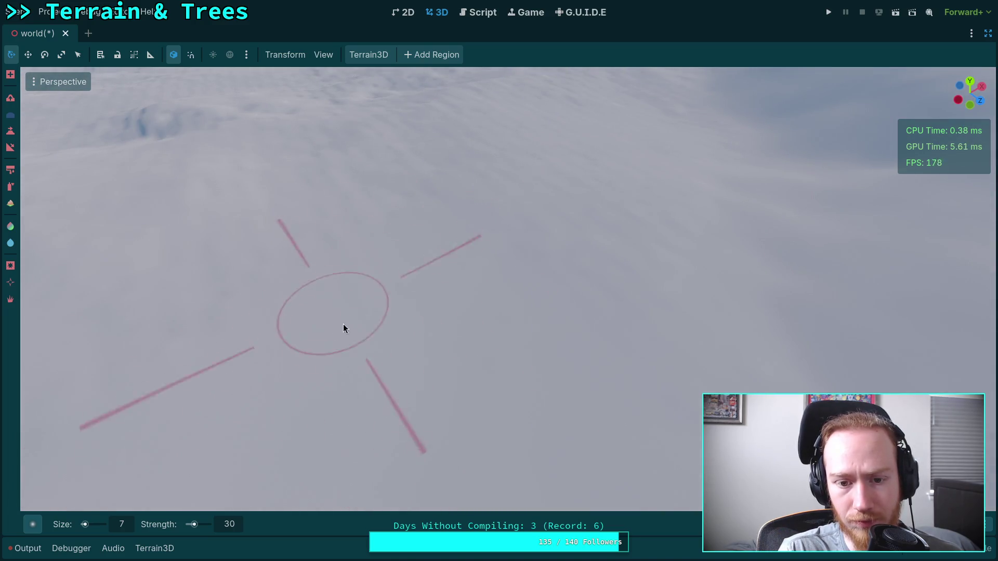
{"action": "left_click_drag", "start_coordinate": [648, 309], "coordinate": [598, 312]}
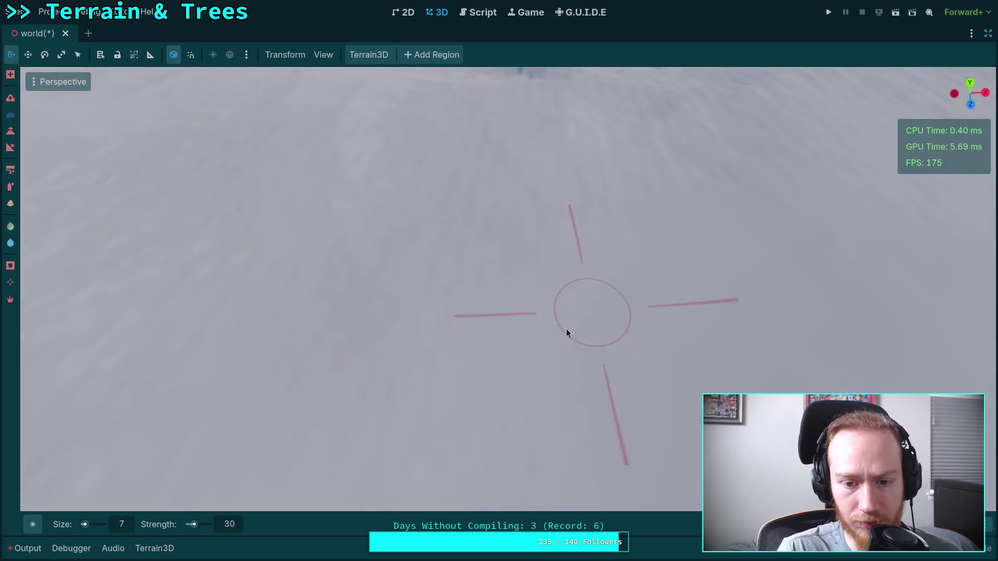
{"action": "mouse_move", "coordinate": [547, 153]}
{"action": "left_mouse_down"}
{"action": "mouse_move", "coordinate": [546, 216]}
{"action": "mouse_move", "coordinate": [352, 234]}
{"action": "left_mouse_up"}
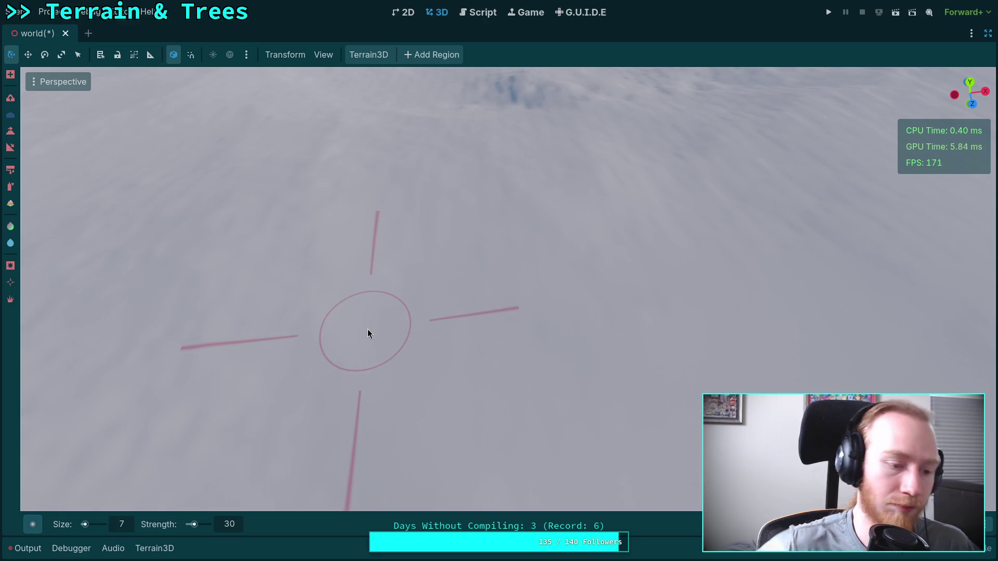
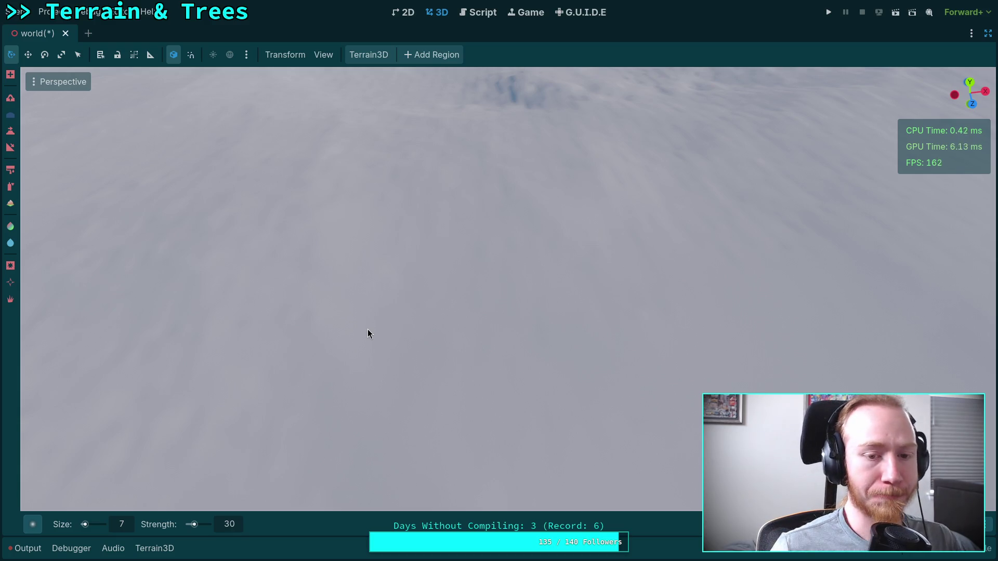
Orbit over the snowy slopes and swing up toward the distant horizon
{"action": "mouse_move", "coordinate": [367, 329]}
{"action": "left_mouse_down"}
{"action": "mouse_move", "coordinate": [343, 301]}
{"action": "mouse_move", "coordinate": [369, 332]}
{"action": "left_mouse_up"}
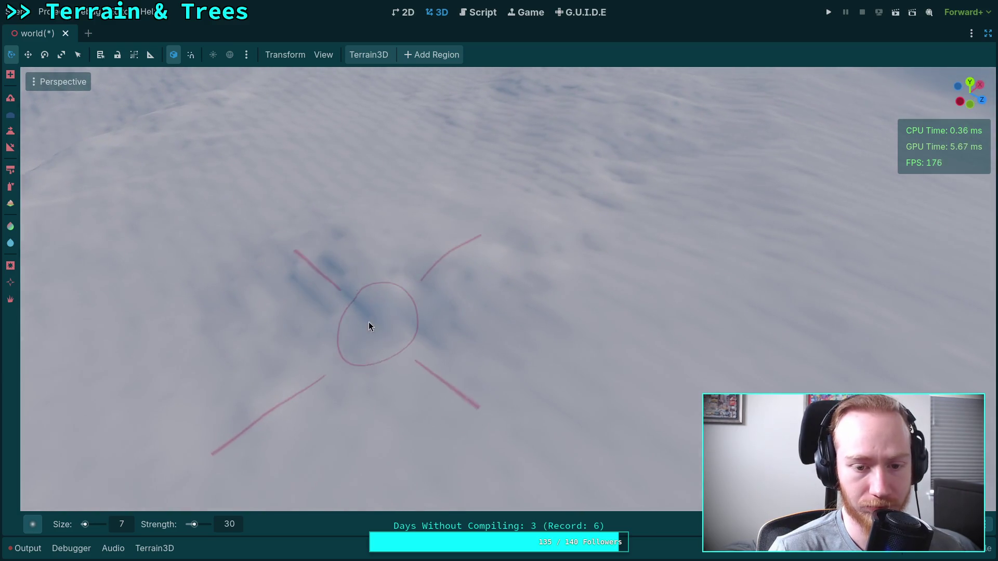
{"action": "left_click_drag", "start_coordinate": [506, 348], "coordinate": [483, 328]}
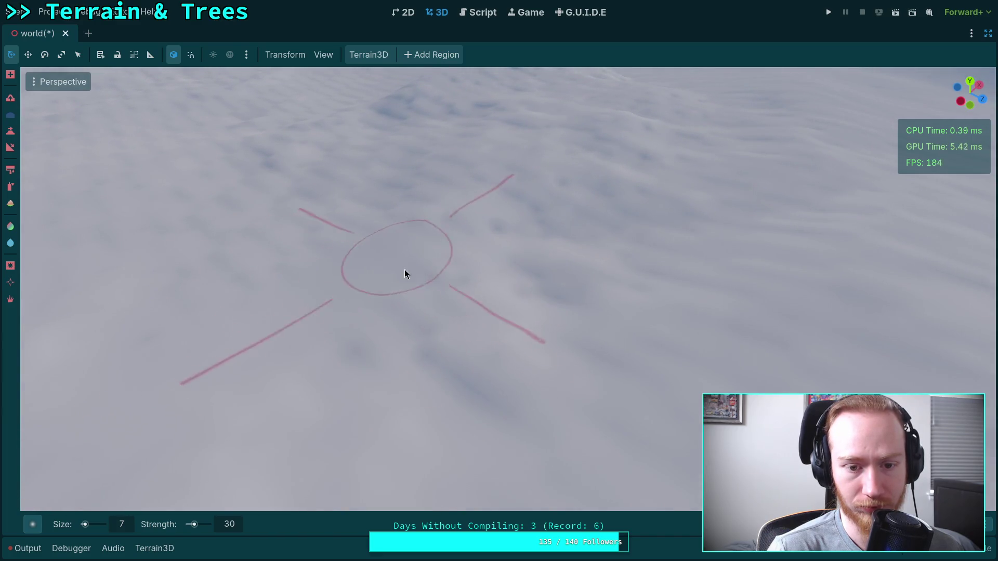
{"action": "mouse_move", "coordinate": [401, 317]}
{"action": "left_mouse_down"}
{"action": "mouse_move", "coordinate": [389, 306]}
{"action": "mouse_move", "coordinate": [416, 282]}
{"action": "left_mouse_up"}
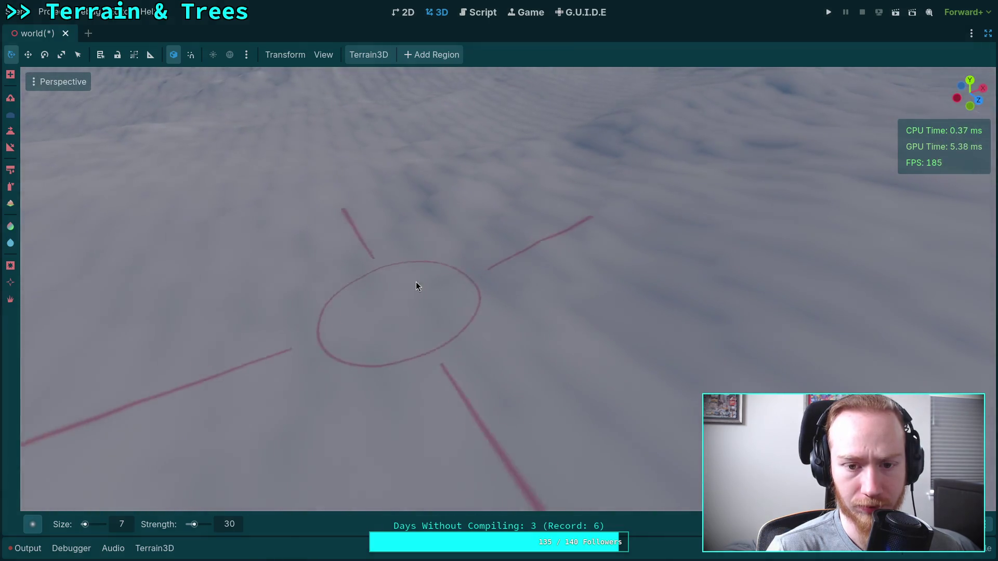
{"action": "scroll", "coordinate": [397, 225], "scroll_direction": "down", "scroll_amount": 5}
{"action": "mouse_move", "coordinate": [397, 226]}
{"action": "left_mouse_down"}
{"action": "mouse_move", "coordinate": [392, 208]}
{"action": "mouse_move", "coordinate": [359, 213]}
{"action": "mouse_move", "coordinate": [401, 206]}
{"action": "mouse_move", "coordinate": [330, 214]}
{"action": "mouse_move", "coordinate": [450, 272]}
{"action": "left_mouse_up"}
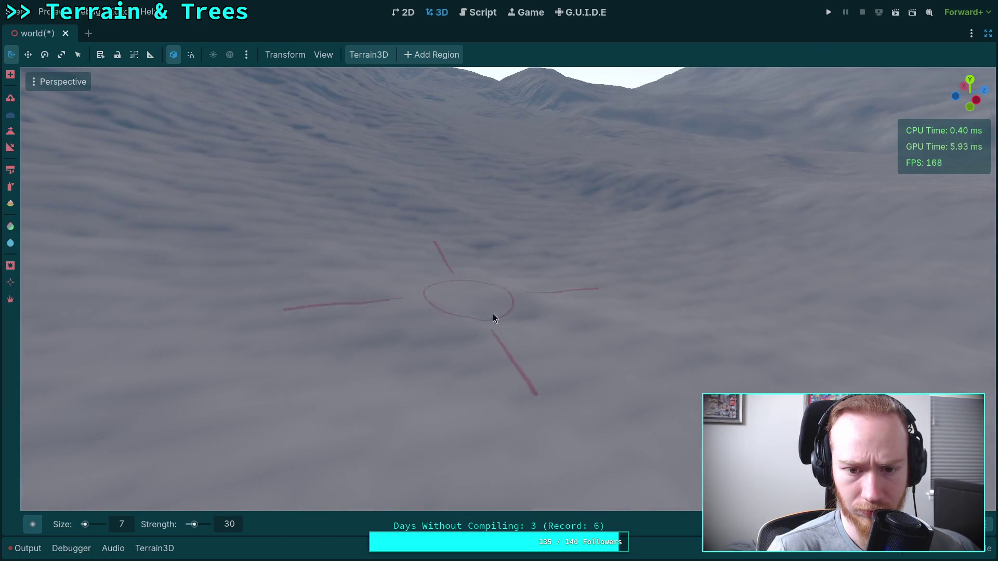
Turn the view to frame the mountain ridge, the lake and the lakeside trees
{"action": "left_click_drag", "start_coordinate": [607, 303], "coordinate": [325, 263]}
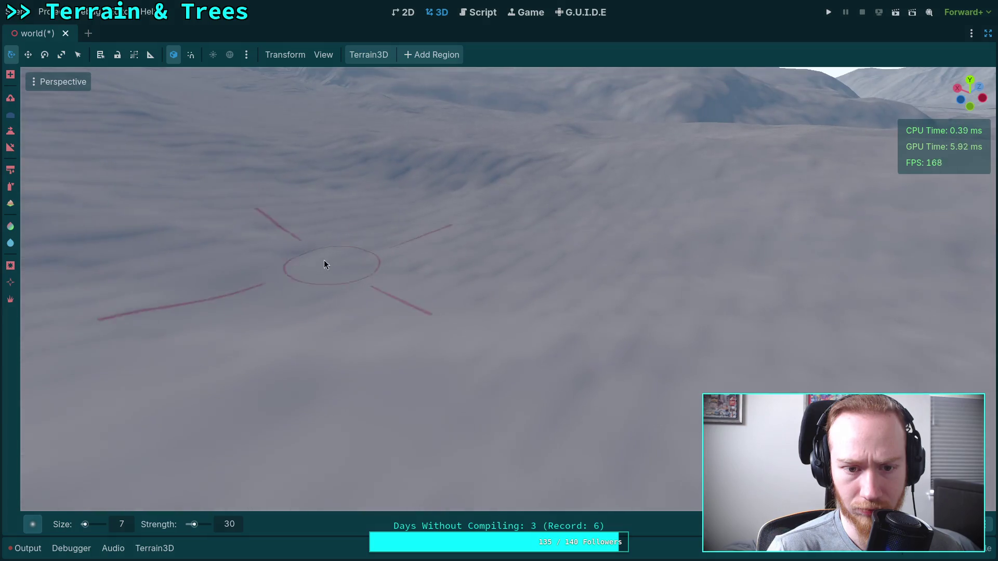
{"action": "mouse_move", "coordinate": [366, 295]}
{"action": "left_mouse_down"}
{"action": "mouse_move", "coordinate": [366, 208]}
{"action": "mouse_move", "coordinate": [352, 307]}
{"action": "left_mouse_up"}
{"action": "left_click_drag", "start_coordinate": [510, 290], "coordinate": [367, 193]}
{"action": "mouse_move", "coordinate": [503, 320]}
{"action": "left_mouse_down"}
{"action": "mouse_move", "coordinate": [480, 413]}
{"action": "mouse_move", "coordinate": [384, 226]}
{"action": "mouse_move", "coordinate": [333, 208]}
{"action": "mouse_move", "coordinate": [435, 168]}
{"action": "mouse_move", "coordinate": [503, 405]}
{"action": "mouse_move", "coordinate": [546, 191]}
{"action": "mouse_move", "coordinate": [508, 303]}
{"action": "mouse_move", "coordinate": [401, 338]}
{"action": "mouse_move", "coordinate": [655, 325]}
{"action": "mouse_move", "coordinate": [575, 265]}
{"action": "mouse_move", "coordinate": [473, 271]}
{"action": "mouse_move", "coordinate": [349, 326]}
{"action": "left_mouse_up"}
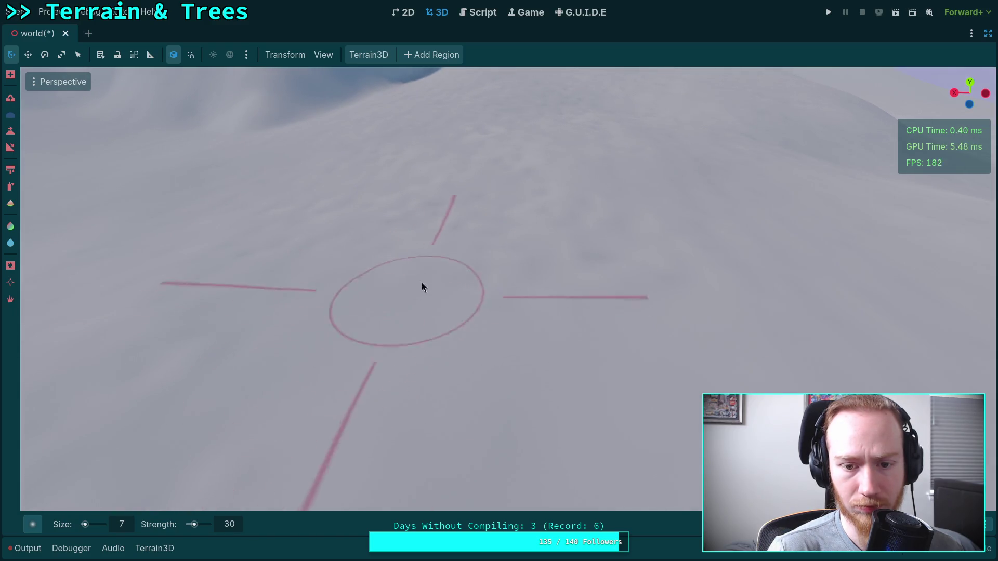
{"action": "mouse_move", "coordinate": [664, 271]}
{"action": "left_mouse_down"}
{"action": "mouse_move", "coordinate": [659, 286]}
{"action": "mouse_move", "coordinate": [588, 292]}
{"action": "left_mouse_up"}
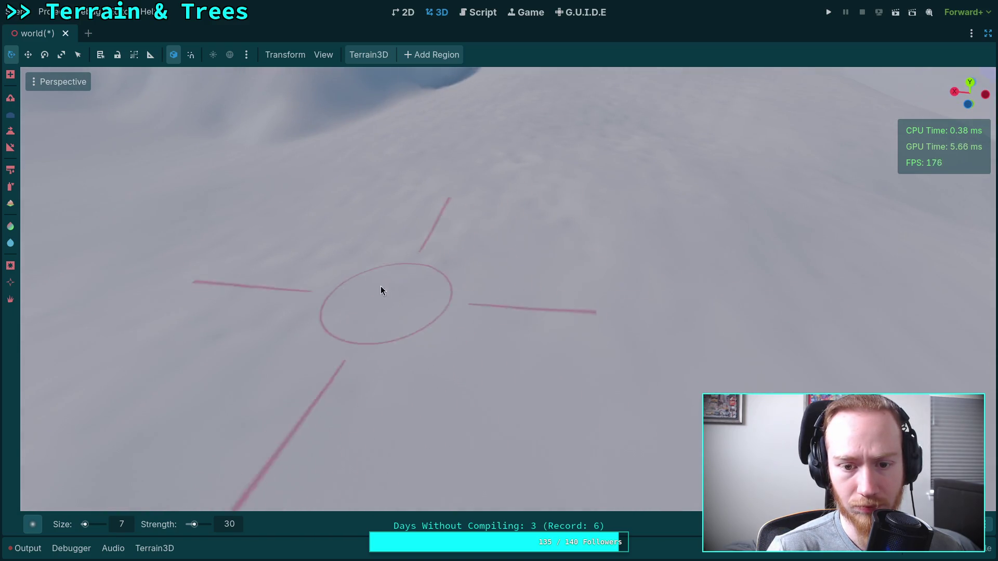
{"action": "left_click_drag", "start_coordinate": [581, 227], "coordinate": [501, 307]}
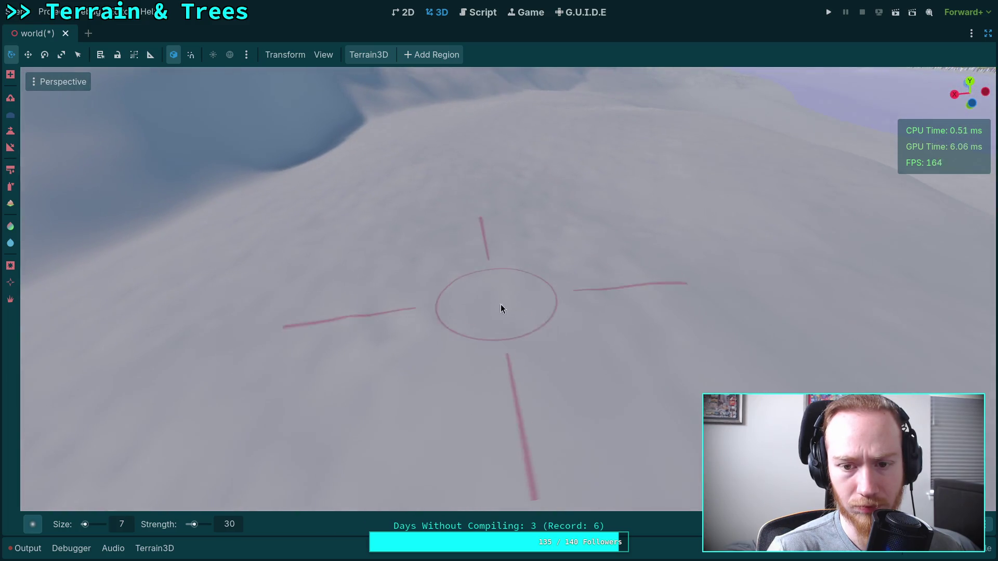
{"action": "left_click_drag", "start_coordinate": [376, 333], "coordinate": [389, 302]}
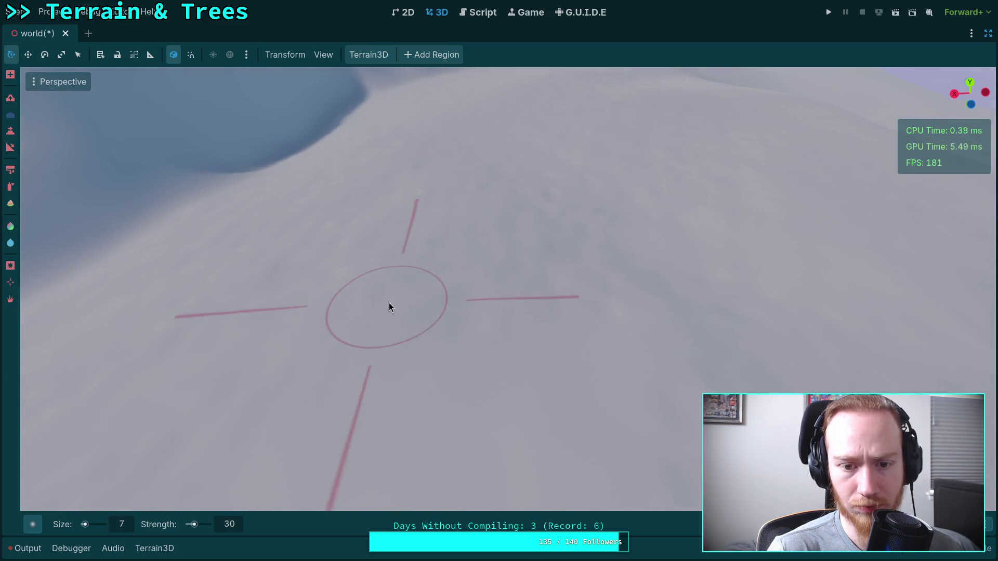
{"action": "left_click_drag", "start_coordinate": [613, 286], "coordinate": [430, 241]}
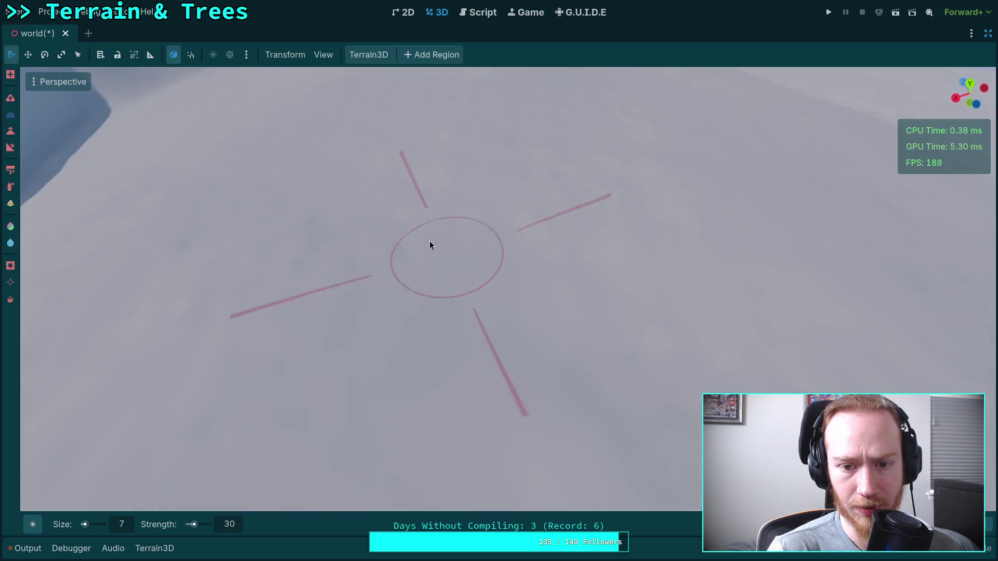
{"action": "left_click_drag", "start_coordinate": [568, 187], "coordinate": [568, 187]}
{"action": "left_click_drag", "start_coordinate": [468, 292], "coordinate": [403, 283]}
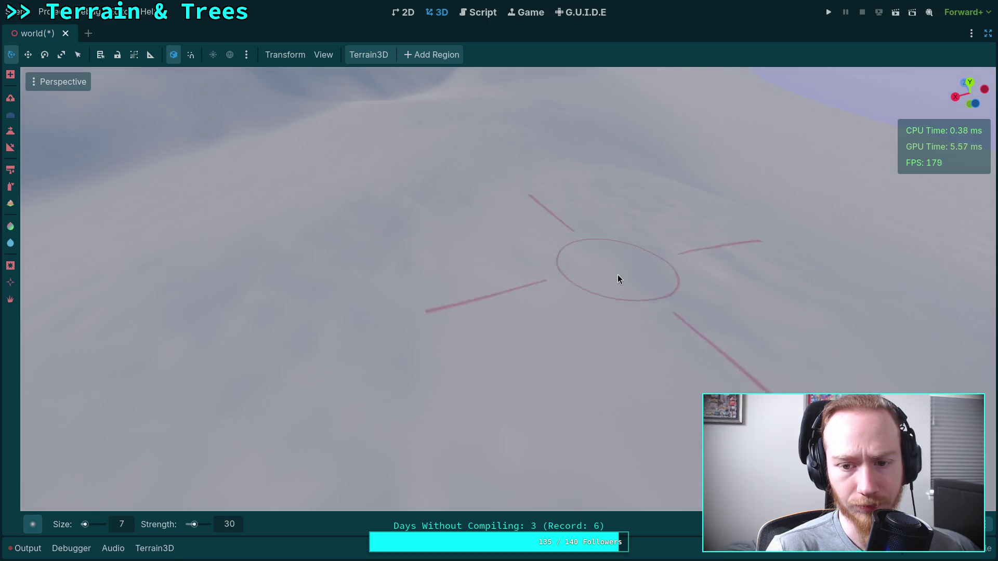
{"action": "left_click_drag", "start_coordinate": [728, 276], "coordinate": [645, 442]}
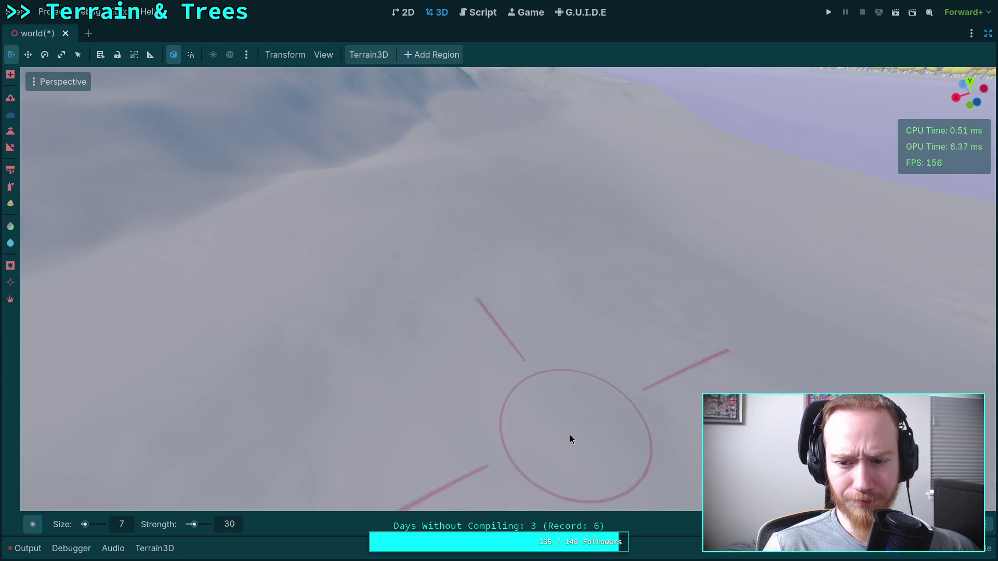
{"action": "scroll", "coordinate": [572, 435], "scroll_direction": "down", "scroll_amount": 5}
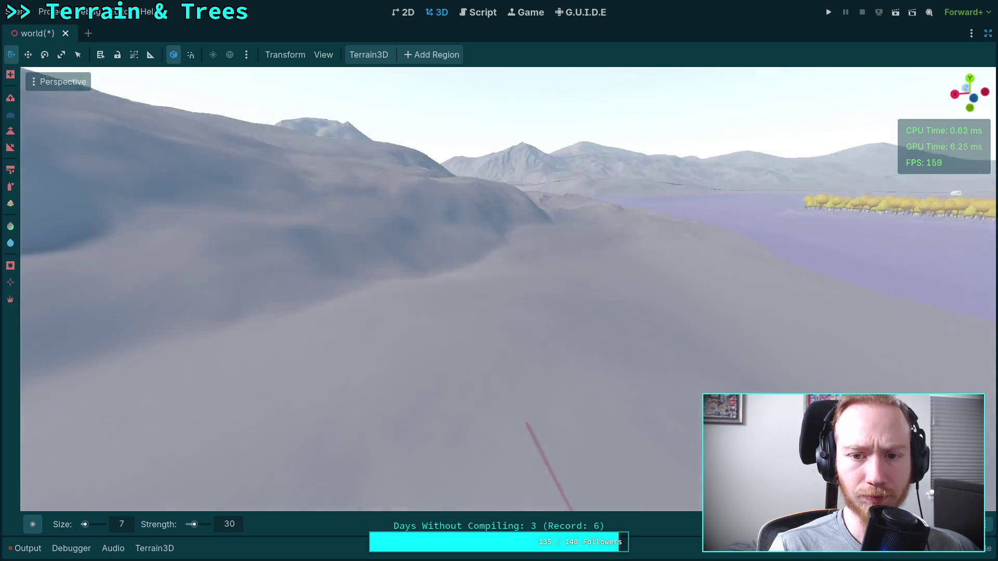
Fly forward over the hill and save the scene with Ctrl+S
{"action": "key", "text": "w"}
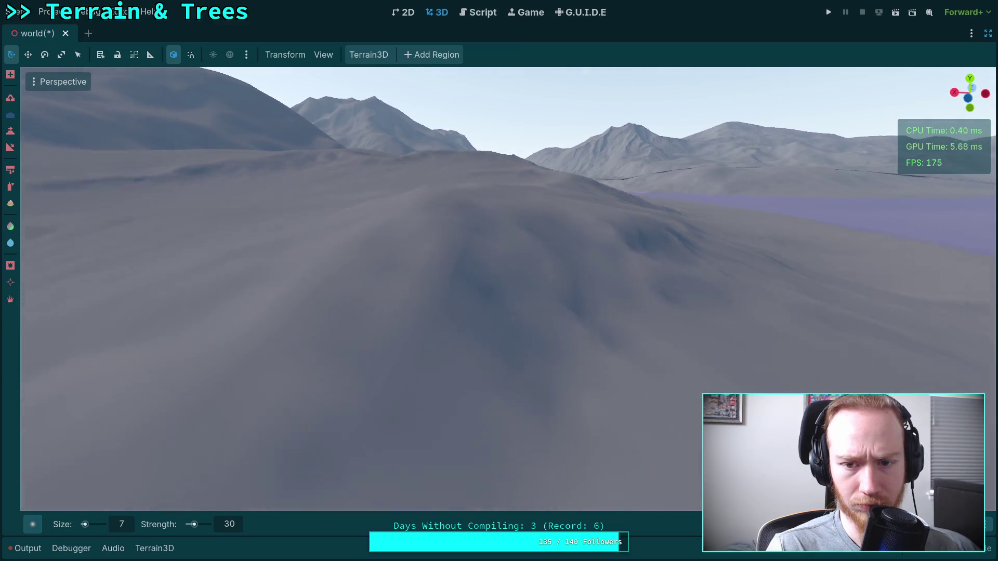
{"action": "scroll", "coordinate": [420, 267], "scroll_direction": "down", "scroll_amount": 3}
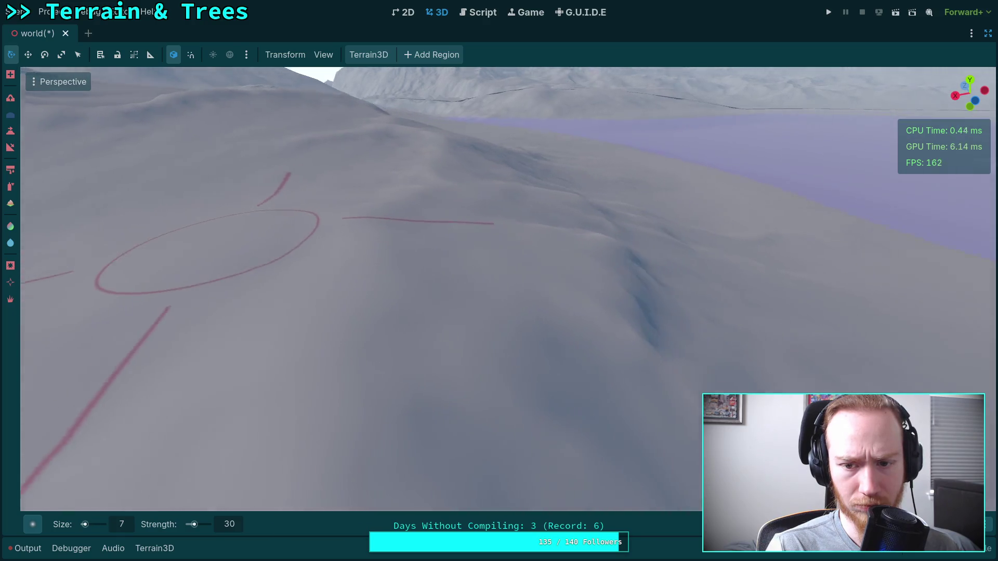
{"action": "key", "text": "ctrl+s"}
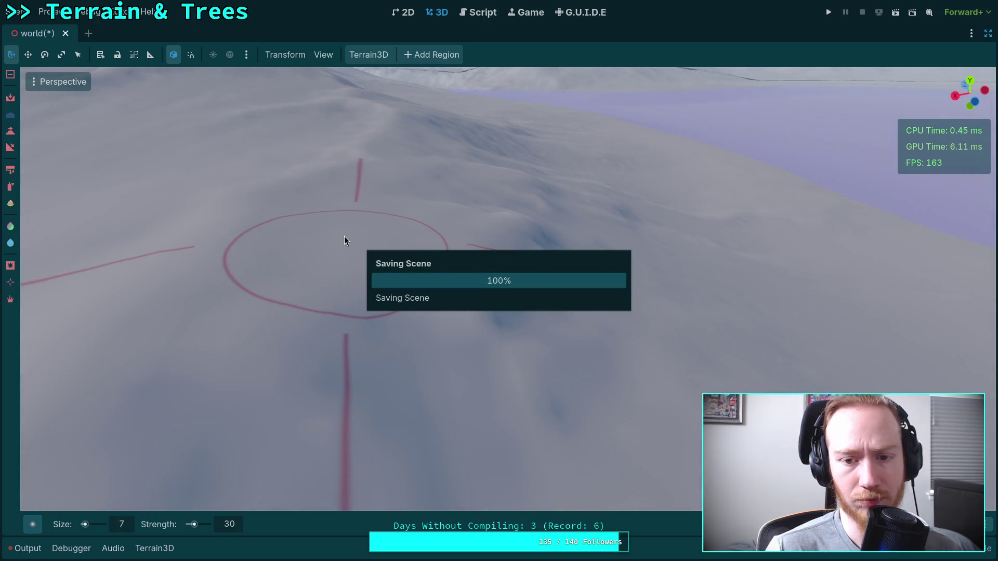
Zoom in and out repeatedly on the snowy slope above the lake
{"action": "scroll", "coordinate": [387, 254], "scroll_direction": "up", "scroll_amount": 2}
{"action": "scroll", "coordinate": [473, 281], "scroll_direction": "down", "scroll_amount": 3}
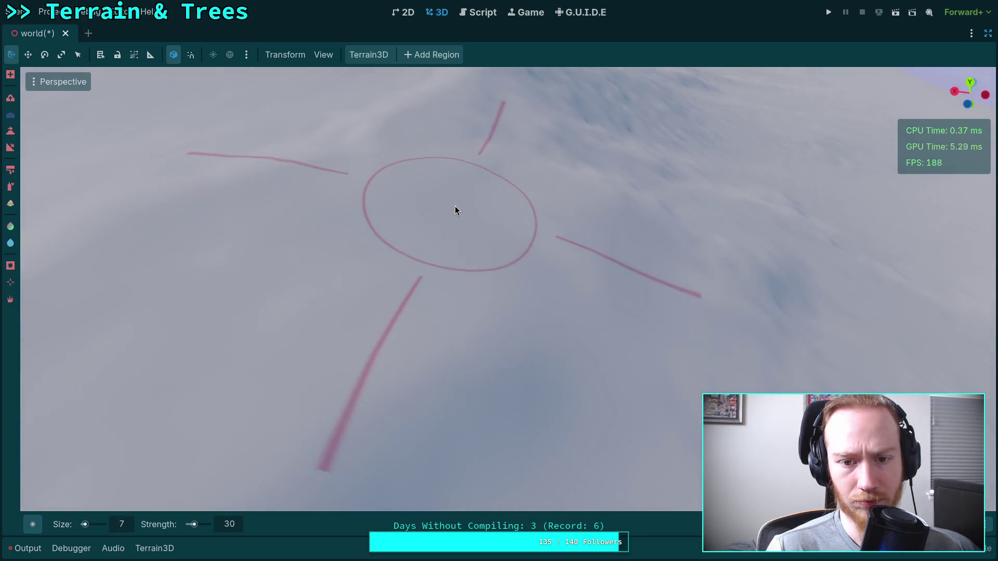
{"action": "scroll", "coordinate": [454, 208], "scroll_direction": "up", "scroll_amount": 5}
{"action": "scroll", "coordinate": [557, 204], "scroll_direction": "down", "scroll_amount": 5}
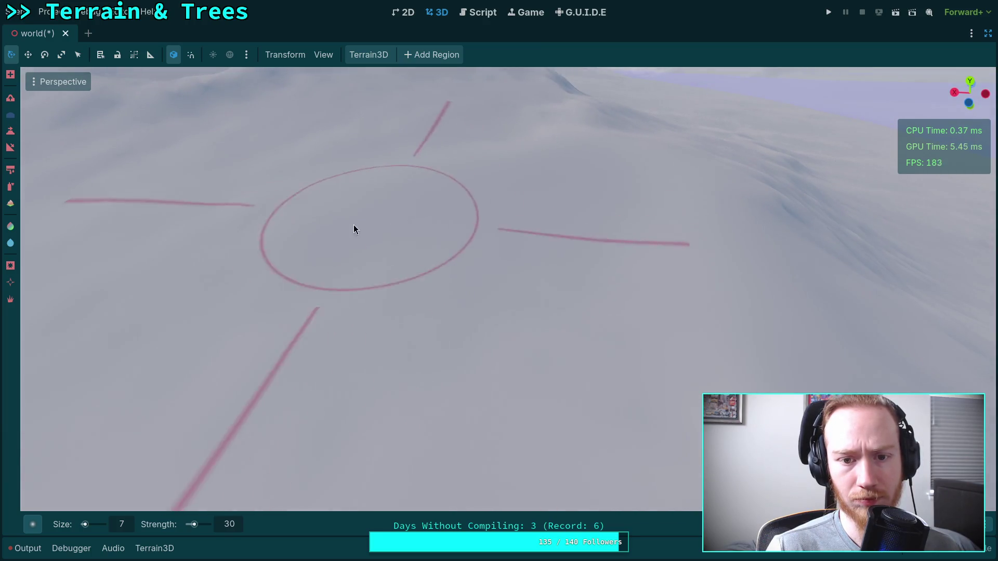
{"action": "scroll", "coordinate": [354, 224], "scroll_direction": "up", "scroll_amount": 4}
{"action": "scroll", "coordinate": [355, 206], "scroll_direction": "down", "scroll_amount": 5}
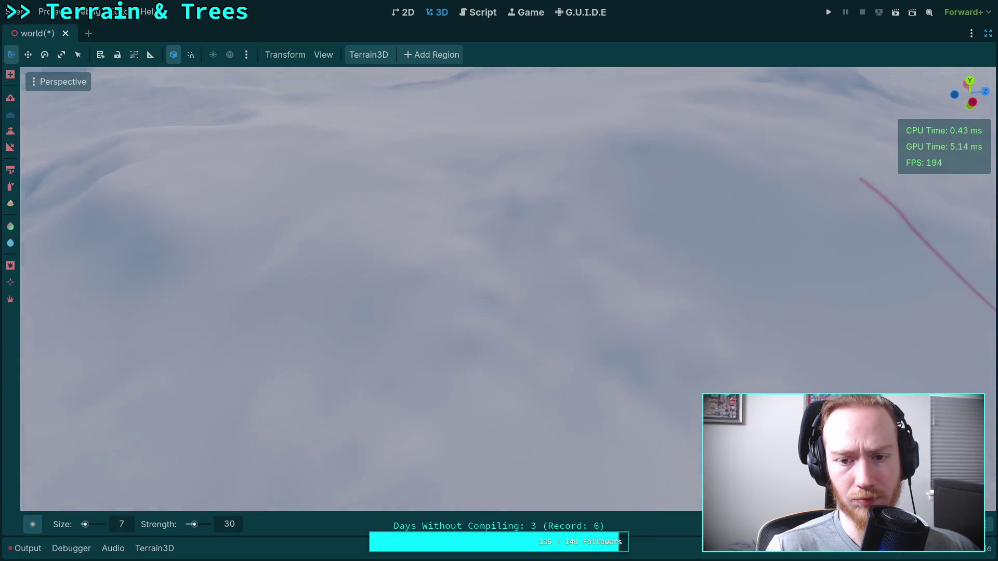
{"action": "scroll", "coordinate": [611, 246], "scroll_direction": "down", "scroll_amount": 5}
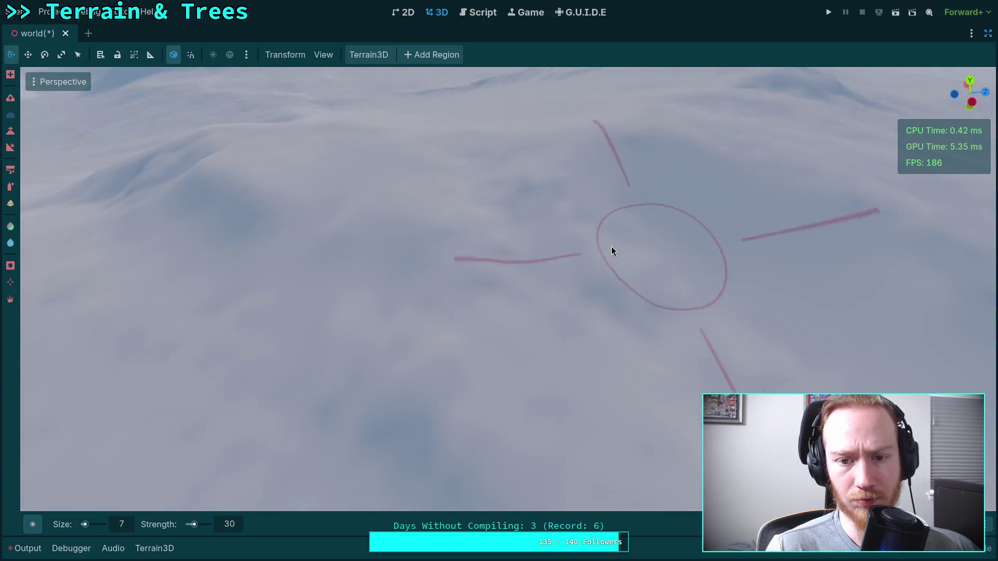
{"action": "scroll", "coordinate": [608, 285], "scroll_direction": "up", "scroll_amount": 3}
{"action": "scroll", "coordinate": [457, 280], "scroll_direction": "down", "scroll_amount": 5}
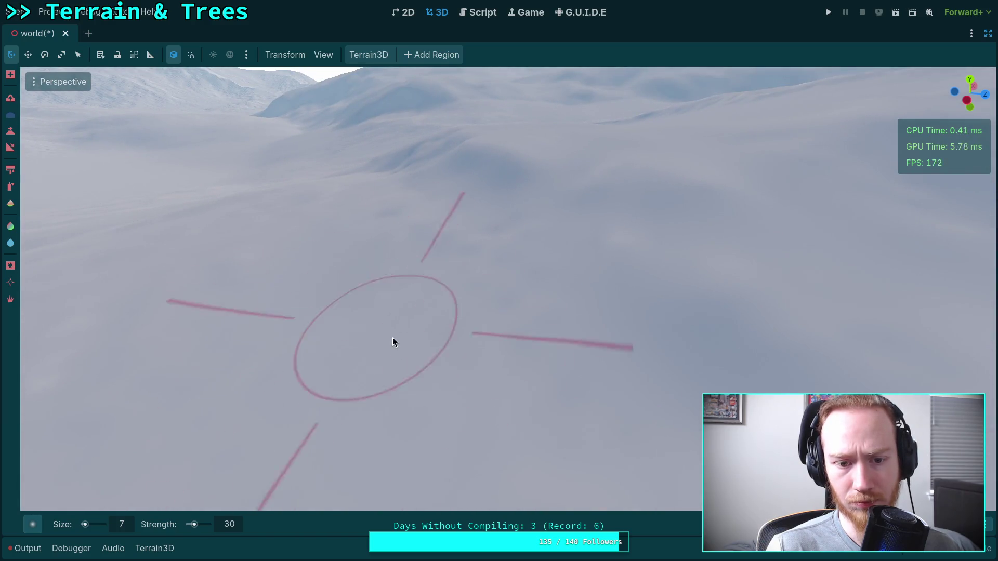
{"action": "scroll", "coordinate": [394, 340], "scroll_direction": "up", "scroll_amount": 5}
{"action": "scroll", "coordinate": [402, 269], "scroll_direction": "down", "scroll_amount": 5}
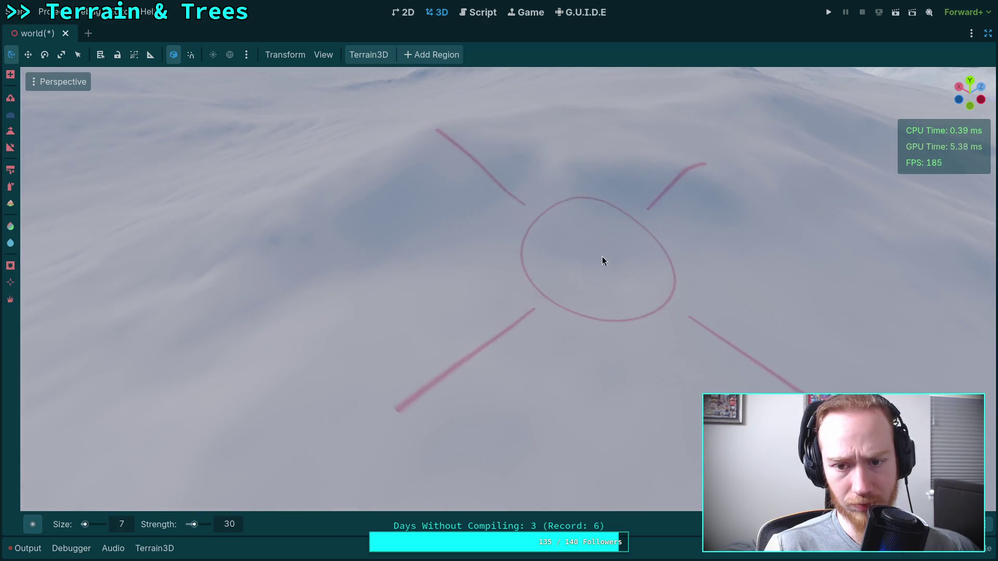
{"action": "scroll", "coordinate": [507, 190], "scroll_direction": "up", "scroll_amount": 3}
Orbit closer around the snowy slope to see it from several sides
{"action": "mouse_move", "coordinate": [400, 252]}
{"action": "left_mouse_down"}
{"action": "mouse_move", "coordinate": [541, 301]}
{"action": "mouse_move", "coordinate": [419, 301]}
{"action": "mouse_move", "coordinate": [333, 254]}
{"action": "mouse_move", "coordinate": [273, 286]}
{"action": "mouse_move", "coordinate": [283, 296]}
{"action": "mouse_move", "coordinate": [390, 212]}
{"action": "mouse_move", "coordinate": [420, 202]}
{"action": "left_mouse_up"}
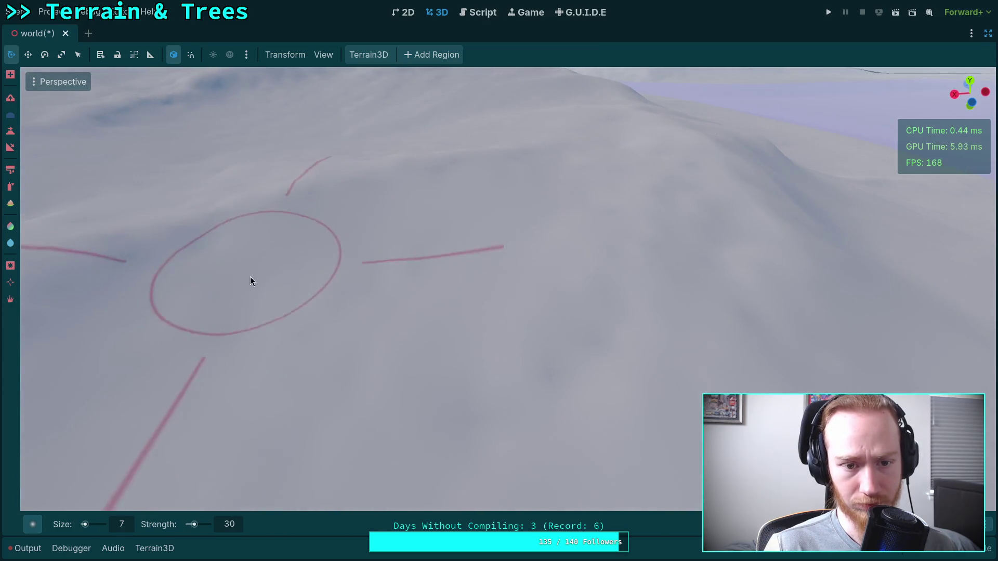
{"action": "left_click_drag", "start_coordinate": [207, 297], "coordinate": [256, 285]}
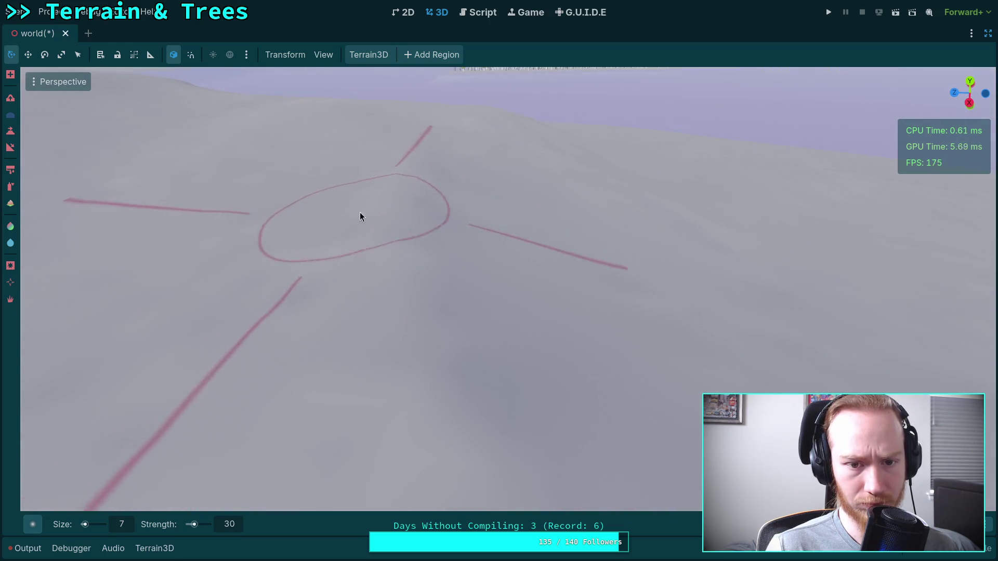
{"action": "mouse_move", "coordinate": [390, 165]}
{"action": "left_mouse_down"}
{"action": "mouse_move", "coordinate": [516, 174]}
{"action": "mouse_move", "coordinate": [435, 228]}
{"action": "left_mouse_up"}
{"action": "mouse_move", "coordinate": [273, 306]}
{"action": "left_mouse_down"}
{"action": "mouse_move", "coordinate": [545, 254]}
{"action": "mouse_move", "coordinate": [509, 294]}
{"action": "mouse_move", "coordinate": [547, 257]}
{"action": "mouse_move", "coordinate": [376, 201]}
{"action": "mouse_move", "coordinate": [468, 218]}
{"action": "mouse_move", "coordinate": [444, 258]}
{"action": "mouse_move", "coordinate": [748, 312]}
{"action": "mouse_move", "coordinate": [368, 276]}
{"action": "mouse_move", "coordinate": [503, 172]}
{"action": "mouse_move", "coordinate": [423, 368]}
{"action": "mouse_move", "coordinate": [640, 216]}
{"action": "mouse_move", "coordinate": [452, 238]}
{"action": "mouse_move", "coordinate": [462, 213]}
{"action": "mouse_move", "coordinate": [364, 283]}
{"action": "mouse_move", "coordinate": [459, 259]}
{"action": "mouse_move", "coordinate": [447, 153]}
{"action": "mouse_move", "coordinate": [465, 149]}
{"action": "mouse_move", "coordinate": [470, 271]}
{"action": "mouse_move", "coordinate": [473, 260]}
{"action": "mouse_move", "coordinate": [441, 243]}
{"action": "mouse_move", "coordinate": [383, 149]}
{"action": "mouse_move", "coordinate": [178, 305]}
{"action": "mouse_move", "coordinate": [367, 197]}
{"action": "mouse_move", "coordinate": [327, 292]}
{"action": "mouse_move", "coordinate": [379, 181]}
{"action": "mouse_move", "coordinate": [526, 179]}
{"action": "mouse_move", "coordinate": [454, 183]}
{"action": "mouse_move", "coordinate": [441, 350]}
{"action": "mouse_move", "coordinate": [509, 253]}
{"action": "mouse_move", "coordinate": [524, 149]}
{"action": "mouse_move", "coordinate": [423, 468]}
{"action": "mouse_move", "coordinate": [492, 166]}
{"action": "mouse_move", "coordinate": [366, 183]}
{"action": "mouse_move", "coordinate": [576, 182]}
{"action": "mouse_move", "coordinate": [650, 218]}
{"action": "mouse_move", "coordinate": [388, 242]}
{"action": "mouse_move", "coordinate": [249, 156]}
{"action": "mouse_move", "coordinate": [352, 245]}
{"action": "mouse_move", "coordinate": [584, 189]}
{"action": "mouse_move", "coordinate": [441, 270]}
{"action": "mouse_move", "coordinate": [551, 291]}
{"action": "mouse_move", "coordinate": [447, 499]}
{"action": "mouse_move", "coordinate": [505, 306]}
{"action": "mouse_move", "coordinate": [574, 246]}
{"action": "mouse_move", "coordinate": [528, 312]}
{"action": "mouse_move", "coordinate": [501, 216]}
{"action": "mouse_move", "coordinate": [368, 303]}
{"action": "mouse_move", "coordinate": [468, 499]}
{"action": "mouse_move", "coordinate": [291, 254]}
{"action": "mouse_move", "coordinate": [439, 422]}
{"action": "mouse_move", "coordinate": [568, 367]}
{"action": "mouse_move", "coordinate": [510, 389]}
{"action": "mouse_move", "coordinate": [525, 332]}
{"action": "mouse_move", "coordinate": [494, 341]}
{"action": "mouse_move", "coordinate": [475, 287]}
{"action": "mouse_move", "coordinate": [508, 192]}
{"action": "mouse_move", "coordinate": [508, 260]}
{"action": "mouse_move", "coordinate": [513, 251]}
{"action": "mouse_move", "coordinate": [449, 210]}
{"action": "mouse_move", "coordinate": [379, 223]}
{"action": "mouse_move", "coordinate": [394, 239]}
{"action": "mouse_move", "coordinate": [368, 303]}
{"action": "mouse_move", "coordinate": [486, 166]}
{"action": "mouse_move", "coordinate": [468, 245]}
{"action": "mouse_move", "coordinate": [651, 254]}
{"action": "mouse_move", "coordinate": [659, 324]}
{"action": "mouse_move", "coordinate": [530, 338]}
{"action": "mouse_move", "coordinate": [478, 310]}
{"action": "mouse_move", "coordinate": [470, 182]}
{"action": "mouse_move", "coordinate": [300, 287]}
{"action": "mouse_move", "coordinate": [494, 185]}
{"action": "mouse_move", "coordinate": [396, 223]}
{"action": "mouse_move", "coordinate": [314, 351]}
{"action": "mouse_move", "coordinate": [779, 401]}
{"action": "mouse_move", "coordinate": [314, 323]}
{"action": "mouse_move", "coordinate": [456, 202]}
{"action": "mouse_move", "coordinate": [415, 258]}
{"action": "mouse_move", "coordinate": [273, 227]}
{"action": "mouse_move", "coordinate": [356, 292]}
{"action": "mouse_move", "coordinate": [276, 165]}
{"action": "mouse_move", "coordinate": [492, 208]}
{"action": "mouse_move", "coordinate": [434, 419]}
{"action": "mouse_move", "coordinate": [468, 289]}
{"action": "mouse_move", "coordinate": [539, 272]}
{"action": "mouse_move", "coordinate": [390, 371]}
{"action": "mouse_move", "coordinate": [510, 307]}
{"action": "mouse_move", "coordinate": [406, 343]}
{"action": "mouse_move", "coordinate": [383, 205]}
{"action": "mouse_move", "coordinate": [491, 250]}
{"action": "mouse_move", "coordinate": [428, 235]}
{"action": "mouse_move", "coordinate": [582, 203]}
{"action": "mouse_move", "coordinate": [399, 186]}
{"action": "mouse_move", "coordinate": [357, 372]}
{"action": "mouse_move", "coordinate": [468, 478]}
{"action": "mouse_move", "coordinate": [408, 314]}
{"action": "mouse_move", "coordinate": [698, 326]}
{"action": "mouse_move", "coordinate": [390, 207]}
{"action": "mouse_move", "coordinate": [379, 349]}
{"action": "mouse_move", "coordinate": [419, 254]}
{"action": "mouse_move", "coordinate": [438, 239]}
{"action": "mouse_move", "coordinate": [582, 272]}
{"action": "mouse_move", "coordinate": [441, 266]}
{"action": "mouse_move", "coordinate": [585, 285]}
{"action": "mouse_move", "coordinate": [542, 401]}
{"action": "mouse_move", "coordinate": [336, 298]}
{"action": "mouse_move", "coordinate": [416, 240]}
{"action": "left_mouse_up"}
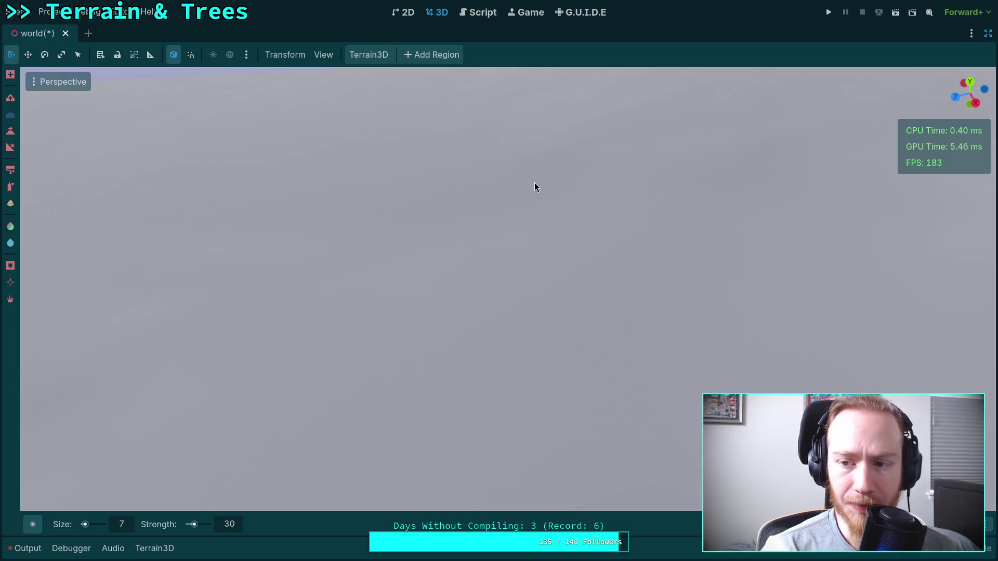
Fly from the foggy close-up to the terrain near the shoreline
{"action": "mouse_move", "coordinate": [510, 178]}
{"action": "left_mouse_down"}
{"action": "mouse_move", "coordinate": [535, 306]}
{"action": "mouse_move", "coordinate": [344, 171]}
{"action": "left_mouse_up"}
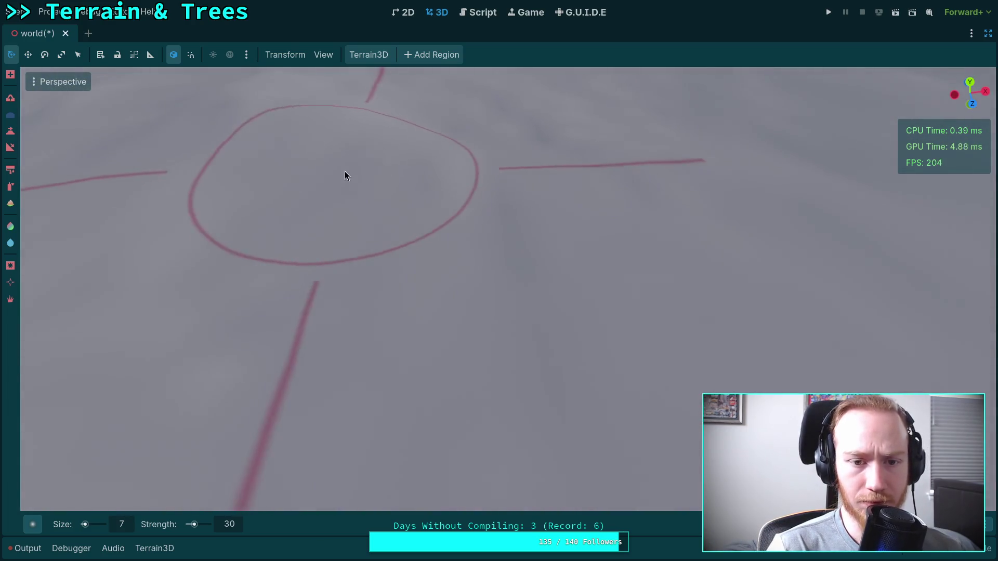
{"action": "mouse_move", "coordinate": [532, 200]}
{"action": "left_mouse_down"}
{"action": "mouse_move", "coordinate": [456, 288]}
{"action": "mouse_move", "coordinate": [503, 323]}
{"action": "mouse_move", "coordinate": [405, 325]}
{"action": "mouse_move", "coordinate": [360, 212]}
{"action": "mouse_move", "coordinate": [756, 317]}
{"action": "mouse_move", "coordinate": [484, 245]}
{"action": "left_mouse_up"}
{"action": "mouse_move", "coordinate": [391, 291]}
{"action": "left_mouse_down"}
{"action": "mouse_move", "coordinate": [271, 468]}
{"action": "mouse_move", "coordinate": [415, 259]}
{"action": "mouse_move", "coordinate": [334, 256]}
{"action": "mouse_move", "coordinate": [403, 398]}
{"action": "left_mouse_up"}
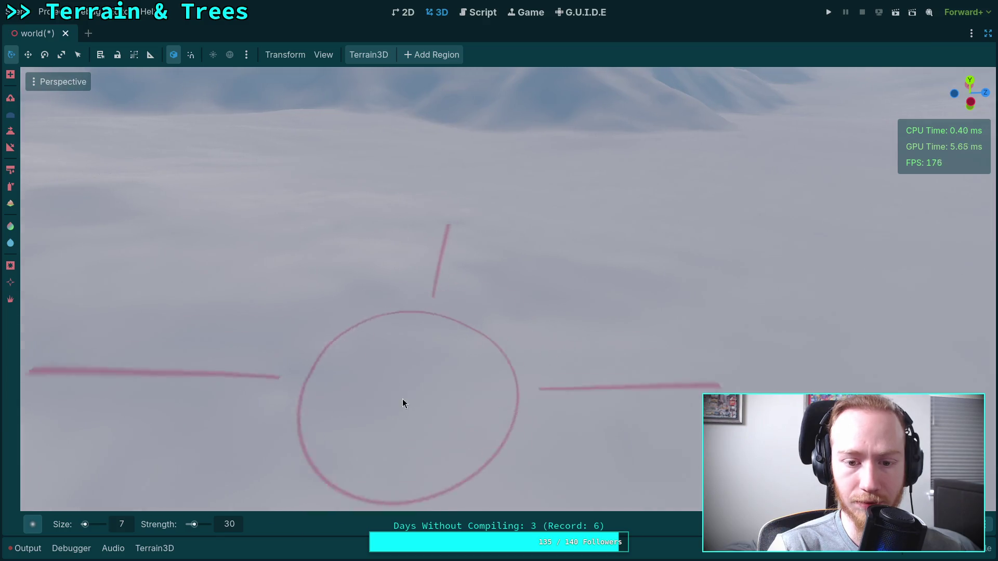
{"action": "mouse_move", "coordinate": [502, 327]}
{"action": "left_mouse_down"}
{"action": "mouse_move", "coordinate": [435, 269]}
{"action": "mouse_move", "coordinate": [435, 203]}
{"action": "mouse_move", "coordinate": [879, 176]}
{"action": "mouse_move", "coordinate": [472, 151]}
{"action": "mouse_move", "coordinate": [239, 250]}
{"action": "mouse_move", "coordinate": [291, 367]}
{"action": "mouse_move", "coordinate": [547, 281]}
{"action": "mouse_move", "coordinate": [524, 169]}
{"action": "left_mouse_up"}
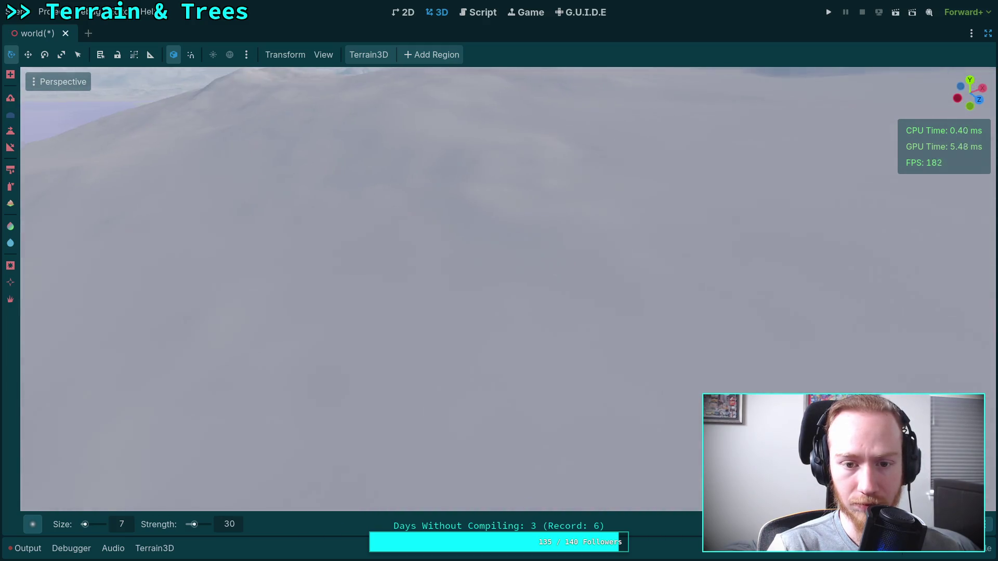
{"action": "scroll", "coordinate": [523, 170], "scroll_direction": "up", "scroll_amount": 3}
{"action": "mouse_move", "coordinate": [541, 241]}
{"action": "left_mouse_down"}
{"action": "mouse_move", "coordinate": [495, 244]}
{"action": "mouse_move", "coordinate": [508, 275]}
{"action": "left_mouse_up"}
{"action": "mouse_move", "coordinate": [453, 236]}
{"action": "left_mouse_down"}
{"action": "mouse_move", "coordinate": [397, 170]}
{"action": "mouse_move", "coordinate": [364, 176]}
{"action": "mouse_move", "coordinate": [388, 203]}
{"action": "left_mouse_up"}
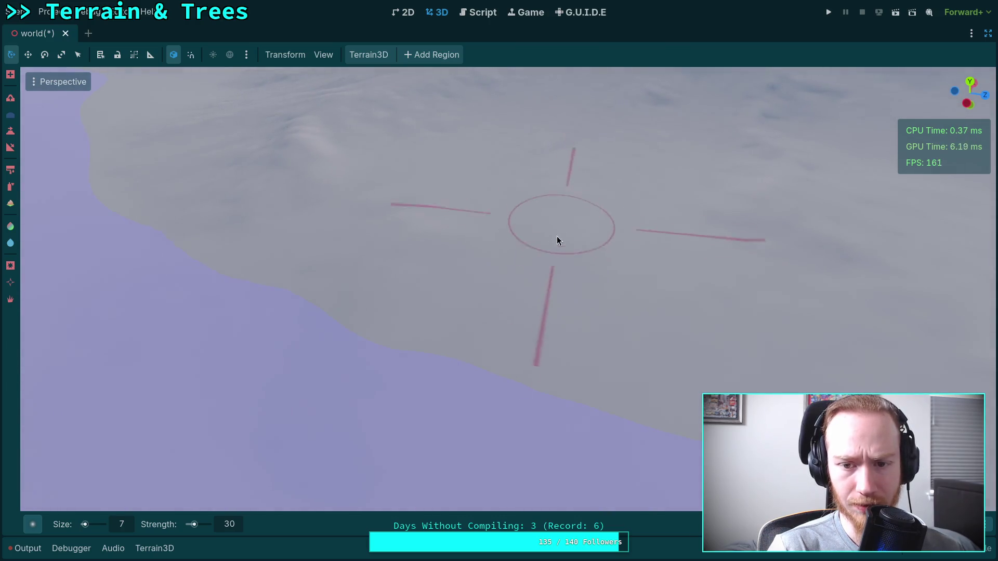
{"action": "scroll", "coordinate": [388, 246], "scroll_direction": "up", "scroll_amount": 5}
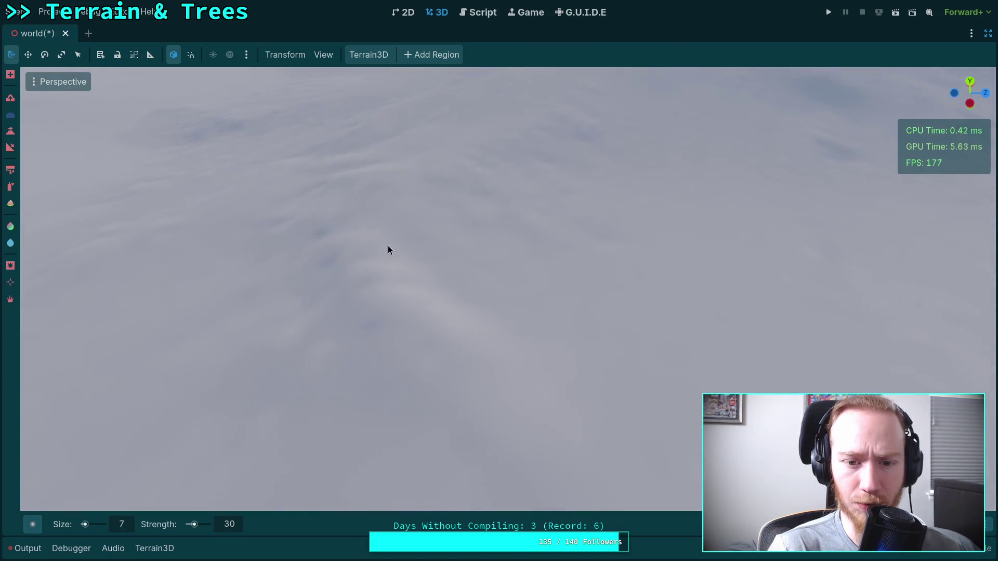
{"action": "scroll", "coordinate": [456, 260], "scroll_direction": "down", "scroll_amount": 3}
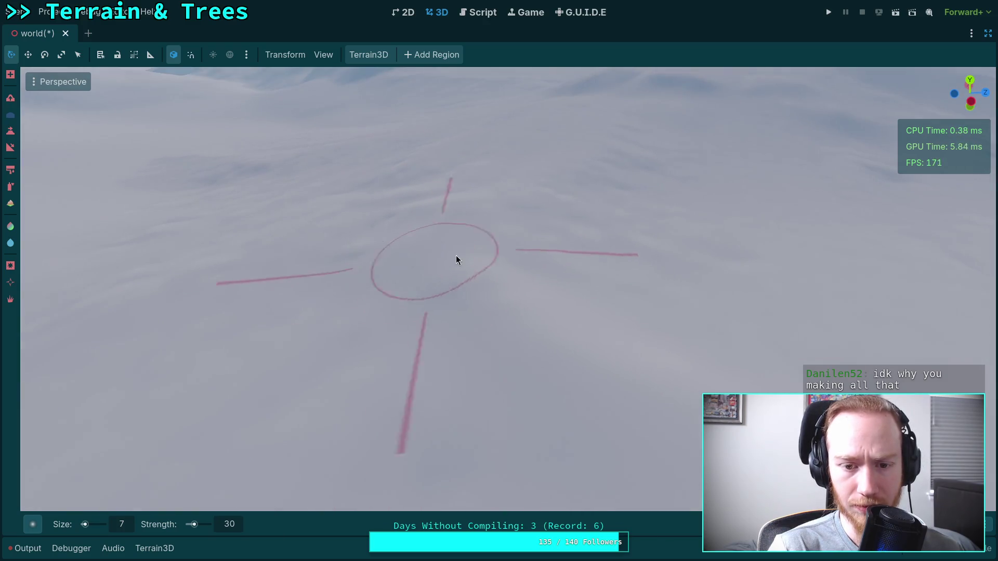
{"action": "scroll", "coordinate": [590, 235], "scroll_direction": "up", "scroll_amount": 3}
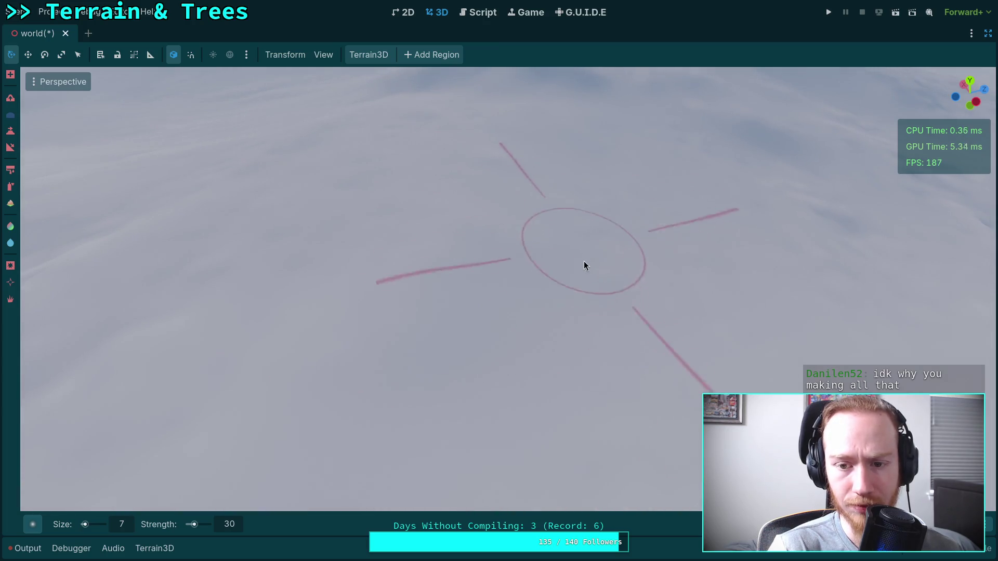
{"action": "mouse_move", "coordinate": [603, 224]}
{"action": "left_mouse_down"}
{"action": "mouse_move", "coordinate": [546, 234]}
{"action": "mouse_move", "coordinate": [581, 257]}
{"action": "left_mouse_up"}
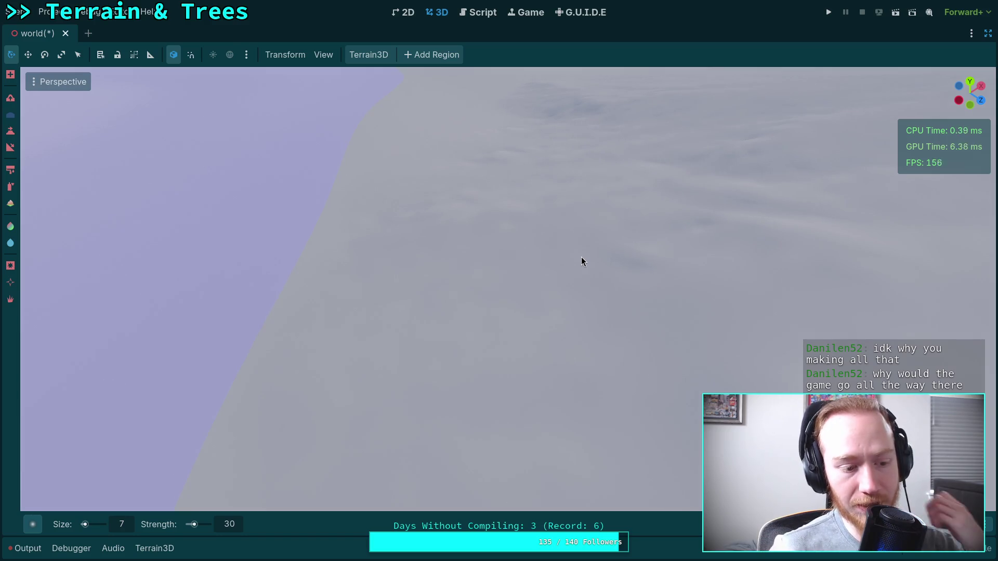
{"action": "mouse_move", "coordinate": [520, 252]}
{"action": "left_mouse_down"}
{"action": "mouse_move", "coordinate": [460, 283]}
{"action": "mouse_move", "coordinate": [475, 274]}
{"action": "left_mouse_up"}
{"action": "mouse_move", "coordinate": [355, 290]}
{"action": "left_mouse_down"}
{"action": "mouse_move", "coordinate": [426, 301]}
{"action": "mouse_move", "coordinate": [395, 333]}
{"action": "mouse_move", "coordinate": [452, 358]}
{"action": "mouse_move", "coordinate": [445, 276]}
{"action": "mouse_move", "coordinate": [391, 365]}
{"action": "mouse_move", "coordinate": [419, 276]}
{"action": "mouse_move", "coordinate": [606, 341]}
{"action": "mouse_move", "coordinate": [559, 345]}
{"action": "mouse_move", "coordinate": [593, 350]}
{"action": "mouse_move", "coordinate": [506, 317]}
{"action": "mouse_move", "coordinate": [419, 350]}
{"action": "mouse_move", "coordinate": [507, 331]}
{"action": "mouse_move", "coordinate": [413, 301]}
{"action": "mouse_move", "coordinate": [422, 257]}
{"action": "mouse_move", "coordinate": [568, 411]}
{"action": "mouse_move", "coordinate": [676, 416]}
{"action": "mouse_move", "coordinate": [423, 234]}
{"action": "left_mouse_up"}
Sculpt a stroke on the slope with the size 7, strength 30 brush and inspect it
{"action": "mouse_move", "coordinate": [757, 239]}
{"action": "left_mouse_down"}
{"action": "mouse_move", "coordinate": [505, 424]}
{"action": "mouse_move", "coordinate": [673, 245]}
{"action": "left_mouse_up"}
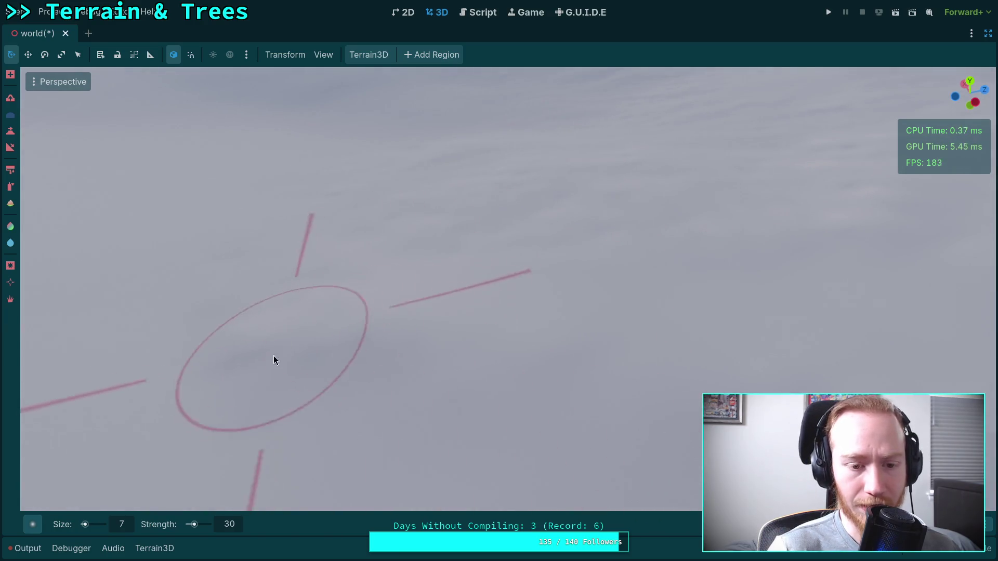
{"action": "left_click_drag", "start_coordinate": [249, 338], "coordinate": [458, 310]}
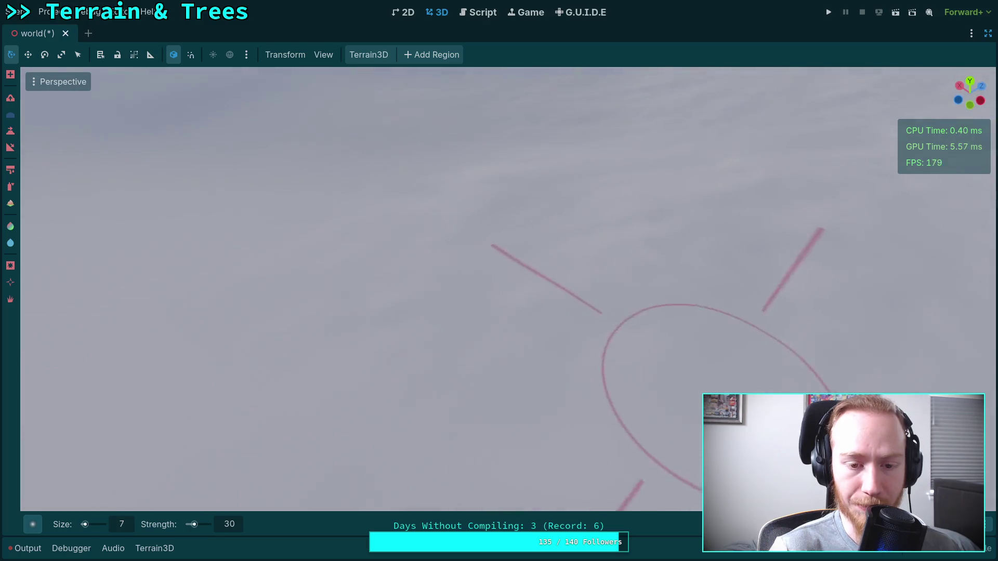
{"action": "mouse_move", "coordinate": [635, 258]}
{"action": "left_mouse_down"}
{"action": "mouse_move", "coordinate": [464, 328]}
{"action": "mouse_move", "coordinate": [463, 254]}
{"action": "mouse_move", "coordinate": [528, 232]}
{"action": "mouse_move", "coordinate": [579, 301]}
{"action": "mouse_move", "coordinate": [396, 313]}
{"action": "mouse_move", "coordinate": [587, 336]}
{"action": "mouse_move", "coordinate": [640, 323]}
{"action": "mouse_move", "coordinate": [436, 251]}
{"action": "mouse_move", "coordinate": [598, 357]}
{"action": "mouse_move", "coordinate": [506, 356]}
{"action": "mouse_move", "coordinate": [309, 267]}
{"action": "mouse_move", "coordinate": [354, 359]}
{"action": "mouse_move", "coordinate": [429, 236]}
{"action": "mouse_move", "coordinate": [635, 322]}
{"action": "mouse_move", "coordinate": [372, 351]}
{"action": "mouse_move", "coordinate": [508, 334]}
{"action": "mouse_move", "coordinate": [588, 401]}
{"action": "mouse_move", "coordinate": [494, 404]}
{"action": "mouse_move", "coordinate": [390, 338]}
{"action": "mouse_move", "coordinate": [403, 282]}
{"action": "mouse_move", "coordinate": [345, 312]}
{"action": "mouse_move", "coordinate": [418, 285]}
{"action": "mouse_move", "coordinate": [283, 341]}
{"action": "mouse_move", "coordinate": [587, 245]}
{"action": "mouse_move", "coordinate": [430, 248]}
{"action": "mouse_move", "coordinate": [290, 280]}
{"action": "mouse_move", "coordinate": [419, 283]}
{"action": "mouse_move", "coordinate": [389, 279]}
{"action": "mouse_move", "coordinate": [394, 239]}
{"action": "mouse_move", "coordinate": [495, 237]}
{"action": "mouse_move", "coordinate": [452, 314]}
{"action": "mouse_move", "coordinate": [397, 334]}
{"action": "mouse_move", "coordinate": [482, 262]}
{"action": "mouse_move", "coordinate": [450, 298]}
{"action": "mouse_move", "coordinate": [301, 314]}
{"action": "mouse_move", "coordinate": [392, 295]}
{"action": "mouse_move", "coordinate": [345, 306]}
{"action": "mouse_move", "coordinate": [352, 281]}
{"action": "mouse_move", "coordinate": [529, 309]}
{"action": "mouse_move", "coordinate": [506, 345]}
{"action": "mouse_move", "coordinate": [616, 269]}
{"action": "mouse_move", "coordinate": [401, 344]}
{"action": "mouse_move", "coordinate": [425, 222]}
{"action": "mouse_move", "coordinate": [573, 340]}
{"action": "mouse_move", "coordinate": [513, 305]}
{"action": "mouse_move", "coordinate": [439, 291]}
{"action": "mouse_move", "coordinate": [559, 294]}
{"action": "mouse_move", "coordinate": [596, 330]}
{"action": "mouse_move", "coordinate": [359, 341]}
{"action": "mouse_move", "coordinate": [289, 330]}
{"action": "mouse_move", "coordinate": [341, 407]}
{"action": "mouse_move", "coordinate": [471, 261]}
{"action": "mouse_move", "coordinate": [519, 329]}
{"action": "mouse_move", "coordinate": [585, 236]}
{"action": "mouse_move", "coordinate": [517, 419]}
{"action": "mouse_move", "coordinate": [343, 331]}
{"action": "mouse_move", "coordinate": [445, 352]}
{"action": "mouse_move", "coordinate": [156, 334]}
{"action": "left_mouse_up"}
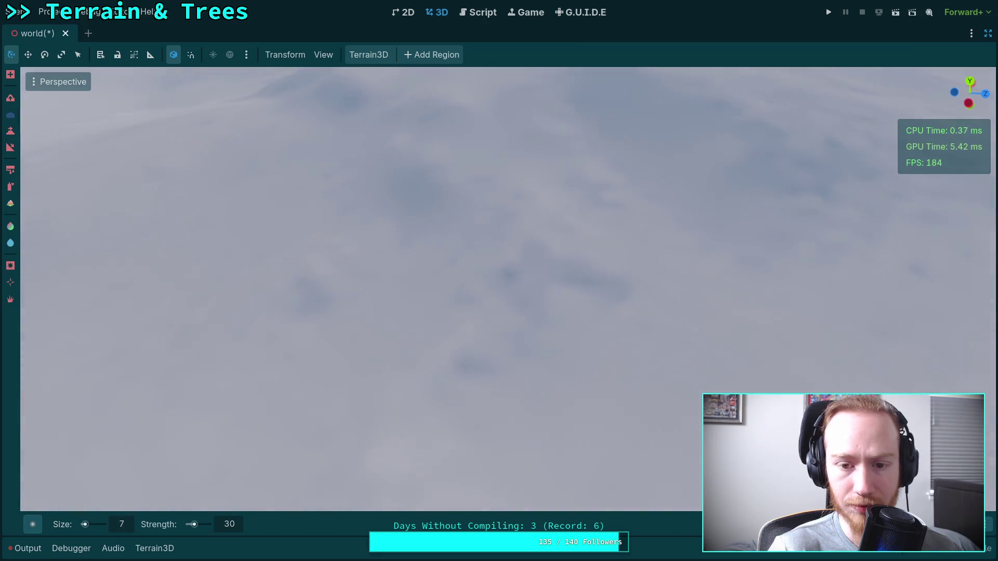
{"action": "mouse_move", "coordinate": [488, 267]}
{"action": "left_mouse_down"}
{"action": "mouse_move", "coordinate": [421, 356]}
{"action": "mouse_move", "coordinate": [566, 307]}
{"action": "mouse_move", "coordinate": [568, 286]}
{"action": "mouse_move", "coordinate": [282, 310]}
{"action": "mouse_move", "coordinate": [352, 289]}
{"action": "mouse_move", "coordinate": [301, 329]}
{"action": "mouse_move", "coordinate": [323, 321]}
{"action": "mouse_move", "coordinate": [847, 333]}
{"action": "mouse_move", "coordinate": [351, 363]}
{"action": "left_mouse_up"}
{"action": "mouse_move", "coordinate": [505, 368]}
{"action": "left_mouse_down"}
{"action": "mouse_move", "coordinate": [377, 319]}
{"action": "mouse_move", "coordinate": [408, 263]}
{"action": "mouse_move", "coordinate": [390, 247]}
{"action": "mouse_move", "coordinate": [275, 316]}
{"action": "mouse_move", "coordinate": [375, 263]}
{"action": "mouse_move", "coordinate": [478, 228]}
{"action": "mouse_move", "coordinate": [515, 327]}
{"action": "mouse_move", "coordinate": [478, 272]}
{"action": "left_mouse_up"}
{"action": "left_click_drag", "start_coordinate": [264, 277], "coordinate": [215, 301]}
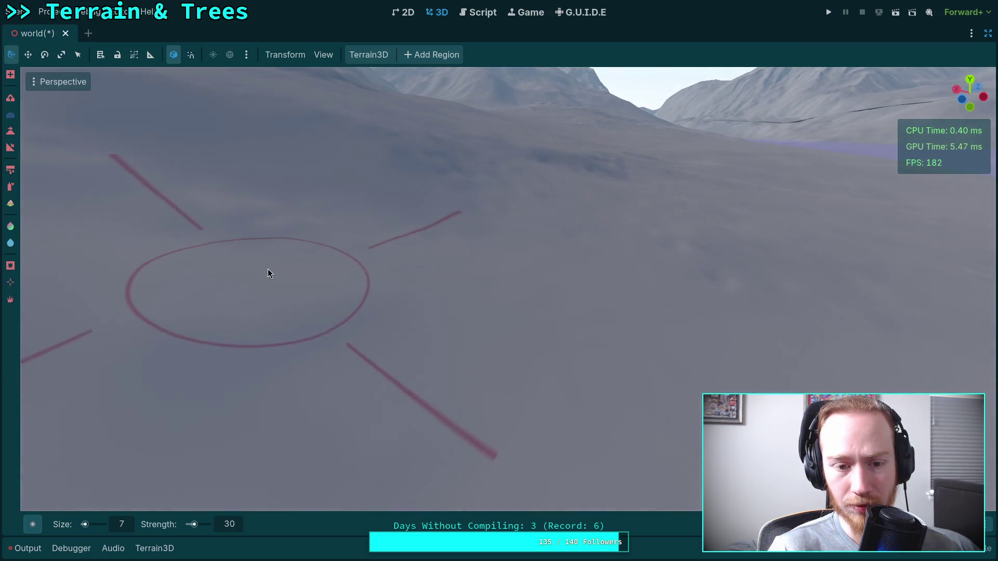
{"action": "left_click_drag", "start_coordinate": [338, 236], "coordinate": [195, 240]}
{"action": "left_click_drag", "start_coordinate": [295, 174], "coordinate": [291, 170]}
Sculpt another stroke toward the right, then look over other parts of the terrain
{"action": "left_click_drag", "start_coordinate": [358, 236], "coordinate": [359, 236]}
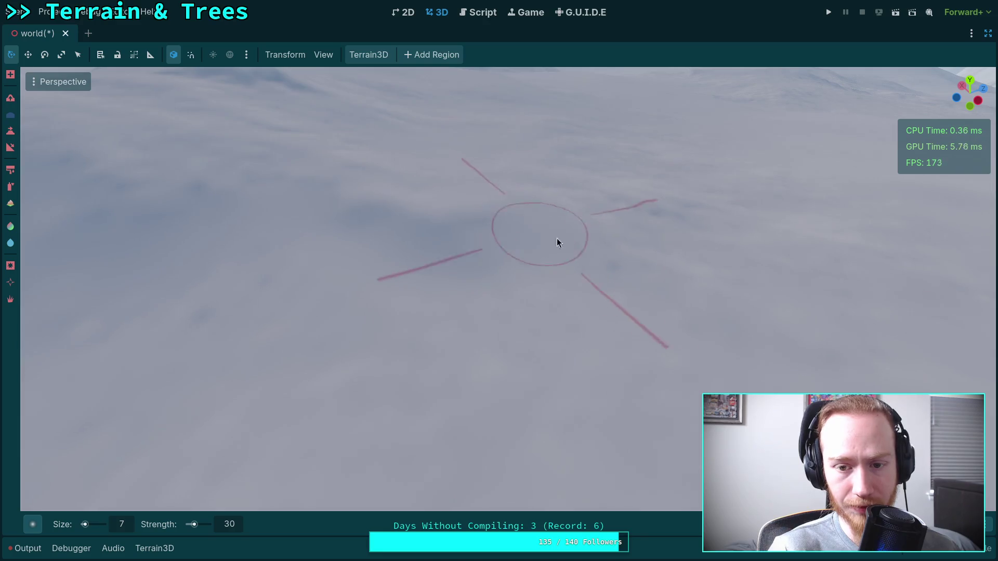
{"action": "left_click_drag", "start_coordinate": [528, 258], "coordinate": [529, 258]}
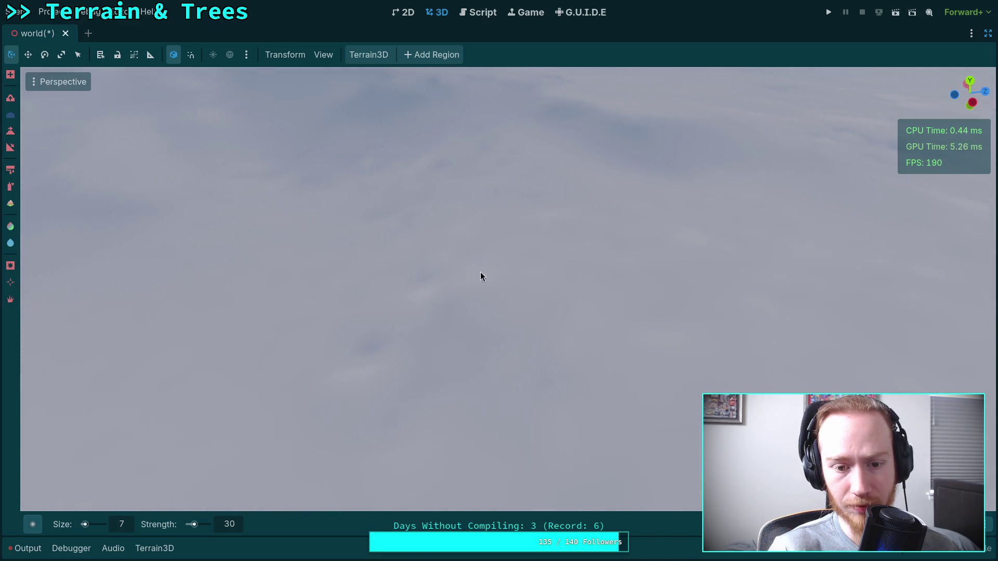
{"action": "mouse_move", "coordinate": [510, 365]}
{"action": "left_mouse_down"}
{"action": "mouse_move", "coordinate": [544, 308]}
{"action": "mouse_move", "coordinate": [623, 345]}
{"action": "mouse_move", "coordinate": [582, 338]}
{"action": "left_mouse_up"}
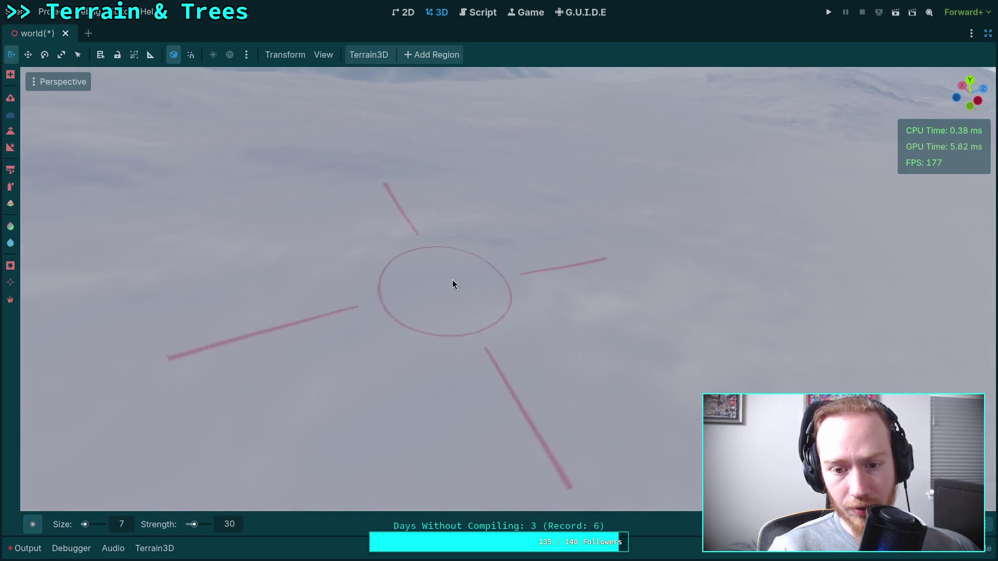
{"action": "mouse_move", "coordinate": [390, 251]}
{"action": "left_mouse_down"}
{"action": "mouse_move", "coordinate": [388, 243]}
{"action": "mouse_move", "coordinate": [370, 256]}
{"action": "left_mouse_up"}
{"action": "mouse_move", "coordinate": [378, 326]}
{"action": "left_mouse_down"}
{"action": "mouse_move", "coordinate": [382, 297]}
{"action": "mouse_move", "coordinate": [498, 281]}
{"action": "left_mouse_up"}
{"action": "mouse_move", "coordinate": [397, 340]}
{"action": "left_mouse_down"}
{"action": "mouse_move", "coordinate": [396, 423]}
{"action": "mouse_move", "coordinate": [455, 352]}
{"action": "left_mouse_up"}
{"action": "left_click_drag", "start_coordinate": [570, 323], "coordinate": [537, 331]}
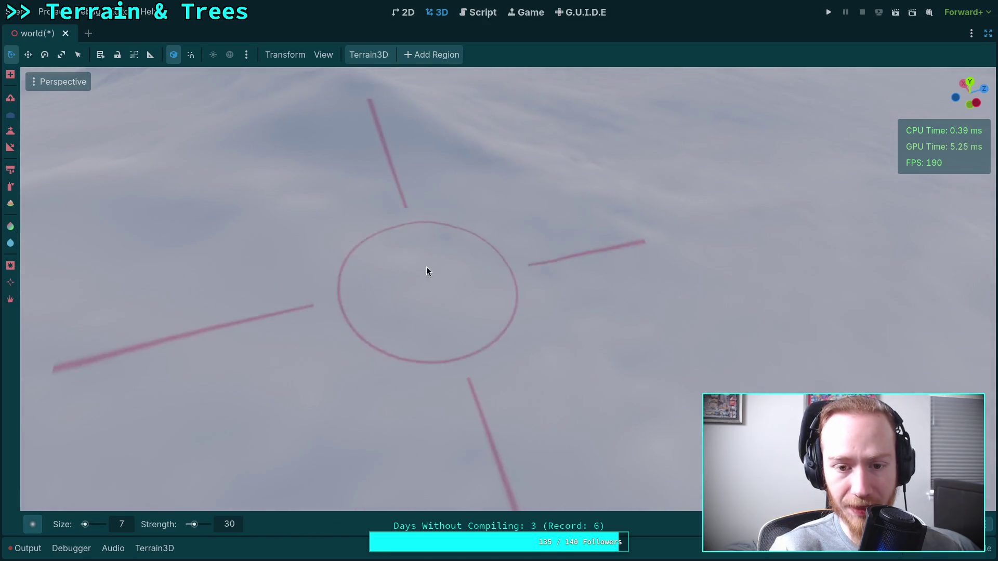
{"action": "mouse_move", "coordinate": [341, 194]}
{"action": "left_mouse_down"}
{"action": "mouse_move", "coordinate": [543, 189]}
{"action": "mouse_move", "coordinate": [397, 209]}
{"action": "left_mouse_up"}
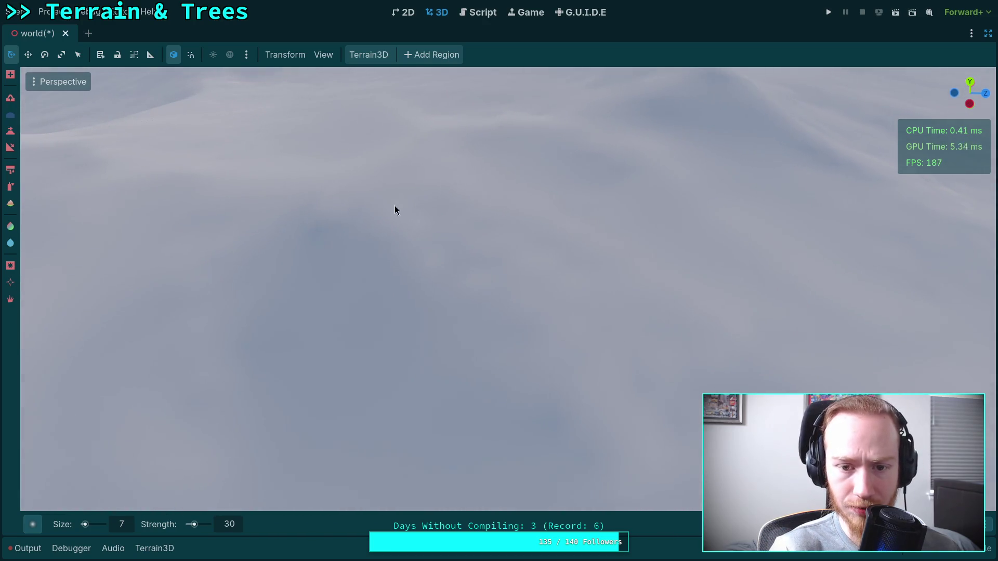
Orbit over the sculpted mounds and along the ridge down toward the ground
{"action": "left_click_drag", "start_coordinate": [448, 269], "coordinate": [459, 263]}
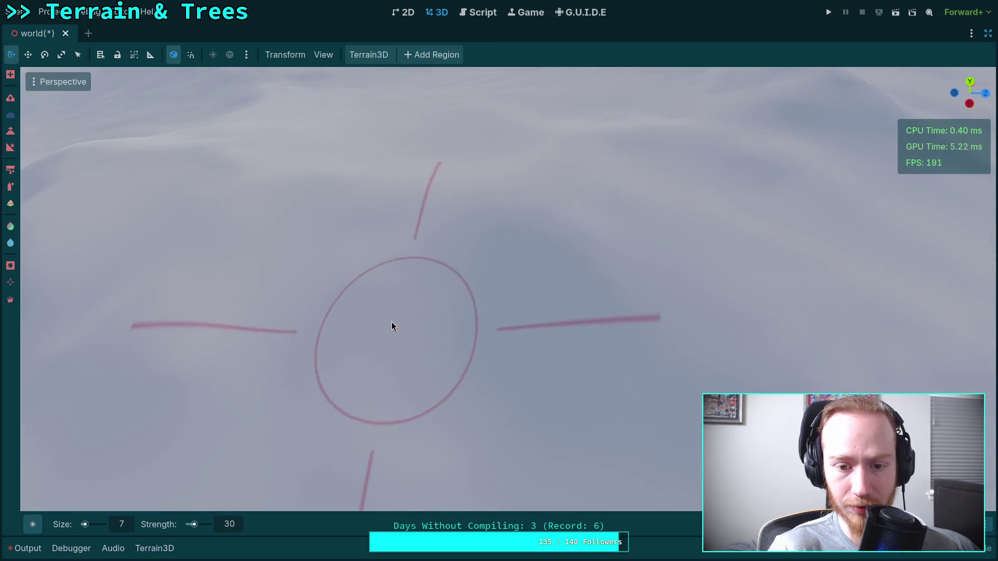
{"action": "left_click_drag", "start_coordinate": [396, 223], "coordinate": [275, 314]}
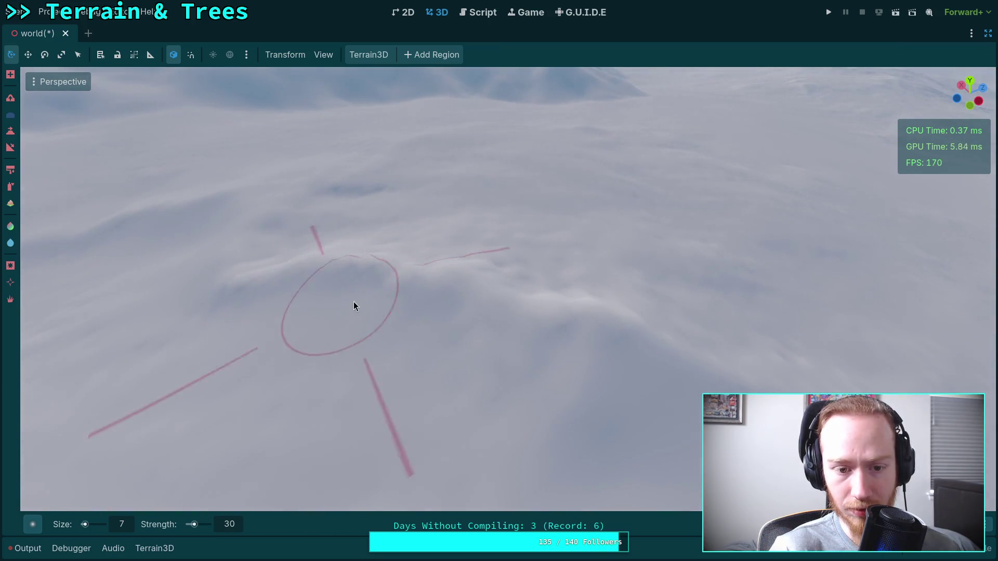
{"action": "left_click_drag", "start_coordinate": [544, 345], "coordinate": [439, 352]}
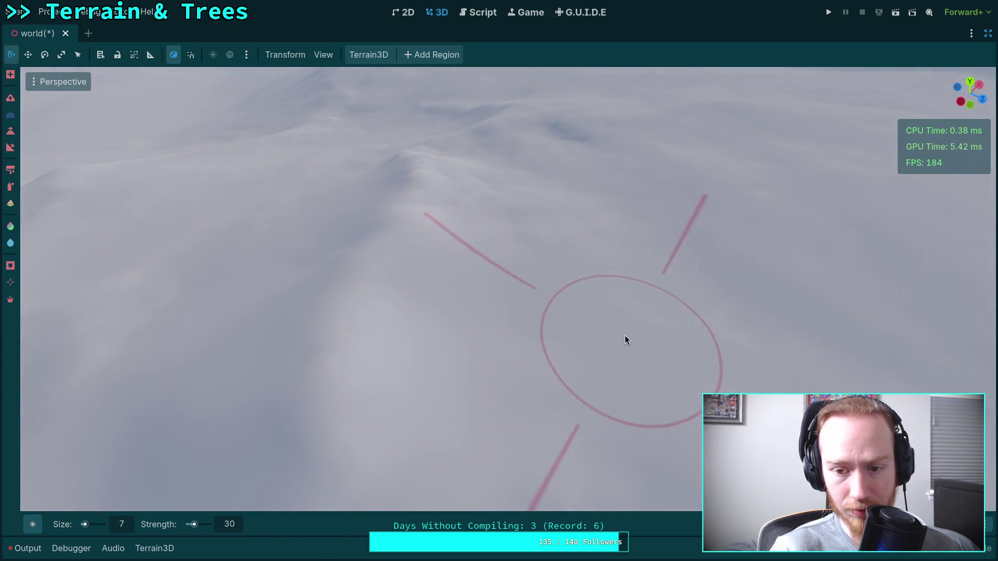
{"action": "left_click_drag", "start_coordinate": [625, 341], "coordinate": [598, 467]}
{"action": "mouse_move", "coordinate": [547, 272]}
{"action": "left_mouse_down"}
{"action": "mouse_move", "coordinate": [591, 423]}
{"action": "mouse_move", "coordinate": [461, 296]}
{"action": "left_mouse_up"}
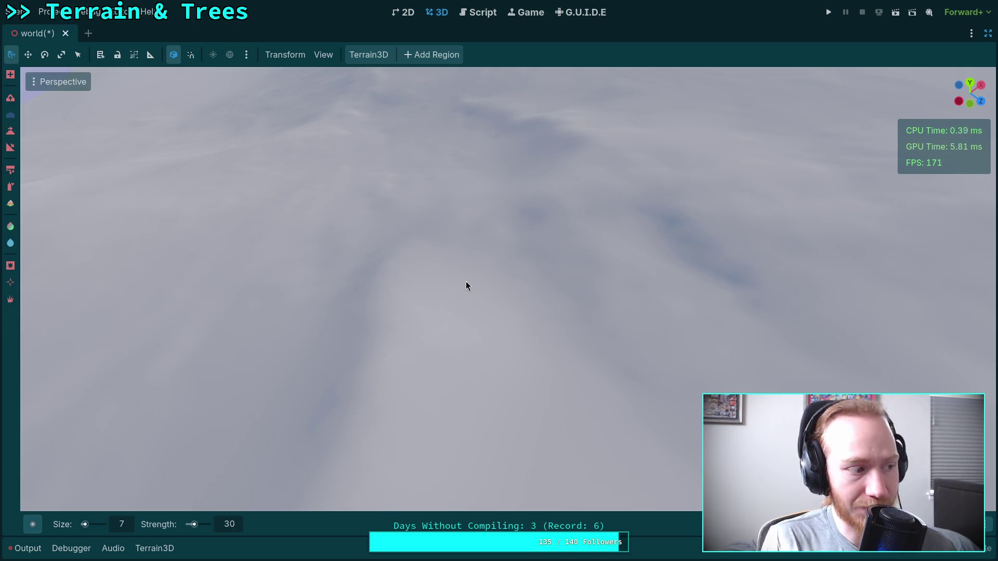
{"action": "mouse_move", "coordinate": [466, 282]}
{"action": "left_mouse_down"}
{"action": "mouse_move", "coordinate": [483, 255]}
{"action": "mouse_move", "coordinate": [431, 467]}
{"action": "mouse_move", "coordinate": [601, 323]}
{"action": "mouse_move", "coordinate": [713, 156]}
{"action": "mouse_move", "coordinate": [495, 323]}
{"action": "left_mouse_up"}
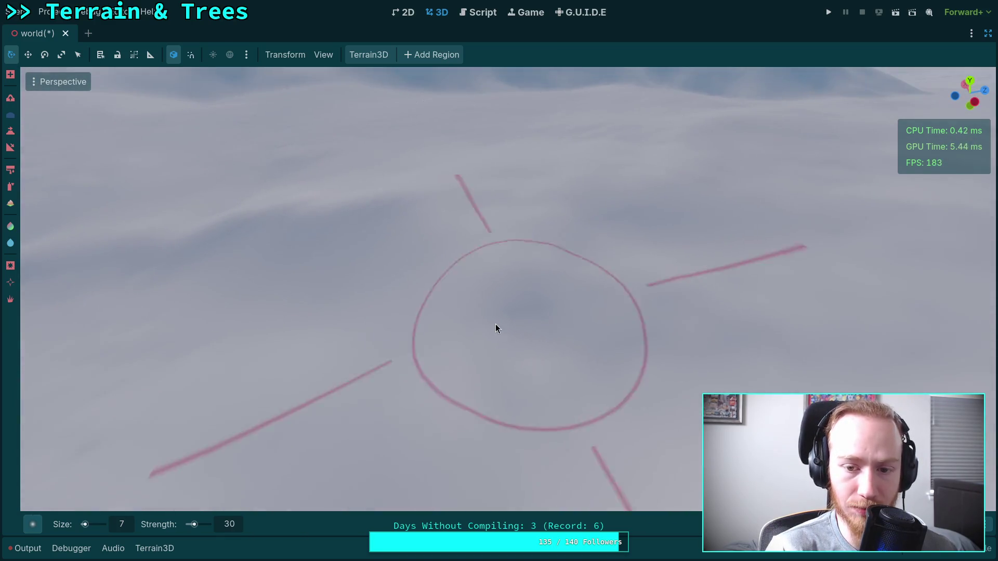
{"action": "left_click_drag", "start_coordinate": [655, 347], "coordinate": [476, 357]}
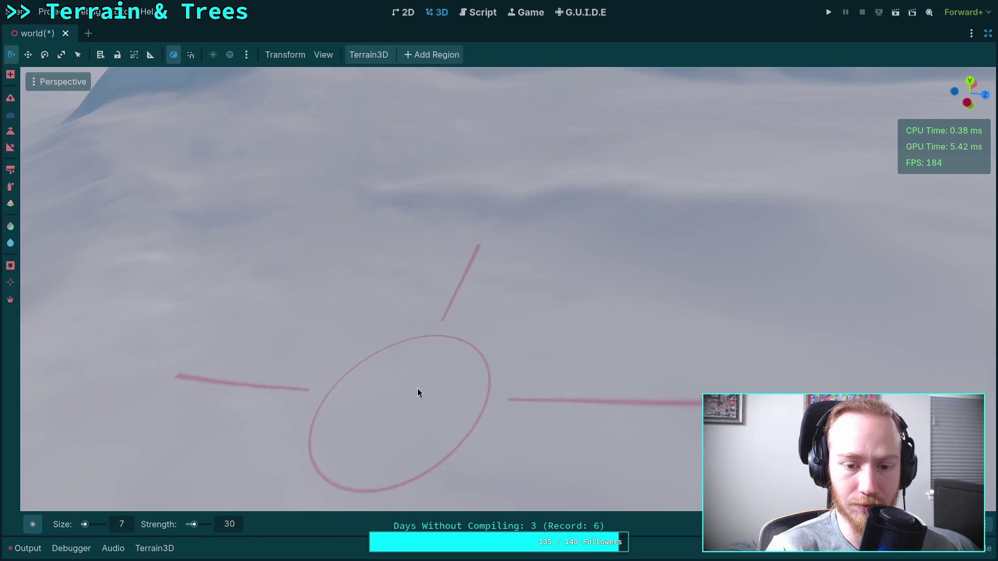
Sculpt a stroke toward the upper left, then sweep the view across the snow slopes
{"action": "left_click_drag", "start_coordinate": [417, 388], "coordinate": [499, 313]}
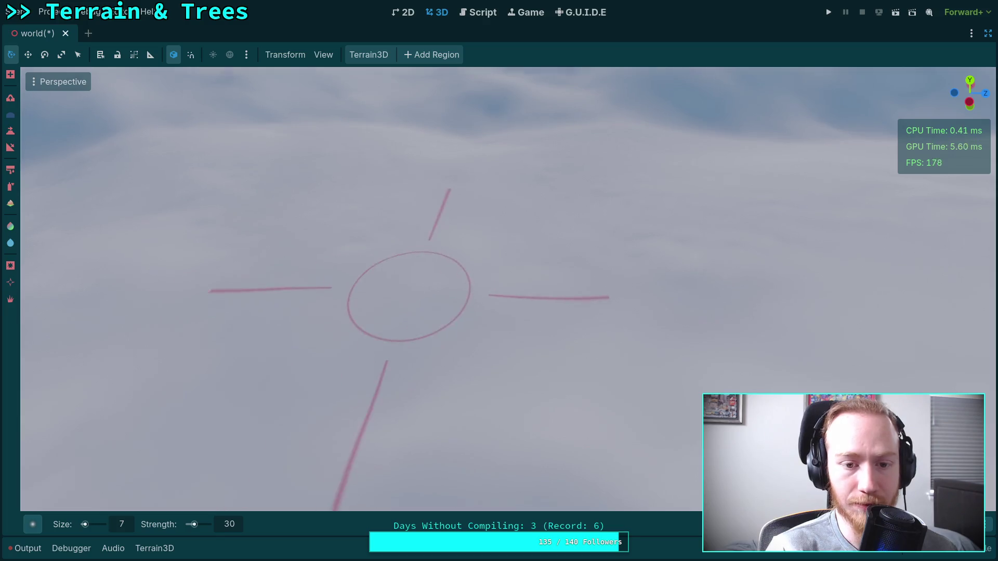
{"action": "left_click_drag", "start_coordinate": [397, 283], "coordinate": [472, 326]}
{"action": "mouse_move", "coordinate": [513, 279]}
{"action": "left_mouse_down"}
{"action": "mouse_move", "coordinate": [501, 357]}
{"action": "mouse_move", "coordinate": [405, 279]}
{"action": "left_mouse_up"}
{"action": "mouse_move", "coordinate": [249, 337]}
{"action": "left_mouse_down"}
{"action": "mouse_move", "coordinate": [351, 364]}
{"action": "mouse_move", "coordinate": [395, 343]}
{"action": "mouse_move", "coordinate": [389, 276]}
{"action": "mouse_move", "coordinate": [408, 216]}
{"action": "mouse_move", "coordinate": [598, 352]}
{"action": "mouse_move", "coordinate": [539, 351]}
{"action": "mouse_move", "coordinate": [404, 308]}
{"action": "mouse_move", "coordinate": [598, 468]}
{"action": "mouse_move", "coordinate": [470, 389]}
{"action": "mouse_move", "coordinate": [338, 360]}
{"action": "mouse_move", "coordinate": [364, 327]}
{"action": "mouse_move", "coordinate": [467, 534]}
{"action": "mouse_move", "coordinate": [411, 320]}
{"action": "mouse_move", "coordinate": [395, 404]}
{"action": "mouse_move", "coordinate": [433, 382]}
{"action": "mouse_move", "coordinate": [430, 310]}
{"action": "mouse_move", "coordinate": [584, 446]}
{"action": "mouse_move", "coordinate": [470, 288]}
{"action": "mouse_move", "coordinate": [493, 499]}
{"action": "mouse_move", "coordinate": [468, 364]}
{"action": "mouse_move", "coordinate": [442, 312]}
{"action": "mouse_move", "coordinate": [458, 291]}
{"action": "mouse_move", "coordinate": [381, 207]}
{"action": "mouse_move", "coordinate": [394, 230]}
{"action": "mouse_move", "coordinate": [408, 213]}
{"action": "mouse_move", "coordinate": [321, 271]}
{"action": "mouse_move", "coordinate": [283, 363]}
{"action": "mouse_move", "coordinate": [556, 357]}
{"action": "mouse_move", "coordinate": [361, 404]}
{"action": "mouse_move", "coordinate": [386, 333]}
{"action": "mouse_move", "coordinate": [485, 348]}
{"action": "mouse_move", "coordinate": [456, 239]}
{"action": "mouse_move", "coordinate": [441, 283]}
{"action": "mouse_move", "coordinate": [418, 299]}
{"action": "mouse_move", "coordinate": [394, 274]}
{"action": "mouse_move", "coordinate": [354, 392]}
{"action": "mouse_move", "coordinate": [520, 286]}
{"action": "mouse_move", "coordinate": [376, 423]}
{"action": "mouse_move", "coordinate": [390, 365]}
{"action": "mouse_move", "coordinate": [395, 241]}
{"action": "mouse_move", "coordinate": [437, 303]}
{"action": "mouse_move", "coordinate": [574, 279]}
{"action": "mouse_move", "coordinate": [551, 323]}
{"action": "mouse_move", "coordinate": [599, 250]}
{"action": "mouse_move", "coordinate": [403, 196]}
{"action": "mouse_move", "coordinate": [489, 227]}
{"action": "mouse_move", "coordinate": [472, 411]}
{"action": "mouse_move", "coordinate": [491, 296]}
{"action": "mouse_move", "coordinate": [552, 239]}
{"action": "mouse_move", "coordinate": [470, 244]}
{"action": "mouse_move", "coordinate": [443, 267]}
{"action": "mouse_move", "coordinate": [443, 300]}
{"action": "mouse_move", "coordinate": [538, 354]}
{"action": "left_mouse_up"}
Fly to the lakeside and sculpt strokes leftward across the shore terrain
{"action": "left_click_drag", "start_coordinate": [600, 368], "coordinate": [576, 356]}
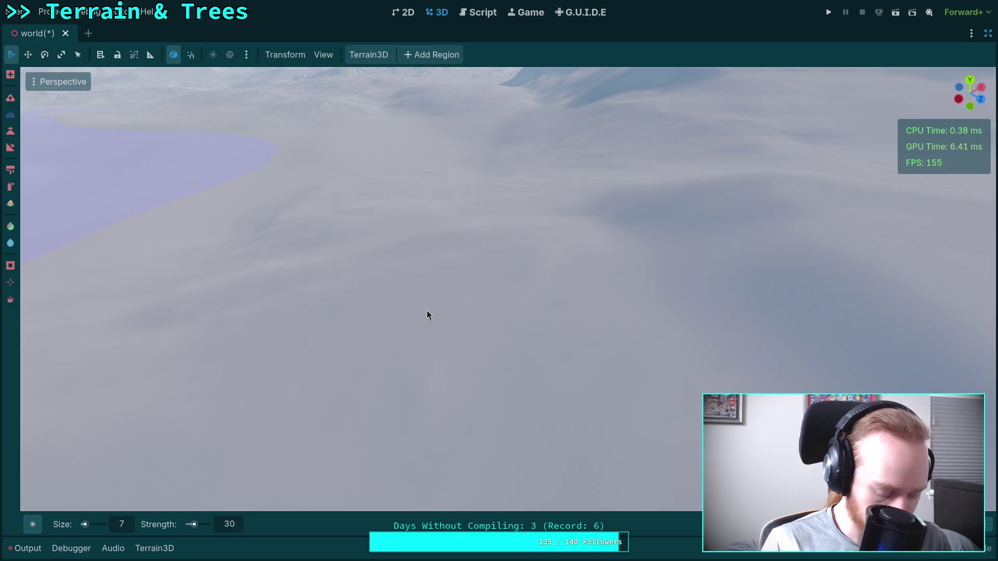
{"action": "mouse_move", "coordinate": [428, 315]}
{"action": "left_mouse_down"}
{"action": "mouse_move", "coordinate": [345, 379]}
{"action": "mouse_move", "coordinate": [469, 303]}
{"action": "left_mouse_up"}
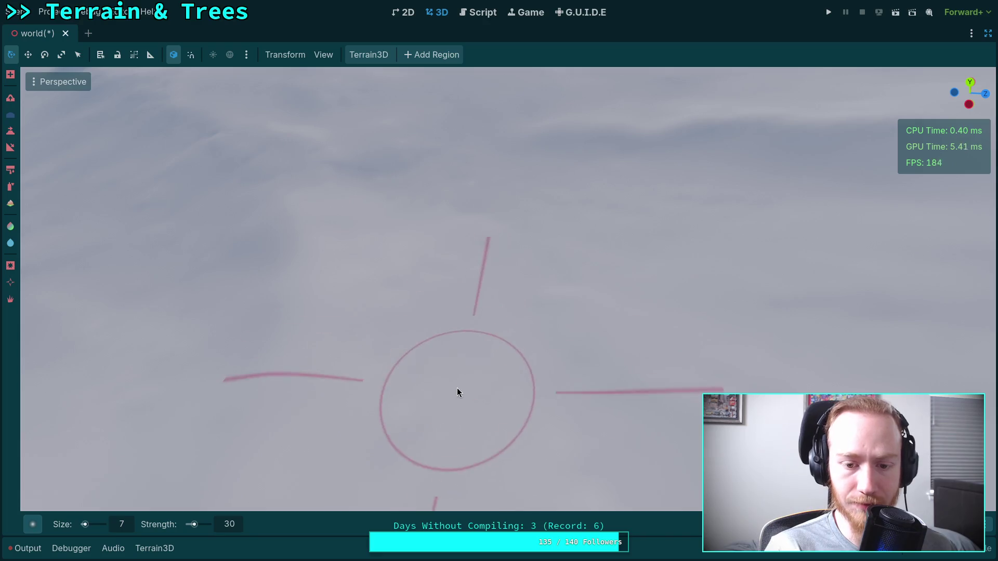
{"action": "left_click_drag", "start_coordinate": [460, 207], "coordinate": [457, 197]}
{"action": "left_click_drag", "start_coordinate": [494, 278], "coordinate": [528, 321]}
{"action": "left_click_drag", "start_coordinate": [380, 244], "coordinate": [464, 229]}
Back off to a wider view and sculpt strokes right and down-left across the slope
{"action": "mouse_move", "coordinate": [303, 265]}
{"action": "left_mouse_down"}
{"action": "mouse_move", "coordinate": [303, 228]}
{"action": "mouse_move", "coordinate": [367, 252]}
{"action": "left_mouse_up"}
{"action": "mouse_move", "coordinate": [390, 290]}
{"action": "left_mouse_down"}
{"action": "mouse_move", "coordinate": [395, 270]}
{"action": "mouse_move", "coordinate": [367, 241]}
{"action": "left_mouse_up"}
{"action": "key", "text": "s"}
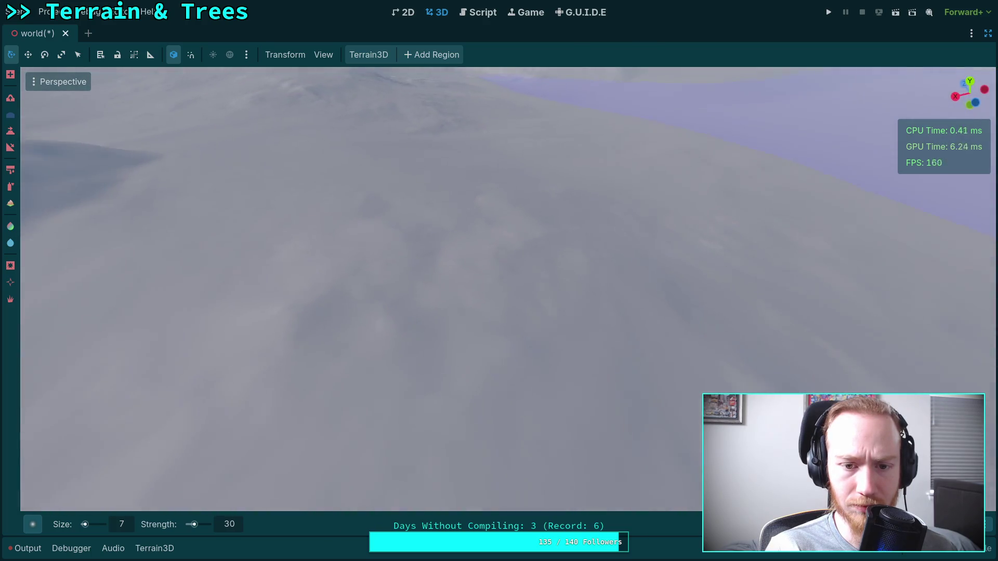
{"action": "mouse_move", "coordinate": [493, 229]}
{"action": "left_mouse_down"}
{"action": "mouse_move", "coordinate": [429, 217]}
{"action": "mouse_move", "coordinate": [517, 301]}
{"action": "mouse_move", "coordinate": [476, 208]}
{"action": "mouse_move", "coordinate": [658, 283]}
{"action": "mouse_move", "coordinate": [582, 218]}
{"action": "mouse_move", "coordinate": [541, 203]}
{"action": "mouse_move", "coordinate": [479, 224]}
{"action": "mouse_move", "coordinate": [499, 312]}
{"action": "mouse_move", "coordinate": [435, 225]}
{"action": "left_mouse_up"}
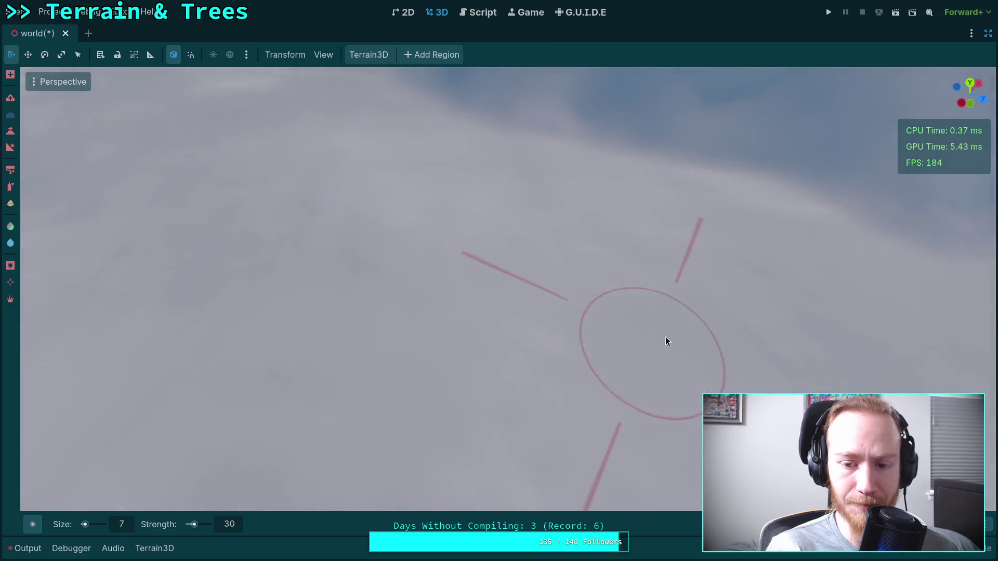
{"action": "left_click_drag", "start_coordinate": [666, 337], "coordinate": [654, 332]}
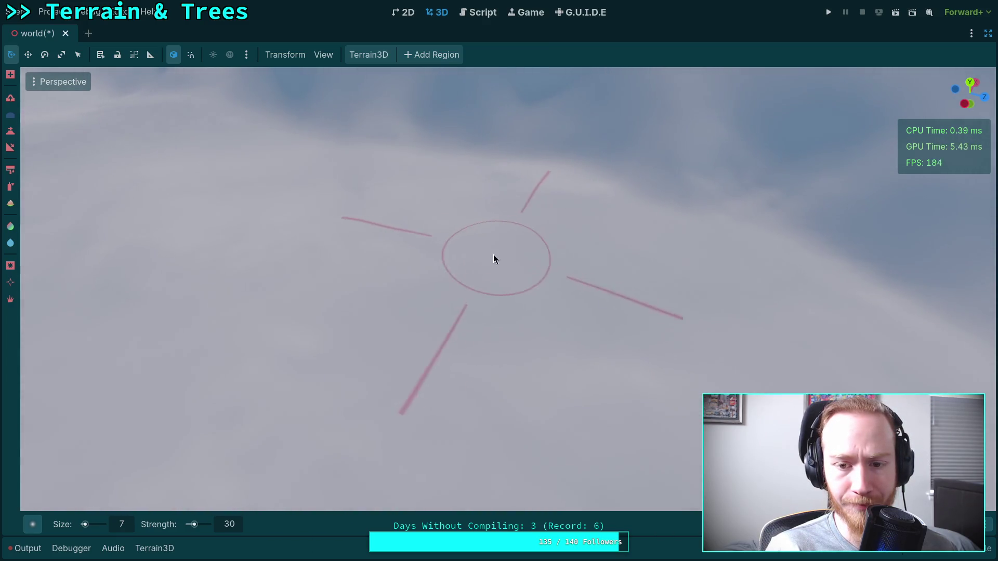
{"action": "mouse_move", "coordinate": [421, 285]}
{"action": "left_mouse_down"}
{"action": "mouse_move", "coordinate": [347, 321]}
{"action": "mouse_move", "coordinate": [414, 351]}
{"action": "mouse_move", "coordinate": [442, 302]}
{"action": "left_mouse_up"}
{"action": "scroll", "coordinate": [499, 286], "scroll_direction": "up", "scroll_amount": 10}
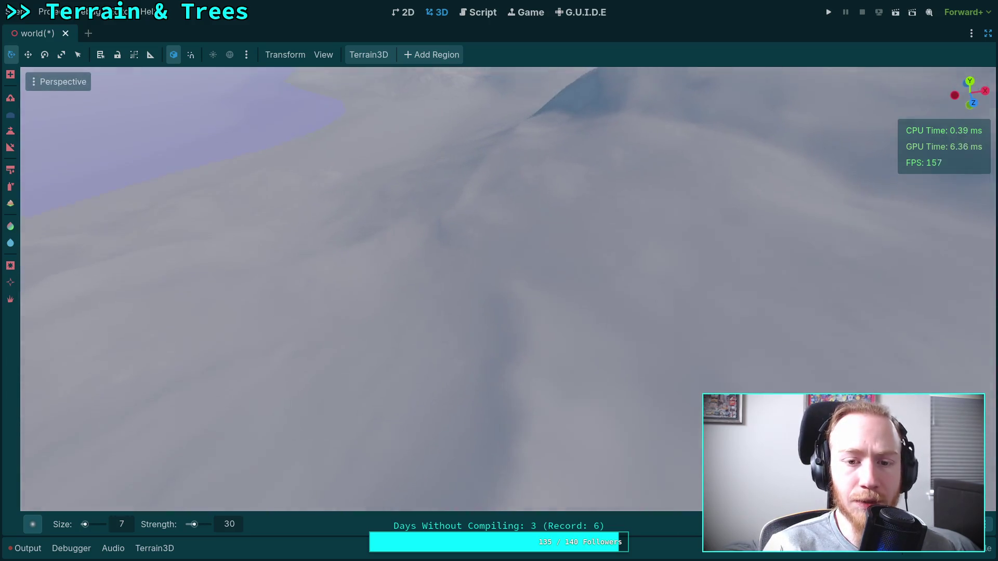
Get close to the terrain beside the lake and sculpt a rightward stroke into the ridge
{"action": "left_click_drag", "start_coordinate": [499, 286], "coordinate": [389, 294]}
{"action": "mouse_move", "coordinate": [513, 324]}
{"action": "left_mouse_down"}
{"action": "mouse_move", "coordinate": [390, 296]}
{"action": "mouse_move", "coordinate": [391, 270]}
{"action": "left_mouse_up"}
{"action": "mouse_move", "coordinate": [596, 345]}
{"action": "left_mouse_down"}
{"action": "mouse_move", "coordinate": [585, 249]}
{"action": "mouse_move", "coordinate": [582, 260]}
{"action": "mouse_move", "coordinate": [562, 260]}
{"action": "mouse_move", "coordinate": [468, 356]}
{"action": "mouse_move", "coordinate": [466, 257]}
{"action": "mouse_move", "coordinate": [502, 296]}
{"action": "mouse_move", "coordinate": [439, 318]}
{"action": "mouse_move", "coordinate": [403, 220]}
{"action": "mouse_move", "coordinate": [418, 256]}
{"action": "mouse_move", "coordinate": [450, 225]}
{"action": "mouse_move", "coordinate": [458, 320]}
{"action": "mouse_move", "coordinate": [443, 328]}
{"action": "mouse_move", "coordinate": [444, 298]}
{"action": "left_mouse_up"}
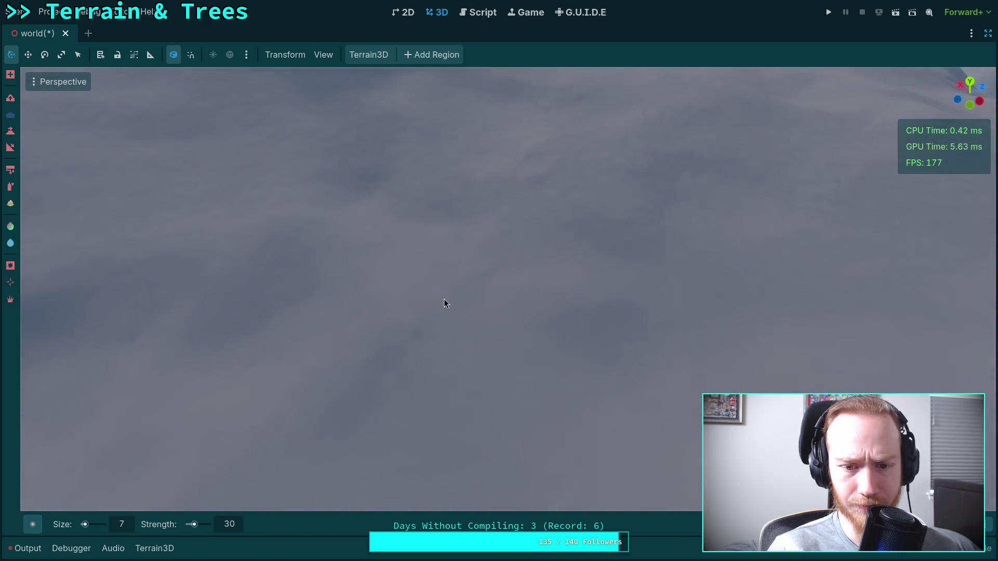
{"action": "left_click_drag", "start_coordinate": [413, 346], "coordinate": [413, 346]}
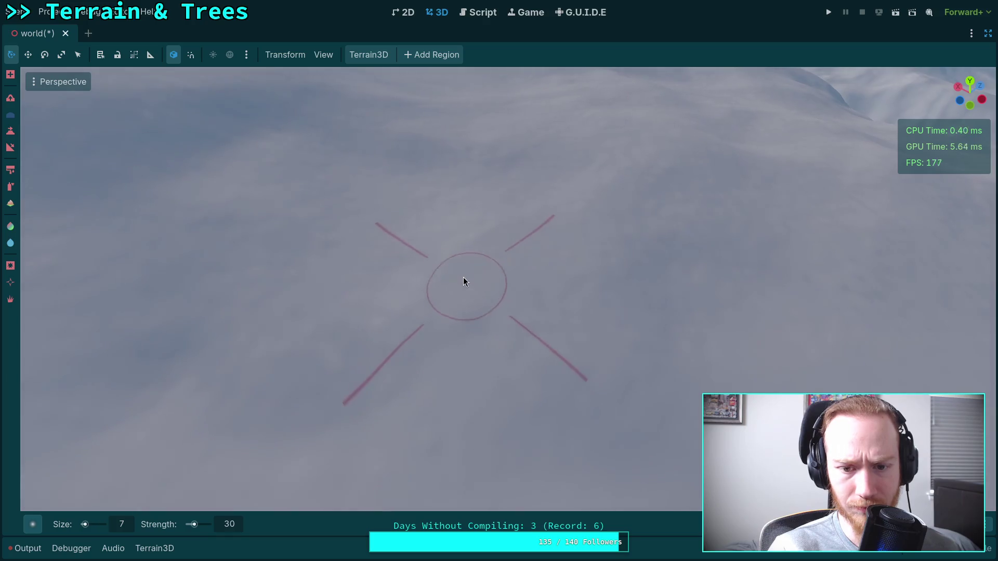
{"action": "scroll", "coordinate": [469, 273], "scroll_direction": "up", "scroll_amount": 3}
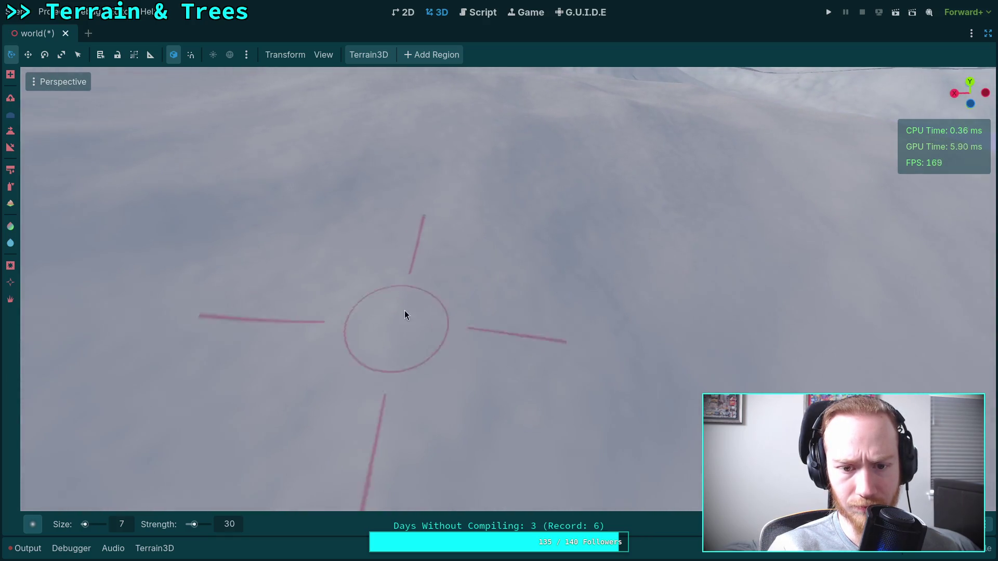
{"action": "left_click_drag", "start_coordinate": [290, 283], "coordinate": [289, 282]}
{"action": "left_click_drag", "start_coordinate": [333, 222], "coordinate": [333, 222]}
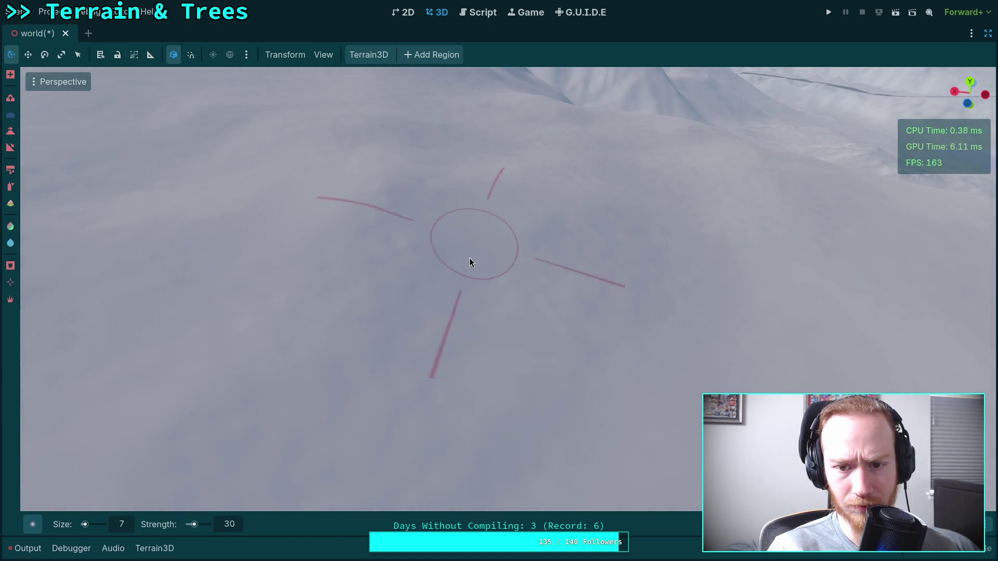
{"action": "left_click_drag", "start_coordinate": [625, 260], "coordinate": [624, 260]}
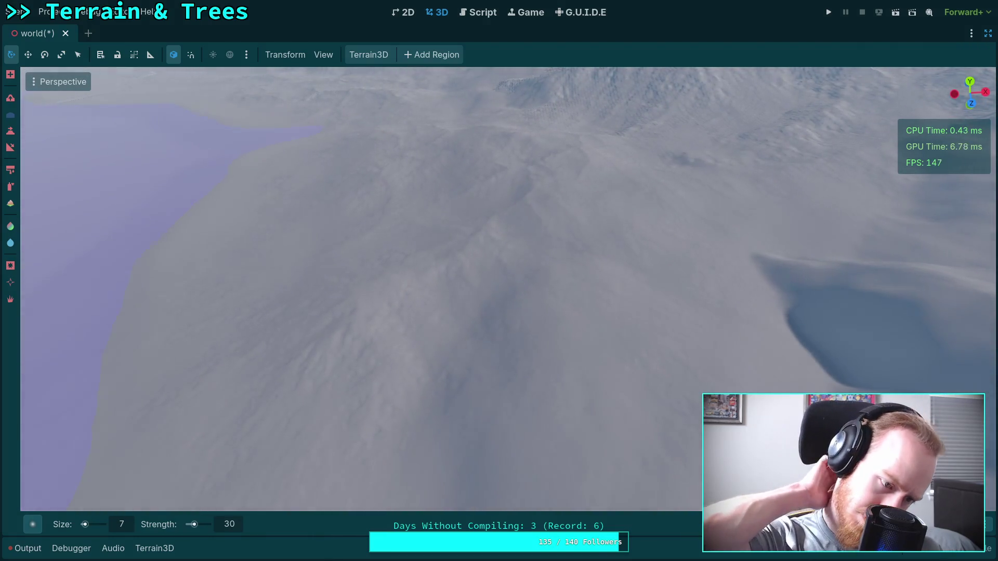
{"action": "left_click_drag", "start_coordinate": [656, 285], "coordinate": [656, 285]}
{"action": "left_click_drag", "start_coordinate": [621, 326], "coordinate": [621, 326]}
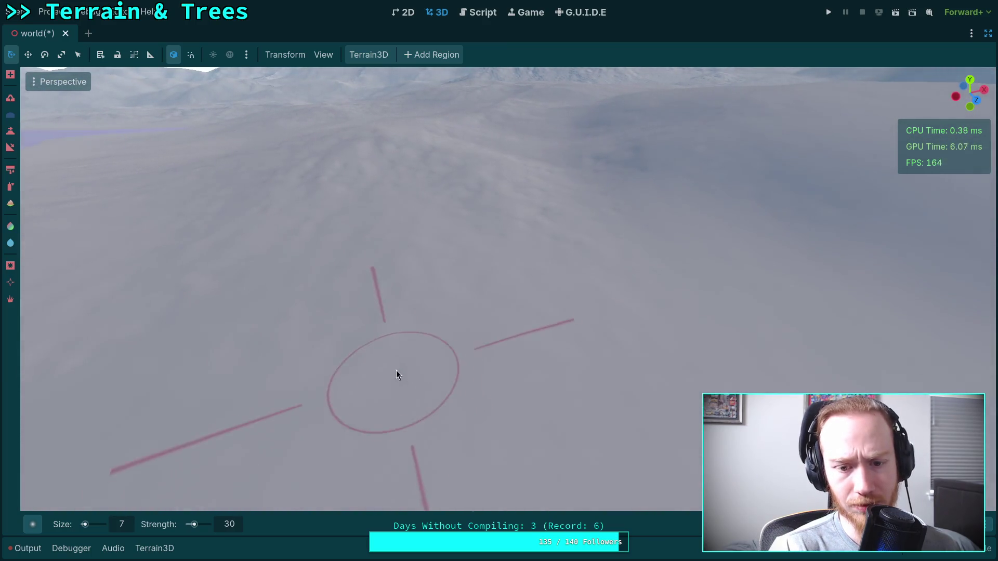
{"action": "mouse_move", "coordinate": [439, 333]}
{"action": "left_mouse_down"}
{"action": "mouse_move", "coordinate": [406, 297]}
{"action": "mouse_move", "coordinate": [363, 312]}
{"action": "mouse_move", "coordinate": [376, 310]}
{"action": "left_mouse_up"}
{"action": "mouse_move", "coordinate": [483, 288]}
{"action": "left_mouse_down"}
{"action": "mouse_move", "coordinate": [470, 405]}
{"action": "mouse_move", "coordinate": [476, 345]}
{"action": "mouse_move", "coordinate": [483, 350]}
{"action": "mouse_move", "coordinate": [459, 334]}
{"action": "mouse_move", "coordinate": [439, 277]}
{"action": "mouse_move", "coordinate": [417, 310]}
{"action": "left_mouse_up"}
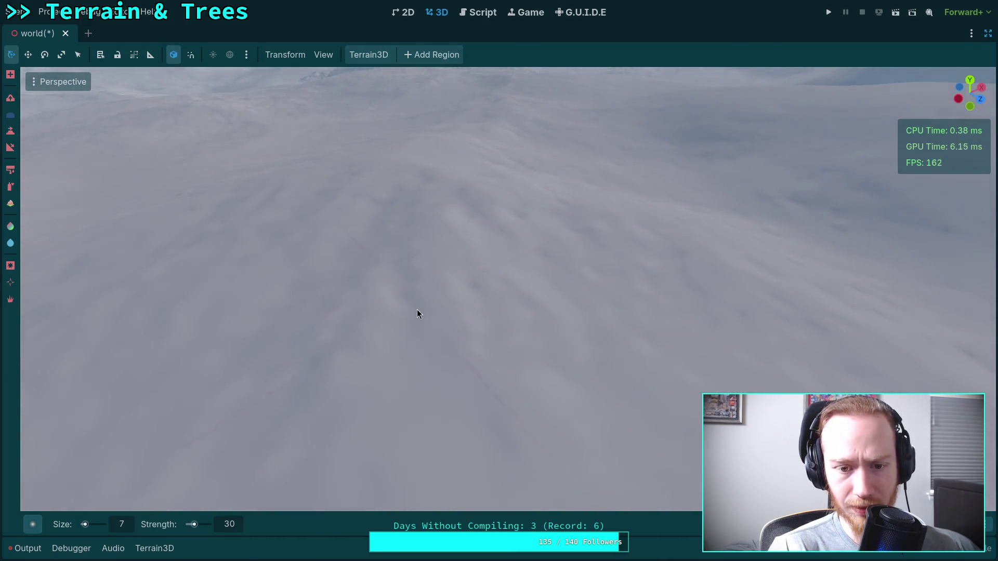
{"action": "mouse_move", "coordinate": [498, 351]}
{"action": "left_mouse_down"}
{"action": "mouse_move", "coordinate": [475, 356]}
{"action": "mouse_move", "coordinate": [357, 256]}
{"action": "mouse_move", "coordinate": [472, 336]}
{"action": "mouse_move", "coordinate": [521, 302]}
{"action": "left_mouse_up"}
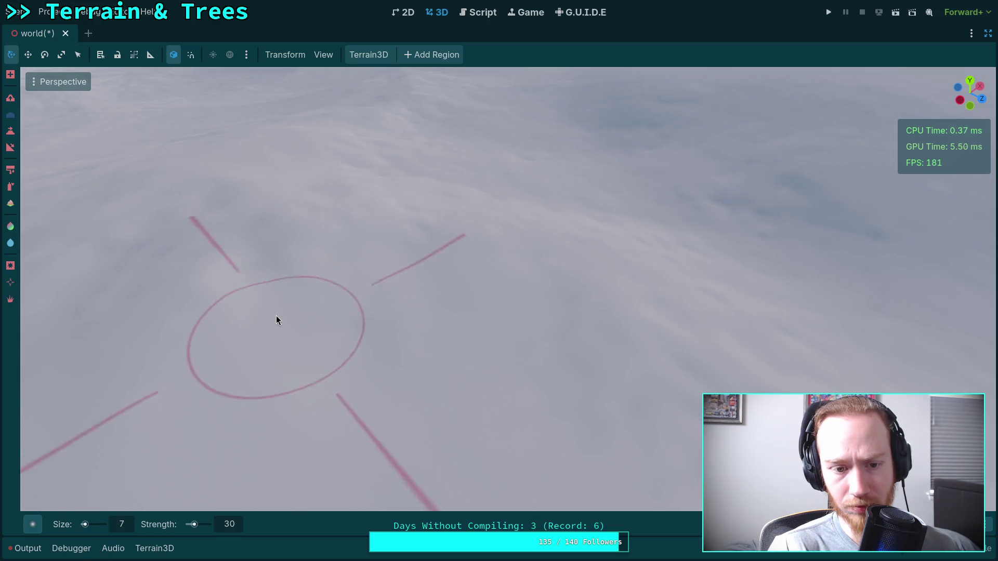
{"action": "left_click_drag", "start_coordinate": [260, 244], "coordinate": [312, 249]}
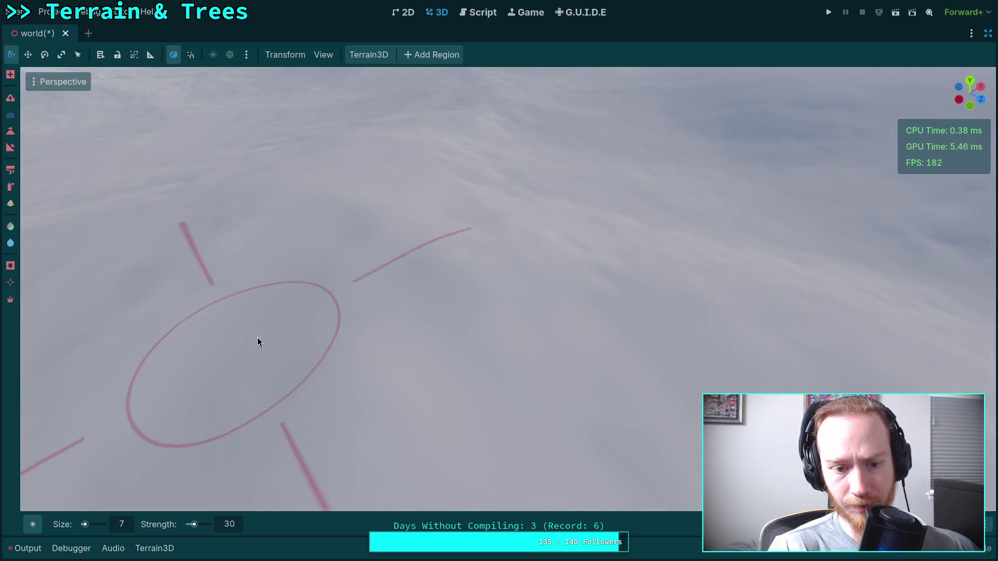
{"action": "left_click_drag", "start_coordinate": [258, 341], "coordinate": [562, 283]}
{"action": "mouse_move", "coordinate": [430, 304]}
{"action": "left_mouse_down"}
{"action": "mouse_move", "coordinate": [669, 348]}
{"action": "mouse_move", "coordinate": [430, 254]}
{"action": "left_mouse_up"}
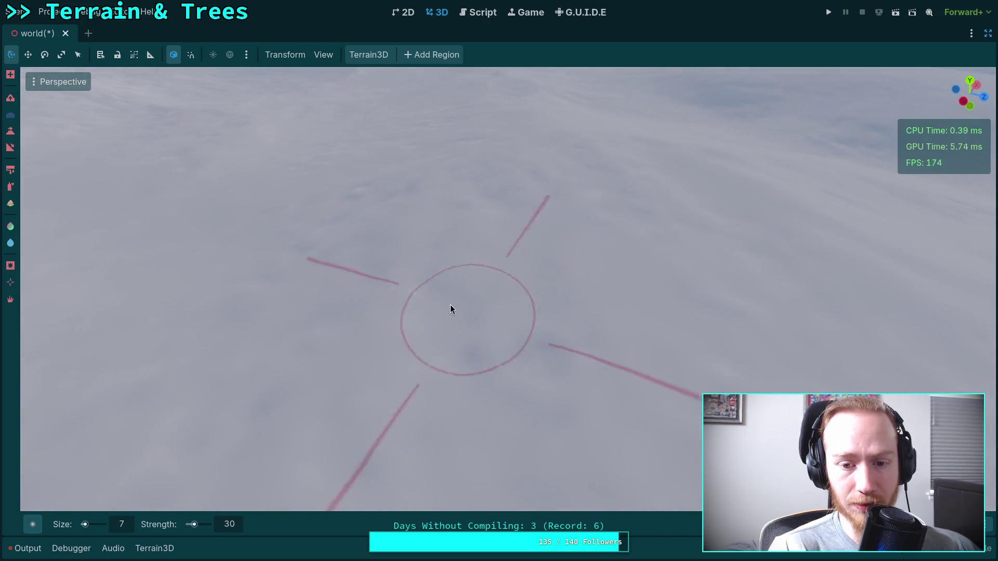
{"action": "mouse_move", "coordinate": [560, 369]}
{"action": "left_mouse_down"}
{"action": "mouse_move", "coordinate": [403, 353]}
{"action": "mouse_move", "coordinate": [429, 347]}
{"action": "mouse_move", "coordinate": [475, 256]}
{"action": "mouse_move", "coordinate": [468, 297]}
{"action": "left_mouse_up"}
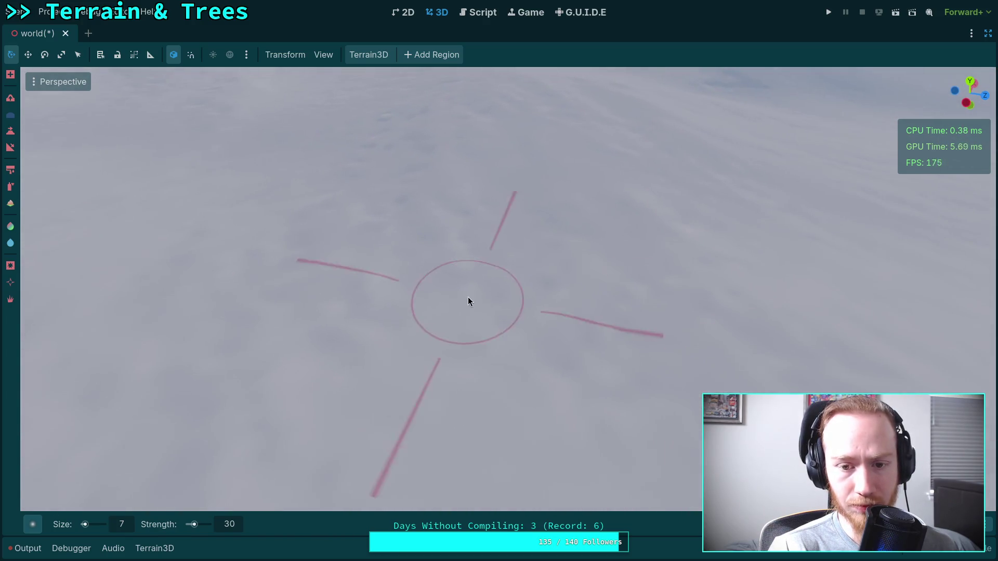
{"action": "mouse_move", "coordinate": [469, 230]}
{"action": "left_mouse_down"}
{"action": "mouse_move", "coordinate": [488, 279]}
{"action": "mouse_move", "coordinate": [458, 320]}
{"action": "mouse_move", "coordinate": [381, 223]}
{"action": "mouse_move", "coordinate": [385, 179]}
{"action": "mouse_move", "coordinate": [465, 227]}
{"action": "mouse_move", "coordinate": [463, 302]}
{"action": "mouse_move", "coordinate": [603, 250]}
{"action": "mouse_move", "coordinate": [611, 266]}
{"action": "mouse_move", "coordinate": [594, 295]}
{"action": "mouse_move", "coordinate": [610, 271]}
{"action": "mouse_move", "coordinate": [518, 250]}
{"action": "mouse_move", "coordinate": [586, 286]}
{"action": "mouse_move", "coordinate": [569, 291]}
{"action": "mouse_move", "coordinate": [585, 264]}
{"action": "mouse_move", "coordinate": [553, 408]}
{"action": "mouse_move", "coordinate": [410, 247]}
{"action": "mouse_move", "coordinate": [387, 325]}
{"action": "mouse_move", "coordinate": [519, 288]}
{"action": "left_mouse_up"}
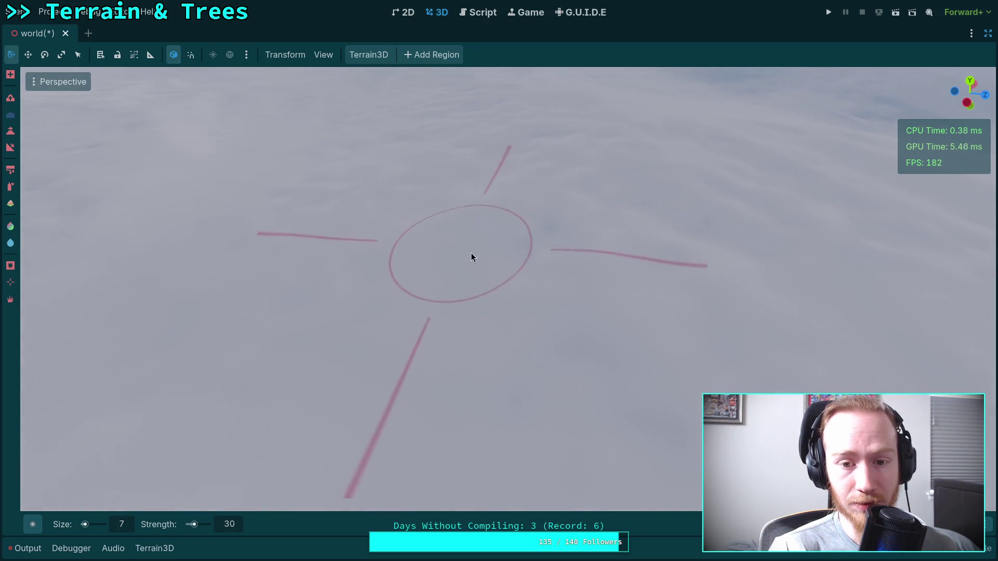
{"action": "mouse_move", "coordinate": [572, 245]}
{"action": "left_mouse_down"}
{"action": "mouse_move", "coordinate": [343, 272]}
{"action": "mouse_move", "coordinate": [457, 289]}
{"action": "mouse_move", "coordinate": [364, 229]}
{"action": "mouse_move", "coordinate": [393, 243]}
{"action": "mouse_move", "coordinate": [450, 242]}
{"action": "mouse_move", "coordinate": [398, 258]}
{"action": "mouse_move", "coordinate": [381, 332]}
{"action": "mouse_move", "coordinate": [566, 475]}
{"action": "mouse_move", "coordinate": [445, 304]}
{"action": "mouse_move", "coordinate": [353, 362]}
{"action": "mouse_move", "coordinate": [445, 364]}
{"action": "mouse_move", "coordinate": [526, 290]}
{"action": "mouse_move", "coordinate": [427, 272]}
{"action": "mouse_move", "coordinate": [391, 343]}
{"action": "mouse_move", "coordinate": [470, 243]}
{"action": "mouse_move", "coordinate": [358, 237]}
{"action": "mouse_move", "coordinate": [335, 350]}
{"action": "mouse_move", "coordinate": [410, 305]}
{"action": "left_mouse_up"}
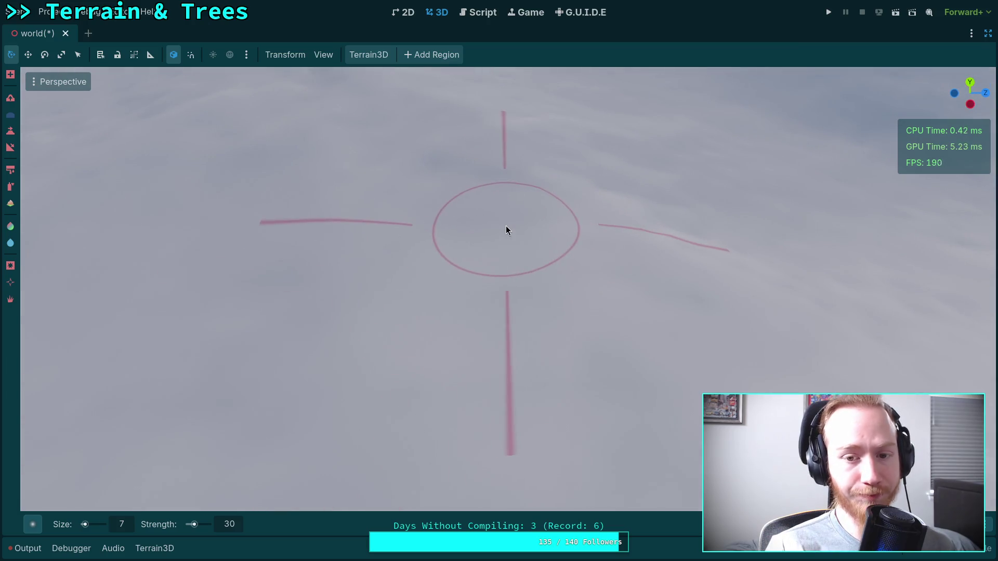
{"action": "left_click_drag", "start_coordinate": [504, 223], "coordinate": [450, 284]}
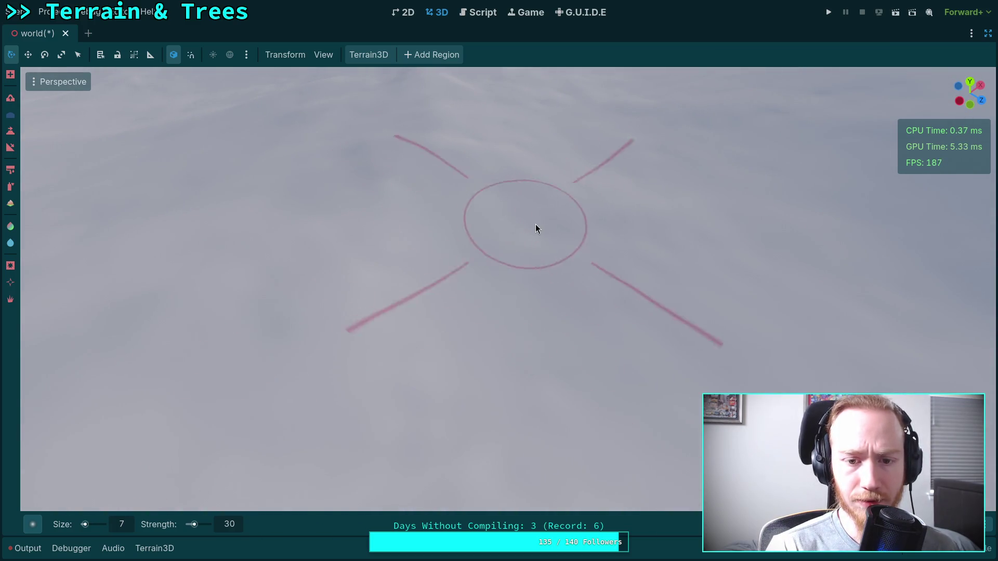
{"action": "mouse_move", "coordinate": [594, 286]}
{"action": "left_mouse_down"}
{"action": "mouse_move", "coordinate": [635, 416]}
{"action": "mouse_move", "coordinate": [516, 334]}
{"action": "left_mouse_up"}
{"action": "mouse_move", "coordinate": [458, 312]}
{"action": "left_mouse_down"}
{"action": "mouse_move", "coordinate": [676, 415]}
{"action": "mouse_move", "coordinate": [463, 305]}
{"action": "mouse_move", "coordinate": [268, 316]}
{"action": "left_mouse_up"}
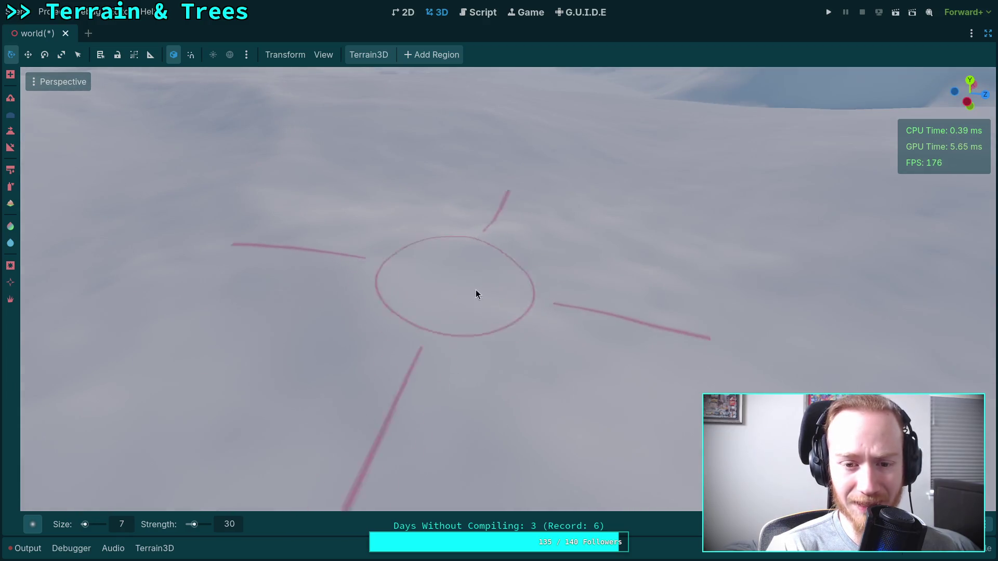
{"action": "mouse_move", "coordinate": [548, 305]}
{"action": "left_mouse_down"}
{"action": "mouse_move", "coordinate": [530, 307]}
{"action": "mouse_move", "coordinate": [508, 337]}
{"action": "mouse_move", "coordinate": [537, 312]}
{"action": "mouse_move", "coordinate": [521, 267]}
{"action": "mouse_move", "coordinate": [547, 261]}
{"action": "left_mouse_up"}
{"action": "mouse_move", "coordinate": [508, 219]}
{"action": "left_mouse_down"}
{"action": "mouse_move", "coordinate": [478, 223]}
{"action": "mouse_move", "coordinate": [484, 229]}
{"action": "left_mouse_up"}
{"action": "scroll", "coordinate": [416, 270], "scroll_direction": "down", "scroll_amount": 3}
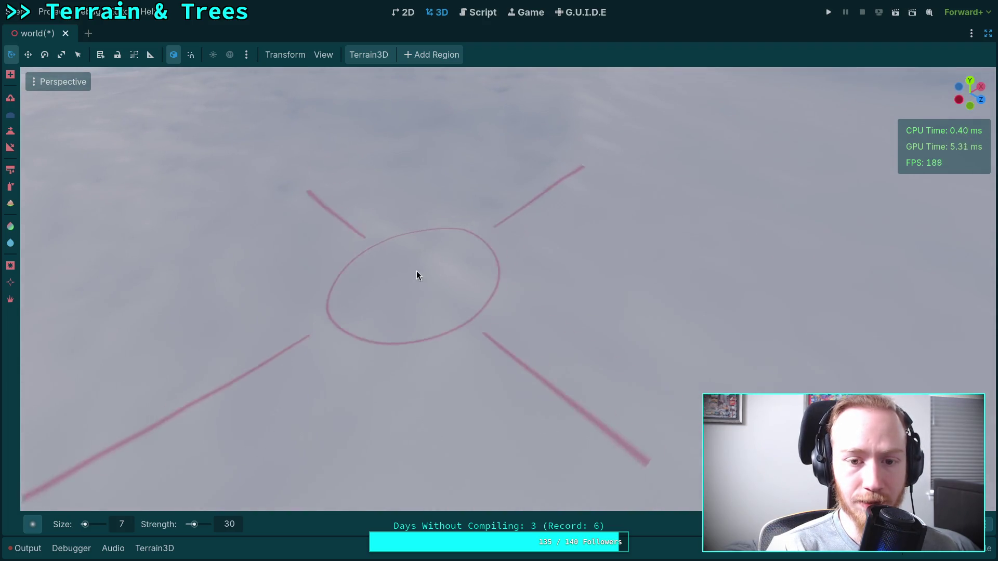
{"action": "mouse_move", "coordinate": [402, 264]}
{"action": "left_mouse_down"}
{"action": "mouse_move", "coordinate": [408, 343]}
{"action": "mouse_move", "coordinate": [478, 259]}
{"action": "mouse_move", "coordinate": [507, 298]}
{"action": "mouse_move", "coordinate": [569, 270]}
{"action": "mouse_move", "coordinate": [483, 317]}
{"action": "mouse_move", "coordinate": [507, 256]}
{"action": "mouse_move", "coordinate": [481, 223]}
{"action": "mouse_move", "coordinate": [497, 197]}
{"action": "mouse_move", "coordinate": [473, 318]}
{"action": "mouse_move", "coordinate": [452, 234]}
{"action": "mouse_move", "coordinate": [539, 297]}
{"action": "mouse_move", "coordinate": [526, 241]}
{"action": "mouse_move", "coordinate": [553, 328]}
{"action": "mouse_move", "coordinate": [495, 287]}
{"action": "mouse_move", "coordinate": [403, 341]}
{"action": "mouse_move", "coordinate": [522, 291]}
{"action": "left_mouse_up"}
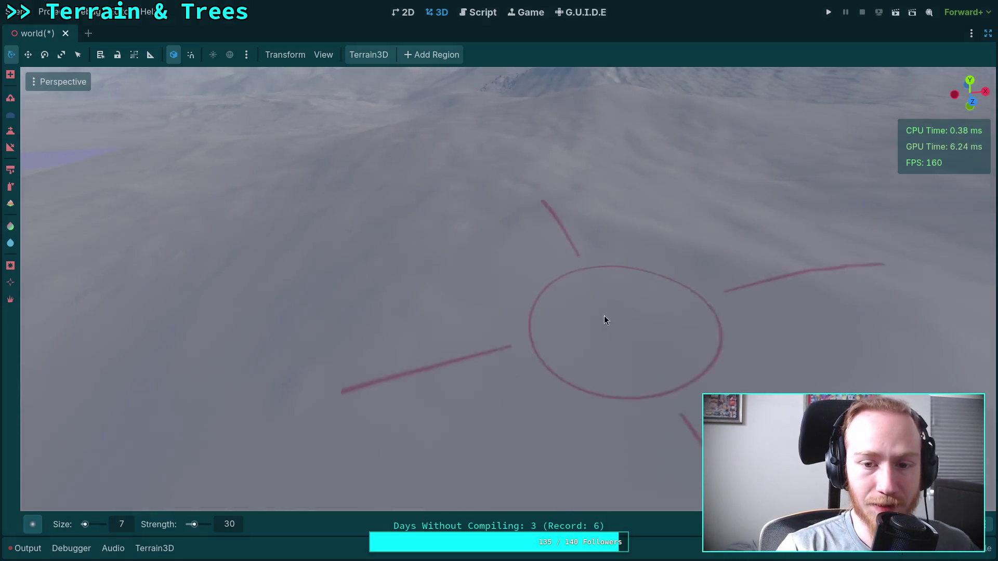
{"action": "mouse_move", "coordinate": [606, 318]}
{"action": "left_mouse_down"}
{"action": "mouse_move", "coordinate": [524, 479]}
{"action": "mouse_move", "coordinate": [456, 350]}
{"action": "left_mouse_up"}
{"action": "left_click_drag", "start_coordinate": [557, 301], "coordinate": [278, 343]}
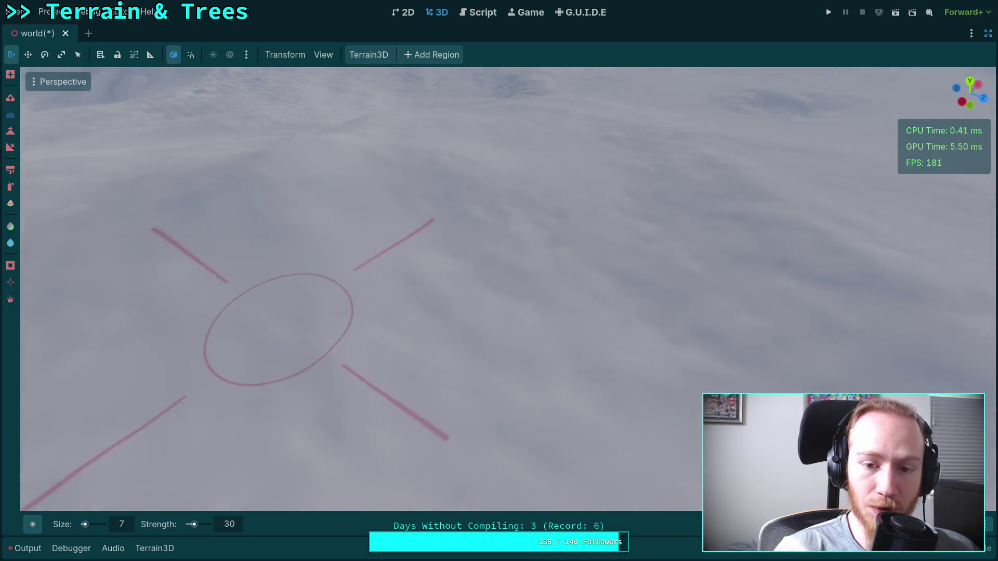
{"action": "mouse_move", "coordinate": [381, 372]}
{"action": "left_mouse_down"}
{"action": "mouse_move", "coordinate": [385, 301]}
{"action": "mouse_move", "coordinate": [550, 344]}
{"action": "mouse_move", "coordinate": [479, 301]}
{"action": "mouse_move", "coordinate": [379, 363]}
{"action": "mouse_move", "coordinate": [390, 400]}
{"action": "mouse_move", "coordinate": [407, 328]}
{"action": "mouse_move", "coordinate": [476, 339]}
{"action": "mouse_move", "coordinate": [403, 329]}
{"action": "mouse_move", "coordinate": [367, 271]}
{"action": "mouse_move", "coordinate": [276, 356]}
{"action": "mouse_move", "coordinate": [267, 479]}
{"action": "mouse_move", "coordinate": [469, 312]}
{"action": "mouse_move", "coordinate": [428, 283]}
{"action": "left_mouse_up"}
{"action": "mouse_move", "coordinate": [348, 254]}
{"action": "left_mouse_down"}
{"action": "mouse_move", "coordinate": [504, 390]}
{"action": "mouse_move", "coordinate": [401, 227]}
{"action": "mouse_move", "coordinate": [443, 261]}
{"action": "mouse_move", "coordinate": [432, 257]}
{"action": "mouse_move", "coordinate": [403, 283]}
{"action": "mouse_move", "coordinate": [470, 254]}
{"action": "mouse_move", "coordinate": [564, 270]}
{"action": "mouse_move", "coordinate": [285, 332]}
{"action": "mouse_move", "coordinate": [352, 292]}
{"action": "mouse_move", "coordinate": [478, 426]}
{"action": "mouse_move", "coordinate": [346, 348]}
{"action": "mouse_move", "coordinate": [391, 396]}
{"action": "mouse_move", "coordinate": [345, 463]}
{"action": "mouse_move", "coordinate": [434, 335]}
{"action": "mouse_move", "coordinate": [360, 336]}
{"action": "mouse_move", "coordinate": [522, 239]}
{"action": "mouse_move", "coordinate": [452, 333]}
{"action": "mouse_move", "coordinate": [512, 247]}
{"action": "mouse_move", "coordinate": [512, 432]}
{"action": "mouse_move", "coordinate": [560, 261]}
{"action": "mouse_move", "coordinate": [426, 319]}
{"action": "mouse_move", "coordinate": [728, 387]}
{"action": "mouse_move", "coordinate": [519, 343]}
{"action": "mouse_move", "coordinate": [387, 397]}
{"action": "mouse_move", "coordinate": [345, 249]}
{"action": "mouse_move", "coordinate": [481, 314]}
{"action": "mouse_move", "coordinate": [598, 421]}
{"action": "mouse_move", "coordinate": [457, 288]}
{"action": "left_mouse_up"}
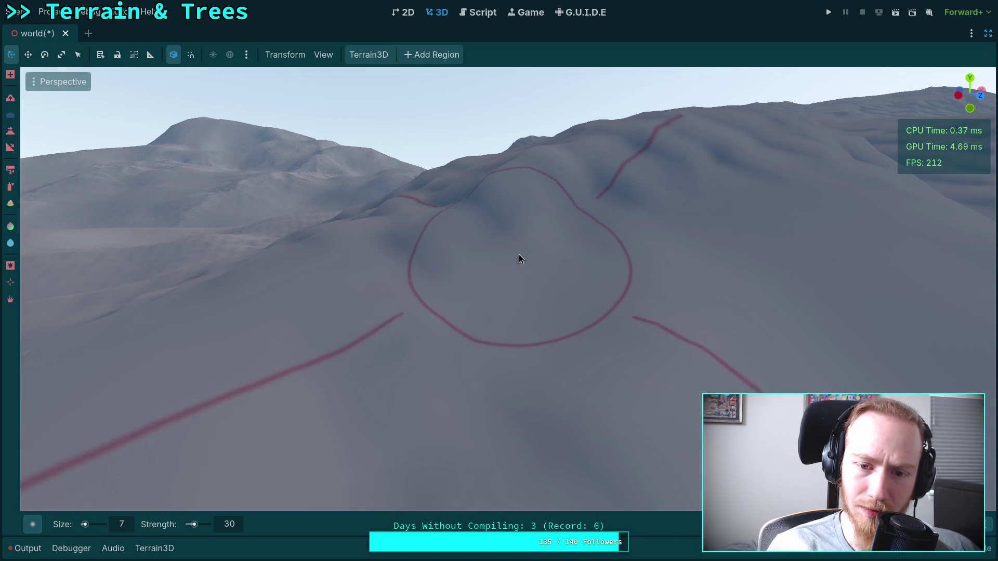
{"action": "scroll", "coordinate": [594, 249], "scroll_direction": "up", "scroll_amount": 5}
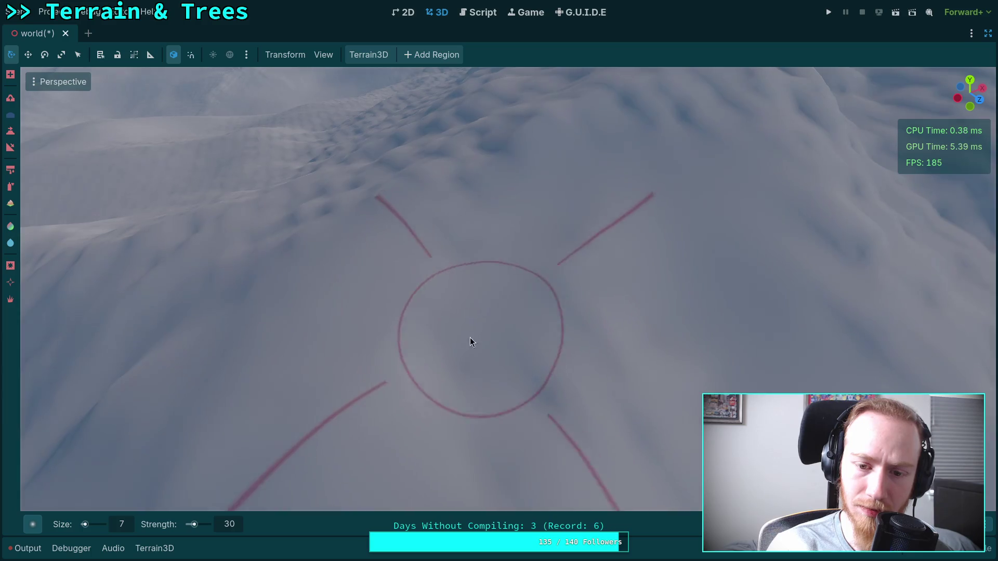
{"action": "scroll", "coordinate": [655, 397], "scroll_direction": "down", "scroll_amount": 3}
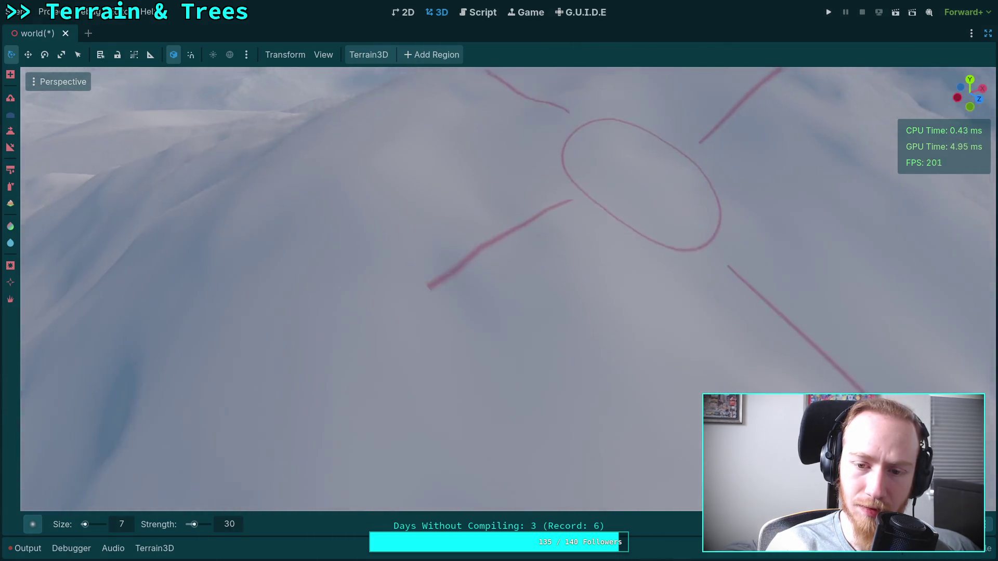
{"action": "scroll", "coordinate": [467, 277], "scroll_direction": "up", "scroll_amount": 5}
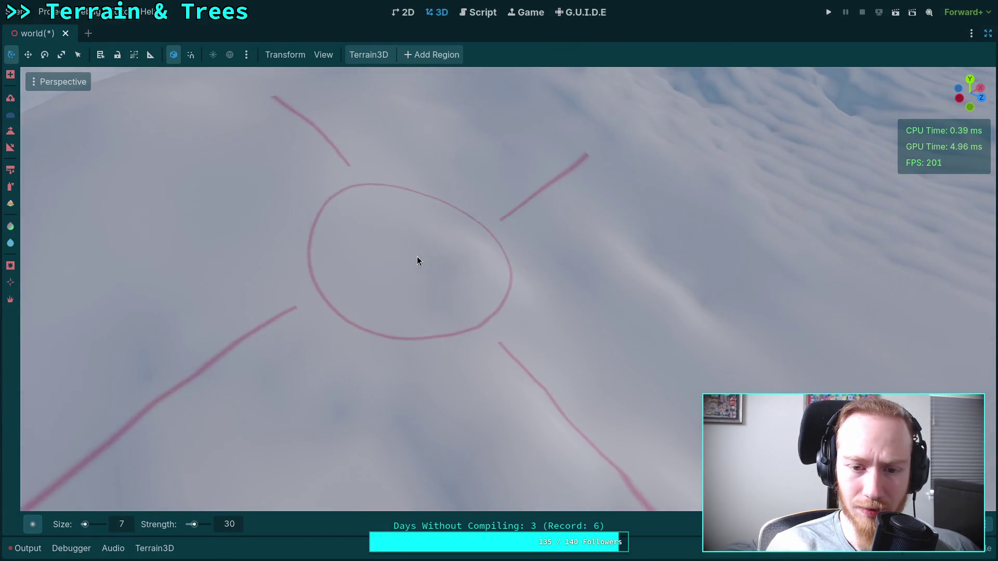
{"action": "scroll", "coordinate": [427, 274], "scroll_direction": "up", "scroll_amount": 5}
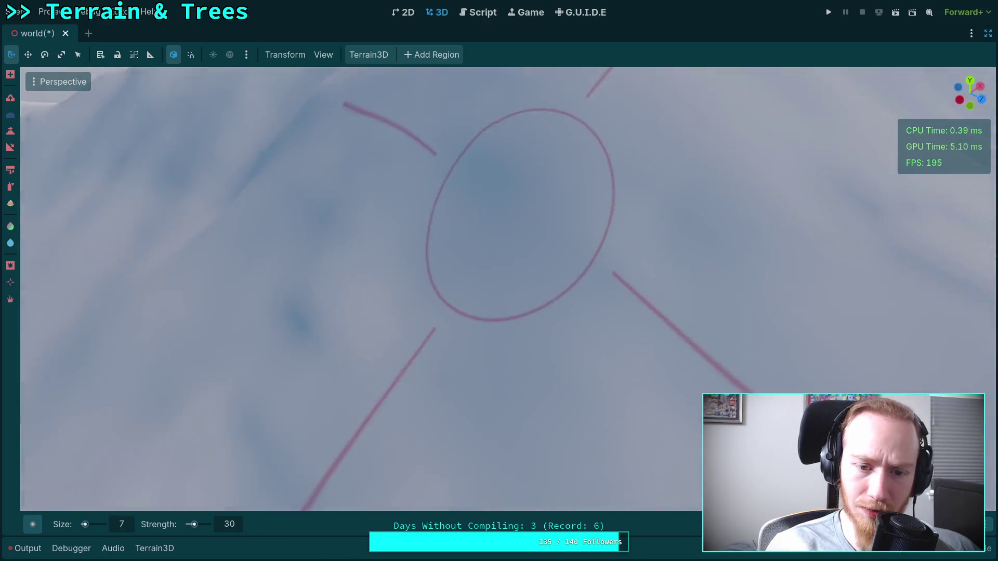
{"action": "scroll", "coordinate": [454, 220], "scroll_direction": "down", "scroll_amount": 5}
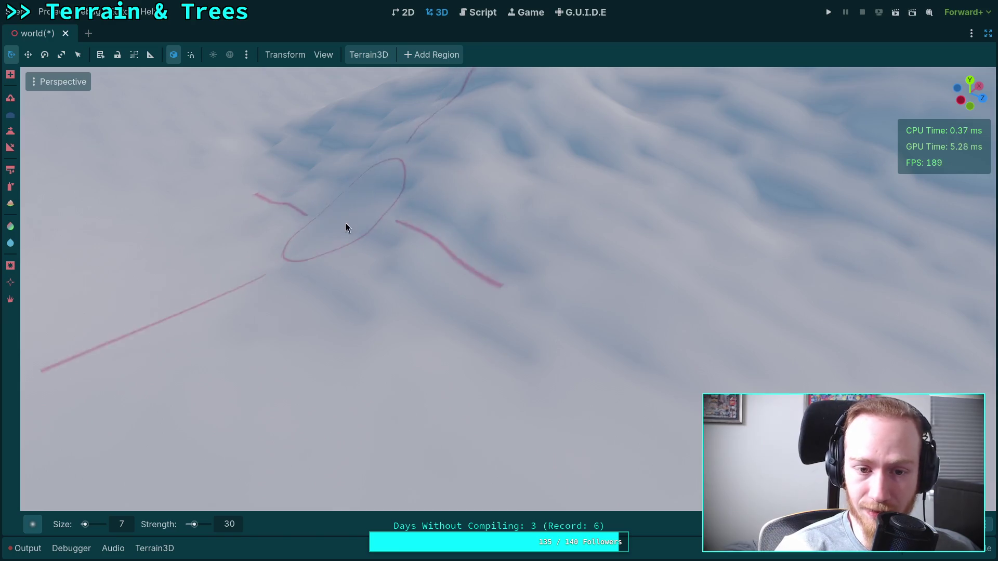
{"action": "mouse_move", "coordinate": [346, 227]}
{"action": "left_mouse_down"}
{"action": "mouse_move", "coordinate": [325, 250]}
{"action": "mouse_move", "coordinate": [409, 291]}
{"action": "mouse_move", "coordinate": [293, 306]}
{"action": "left_mouse_up"}
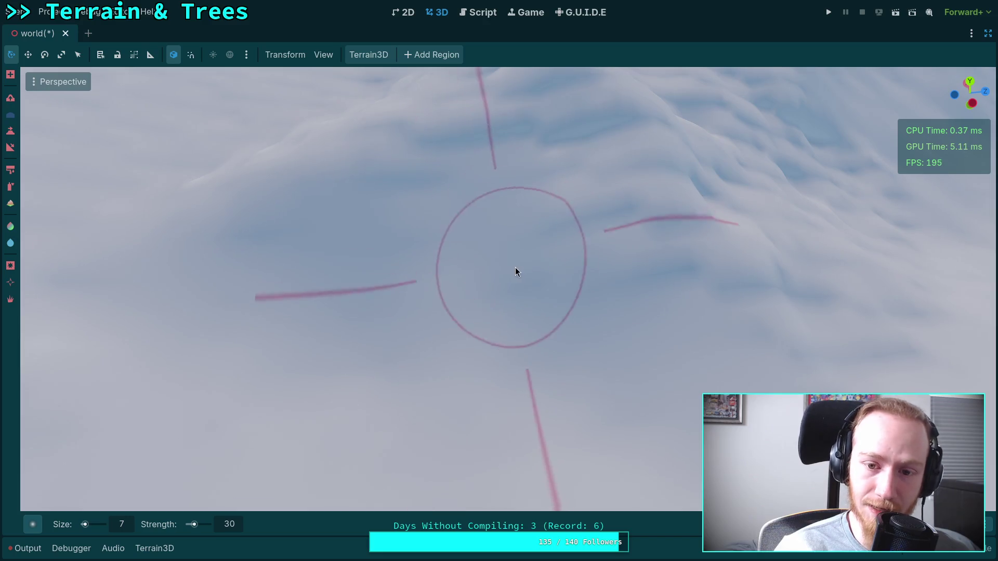
{"action": "left_click_drag", "start_coordinate": [659, 290], "coordinate": [641, 270]}
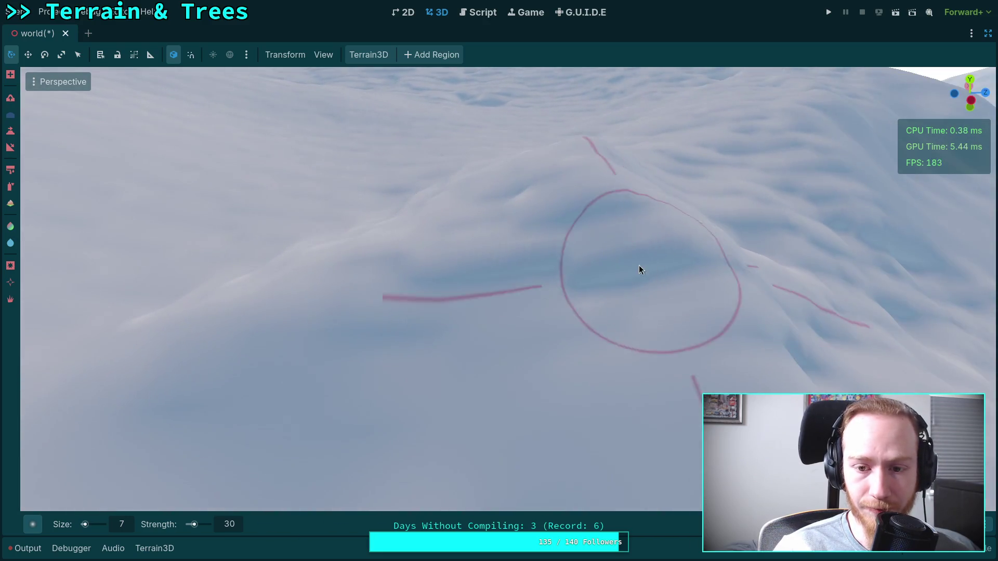
{"action": "left_click_drag", "start_coordinate": [397, 383], "coordinate": [572, 312]}
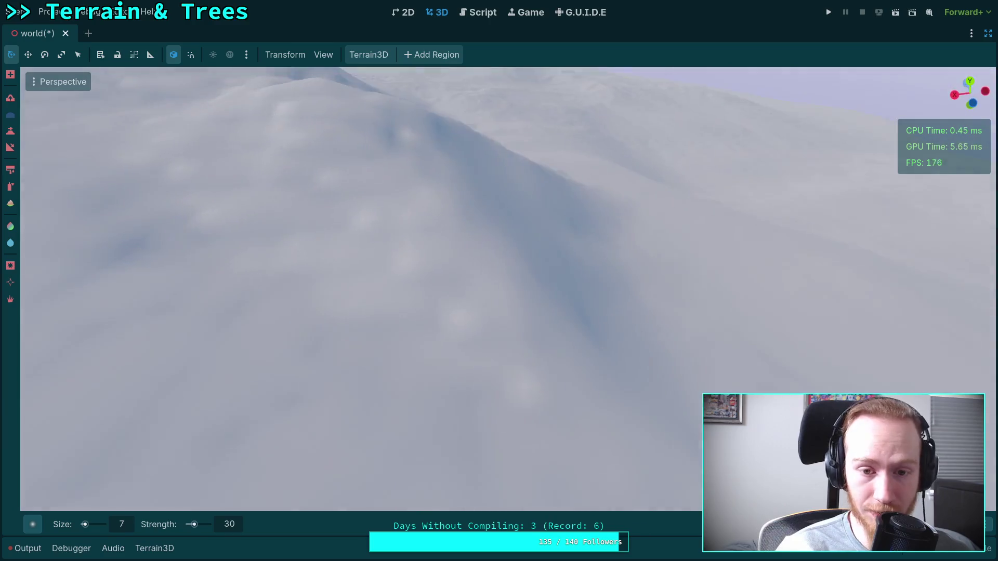
{"action": "scroll", "coordinate": [324, 198], "scroll_direction": "up", "scroll_amount": 2}
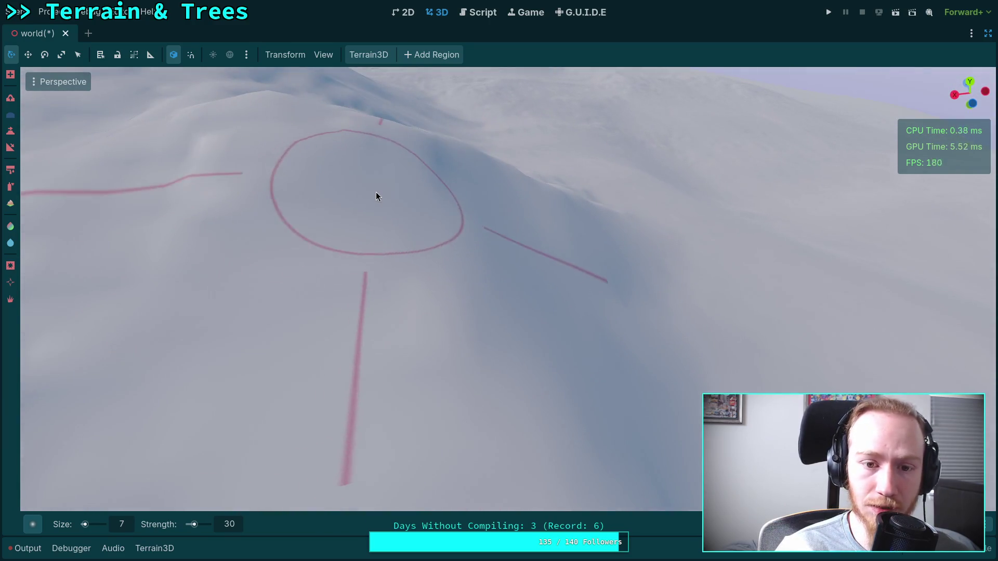
{"action": "scroll", "coordinate": [374, 191], "scroll_direction": "up", "scroll_amount": 2}
{"action": "scroll", "coordinate": [398, 239], "scroll_direction": "down", "scroll_amount": 2}
{"action": "scroll", "coordinate": [390, 294], "scroll_direction": "up", "scroll_amount": 3}
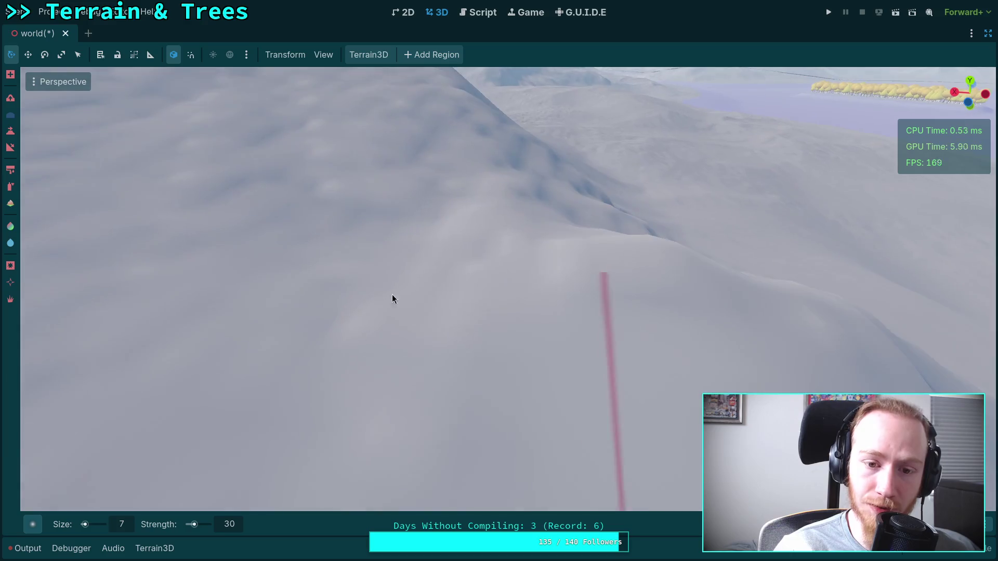
{"action": "scroll", "coordinate": [392, 299], "scroll_direction": "down", "scroll_amount": 3}
{"action": "scroll", "coordinate": [425, 256], "scroll_direction": "up", "scroll_amount": 3}
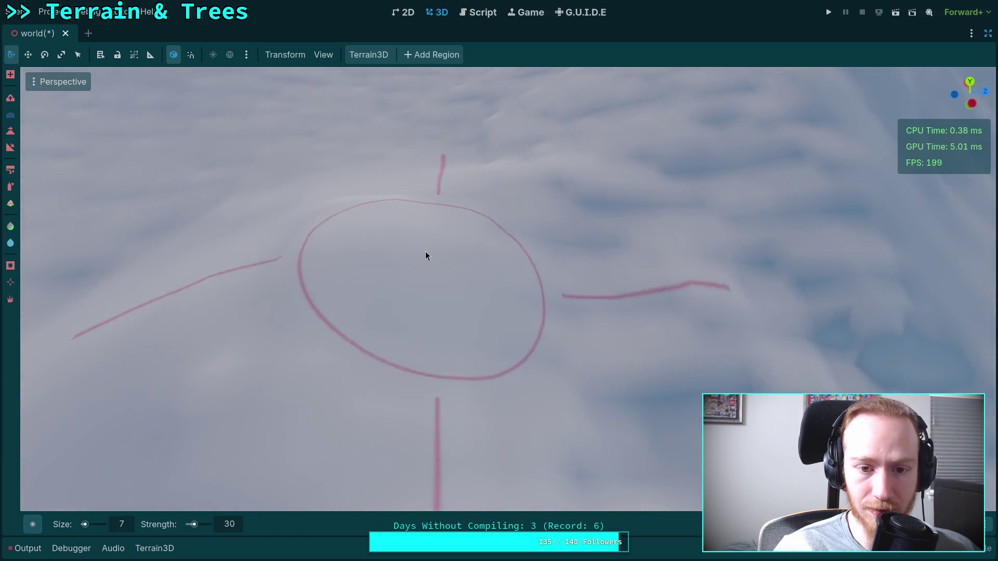
{"action": "mouse_move", "coordinate": [425, 256]}
{"action": "left_mouse_down"}
{"action": "mouse_move", "coordinate": [359, 216]}
{"action": "mouse_move", "coordinate": [561, 270]}
{"action": "mouse_move", "coordinate": [461, 161]}
{"action": "mouse_move", "coordinate": [372, 154]}
{"action": "mouse_move", "coordinate": [535, 234]}
{"action": "mouse_move", "coordinate": [419, 319]}
{"action": "mouse_move", "coordinate": [572, 336]}
{"action": "mouse_move", "coordinate": [565, 253]}
{"action": "left_mouse_up"}
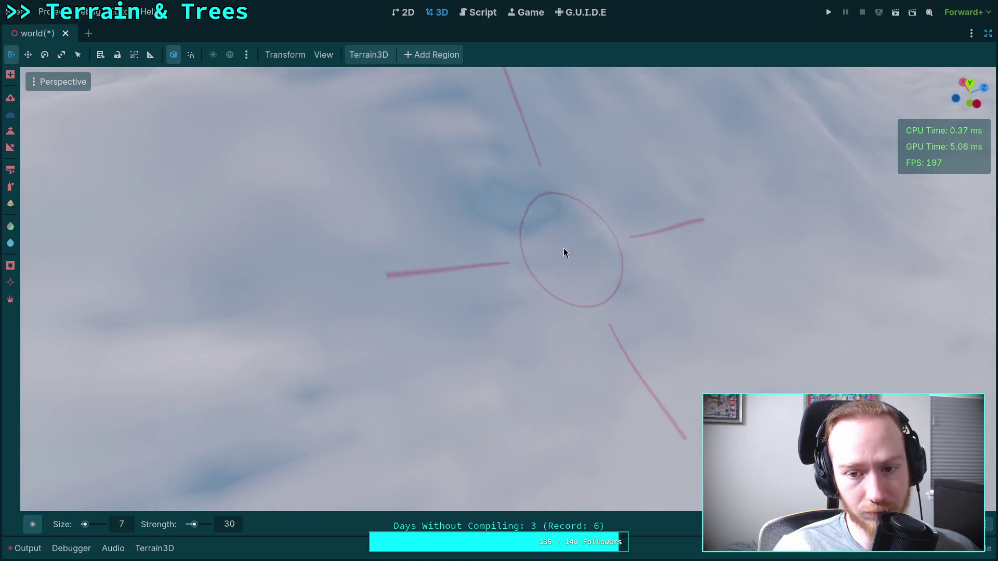
{"action": "mouse_move", "coordinate": [618, 283]}
{"action": "left_mouse_down"}
{"action": "mouse_move", "coordinate": [411, 263]}
{"action": "mouse_move", "coordinate": [434, 312]}
{"action": "mouse_move", "coordinate": [385, 314]}
{"action": "mouse_move", "coordinate": [453, 283]}
{"action": "mouse_move", "coordinate": [432, 254]}
{"action": "mouse_move", "coordinate": [456, 230]}
{"action": "left_mouse_up"}
{"action": "mouse_move", "coordinate": [308, 286]}
{"action": "left_mouse_down"}
{"action": "mouse_move", "coordinate": [390, 290]}
{"action": "mouse_move", "coordinate": [351, 318]}
{"action": "mouse_move", "coordinate": [276, 250]}
{"action": "mouse_move", "coordinate": [310, 363]}
{"action": "mouse_move", "coordinate": [290, 225]}
{"action": "mouse_move", "coordinate": [405, 359]}
{"action": "mouse_move", "coordinate": [305, 241]}
{"action": "mouse_move", "coordinate": [487, 228]}
{"action": "mouse_move", "coordinate": [482, 236]}
{"action": "mouse_move", "coordinate": [407, 211]}
{"action": "mouse_move", "coordinate": [223, 189]}
{"action": "mouse_move", "coordinate": [400, 284]}
{"action": "mouse_move", "coordinate": [499, 283]}
{"action": "mouse_move", "coordinate": [450, 243]}
{"action": "mouse_move", "coordinate": [473, 304]}
{"action": "mouse_move", "coordinate": [310, 241]}
{"action": "mouse_move", "coordinate": [289, 205]}
{"action": "mouse_move", "coordinate": [204, 207]}
{"action": "mouse_move", "coordinate": [213, 219]}
{"action": "mouse_move", "coordinate": [177, 172]}
{"action": "mouse_move", "coordinate": [314, 270]}
{"action": "mouse_move", "coordinate": [491, 281]}
{"action": "mouse_move", "coordinate": [478, 212]}
{"action": "mouse_move", "coordinate": [391, 282]}
{"action": "mouse_move", "coordinate": [279, 292]}
{"action": "mouse_move", "coordinate": [299, 202]}
{"action": "mouse_move", "coordinate": [404, 301]}
{"action": "mouse_move", "coordinate": [204, 211]}
{"action": "mouse_move", "coordinate": [412, 207]}
{"action": "mouse_move", "coordinate": [564, 229]}
{"action": "mouse_move", "coordinate": [551, 239]}
{"action": "mouse_move", "coordinate": [463, 195]}
{"action": "mouse_move", "coordinate": [360, 179]}
{"action": "mouse_move", "coordinate": [541, 248]}
{"action": "mouse_move", "coordinate": [486, 200]}
{"action": "mouse_move", "coordinate": [536, 210]}
{"action": "mouse_move", "coordinate": [370, 262]}
{"action": "mouse_move", "coordinate": [276, 244]}
{"action": "mouse_move", "coordinate": [278, 213]}
{"action": "mouse_move", "coordinate": [479, 268]}
{"action": "mouse_move", "coordinate": [368, 256]}
{"action": "mouse_move", "coordinate": [493, 373]}
{"action": "mouse_move", "coordinate": [662, 350]}
{"action": "mouse_move", "coordinate": [439, 290]}
{"action": "mouse_move", "coordinate": [364, 215]}
{"action": "left_mouse_up"}
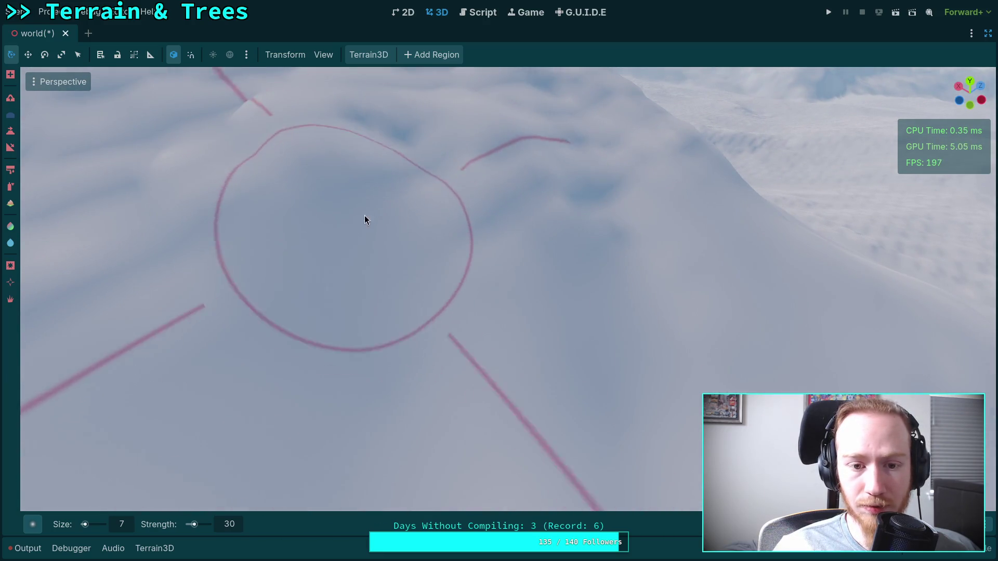
{"action": "mouse_move", "coordinate": [607, 254]}
{"action": "left_mouse_down"}
{"action": "mouse_move", "coordinate": [445, 289]}
{"action": "mouse_move", "coordinate": [577, 294]}
{"action": "mouse_move", "coordinate": [473, 238]}
{"action": "mouse_move", "coordinate": [486, 205]}
{"action": "mouse_move", "coordinate": [501, 201]}
{"action": "mouse_move", "coordinate": [325, 226]}
{"action": "mouse_move", "coordinate": [266, 213]}
{"action": "mouse_move", "coordinate": [486, 223]}
{"action": "mouse_move", "coordinate": [290, 279]}
{"action": "mouse_move", "coordinate": [212, 283]}
{"action": "mouse_move", "coordinate": [223, 263]}
{"action": "mouse_move", "coordinate": [481, 270]}
{"action": "mouse_move", "coordinate": [532, 316]}
{"action": "mouse_move", "coordinate": [426, 232]}
{"action": "mouse_move", "coordinate": [327, 242]}
{"action": "mouse_move", "coordinate": [339, 290]}
{"action": "mouse_move", "coordinate": [592, 364]}
{"action": "mouse_move", "coordinate": [384, 318]}
{"action": "mouse_move", "coordinate": [620, 241]}
{"action": "mouse_move", "coordinate": [591, 214]}
{"action": "mouse_move", "coordinate": [493, 171]}
{"action": "mouse_move", "coordinate": [428, 213]}
{"action": "mouse_move", "coordinate": [571, 214]}
{"action": "mouse_move", "coordinate": [624, 338]}
{"action": "mouse_move", "coordinate": [438, 304]}
{"action": "mouse_move", "coordinate": [444, 322]}
{"action": "mouse_move", "coordinate": [401, 326]}
{"action": "mouse_move", "coordinate": [365, 272]}
{"action": "mouse_move", "coordinate": [458, 297]}
{"action": "mouse_move", "coordinate": [460, 246]}
{"action": "mouse_move", "coordinate": [434, 281]}
{"action": "mouse_move", "coordinate": [470, 232]}
{"action": "mouse_move", "coordinate": [312, 166]}
{"action": "mouse_move", "coordinate": [413, 164]}
{"action": "mouse_move", "coordinate": [438, 279]}
{"action": "mouse_move", "coordinate": [432, 236]}
{"action": "mouse_move", "coordinate": [508, 305]}
{"action": "mouse_move", "coordinate": [550, 374]}
{"action": "mouse_move", "coordinate": [327, 356]}
{"action": "mouse_move", "coordinate": [334, 241]}
{"action": "mouse_move", "coordinate": [395, 225]}
{"action": "mouse_move", "coordinate": [410, 276]}
{"action": "mouse_move", "coordinate": [481, 223]}
{"action": "mouse_move", "coordinate": [453, 216]}
{"action": "mouse_move", "coordinate": [425, 211]}
{"action": "mouse_move", "coordinate": [493, 304]}
{"action": "mouse_move", "coordinate": [437, 241]}
{"action": "mouse_move", "coordinate": [375, 289]}
{"action": "mouse_move", "coordinate": [512, 271]}
{"action": "mouse_move", "coordinate": [485, 306]}
{"action": "mouse_move", "coordinate": [432, 256]}
{"action": "mouse_move", "coordinate": [296, 297]}
{"action": "mouse_move", "coordinate": [278, 247]}
{"action": "mouse_move", "coordinate": [299, 272]}
{"action": "mouse_move", "coordinate": [307, 216]}
{"action": "mouse_move", "coordinate": [328, 269]}
{"action": "mouse_move", "coordinate": [263, 218]}
{"action": "mouse_move", "coordinate": [343, 283]}
{"action": "mouse_move", "coordinate": [595, 297]}
{"action": "mouse_move", "coordinate": [400, 275]}
{"action": "mouse_move", "coordinate": [498, 276]}
{"action": "mouse_move", "coordinate": [494, 216]}
{"action": "left_mouse_up"}
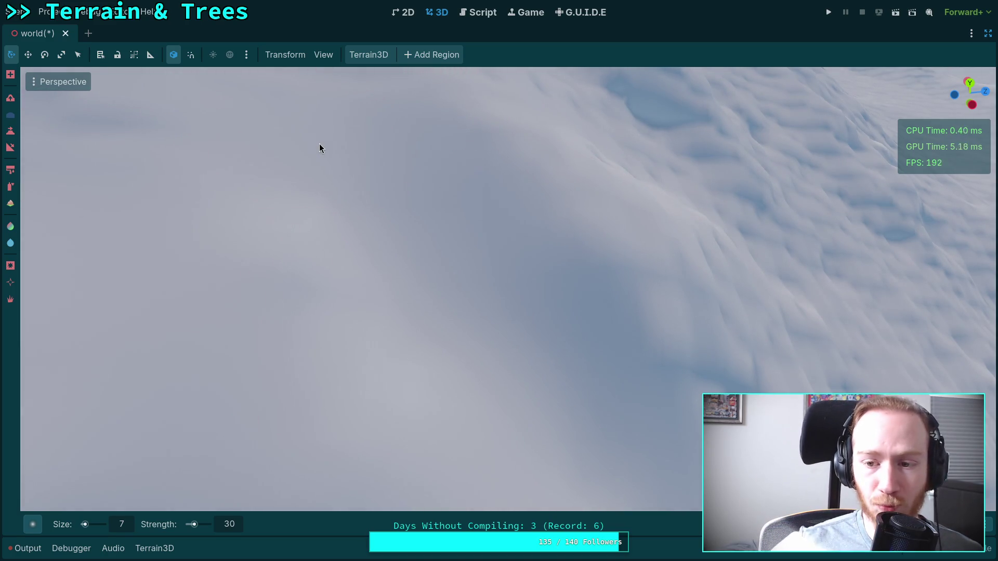
Tilt steeply down to a close-up of the snowy slope
{"action": "left_click_drag", "start_coordinate": [319, 143], "coordinate": [319, 143]}
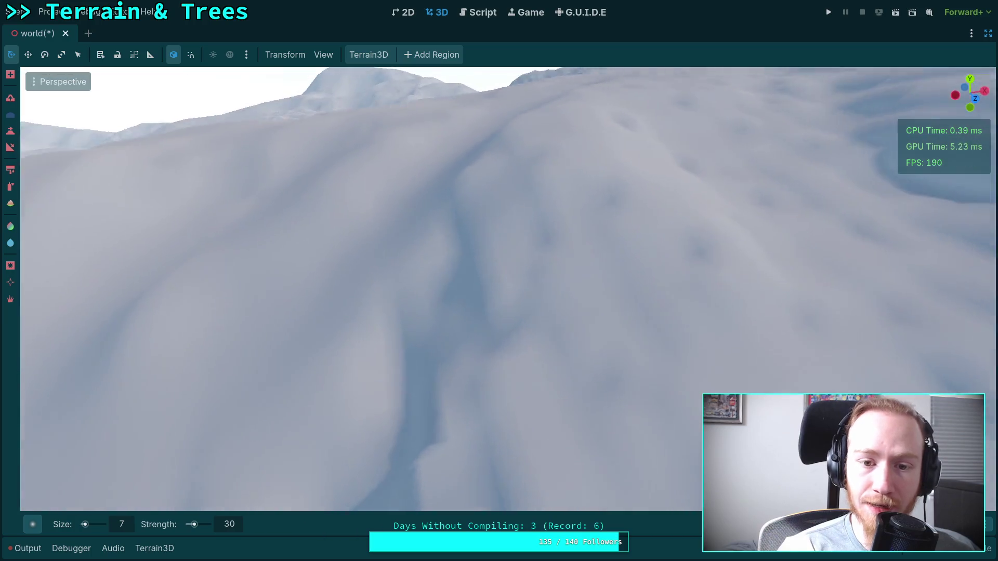
{"action": "left_click_drag", "start_coordinate": [419, 180], "coordinate": [419, 179]}
{"action": "mouse_move", "coordinate": [526, 245]}
{"action": "left_mouse_down"}
{"action": "mouse_move", "coordinate": [484, 255]}
{"action": "mouse_move", "coordinate": [486, 323]}
{"action": "mouse_move", "coordinate": [419, 334]}
{"action": "mouse_move", "coordinate": [522, 304]}
{"action": "mouse_move", "coordinate": [541, 327]}
{"action": "mouse_move", "coordinate": [441, 216]}
{"action": "mouse_move", "coordinate": [501, 278]}
{"action": "mouse_move", "coordinate": [606, 353]}
{"action": "mouse_move", "coordinate": [574, 344]}
{"action": "left_mouse_up"}
{"action": "mouse_move", "coordinate": [420, 437]}
{"action": "left_mouse_down"}
{"action": "mouse_move", "coordinate": [436, 413]}
{"action": "mouse_move", "coordinate": [612, 433]}
{"action": "mouse_move", "coordinate": [613, 302]}
{"action": "left_mouse_up"}
{"action": "mouse_move", "coordinate": [426, 304]}
{"action": "left_mouse_down"}
{"action": "mouse_move", "coordinate": [426, 358]}
{"action": "mouse_move", "coordinate": [426, 305]}
{"action": "left_mouse_up"}
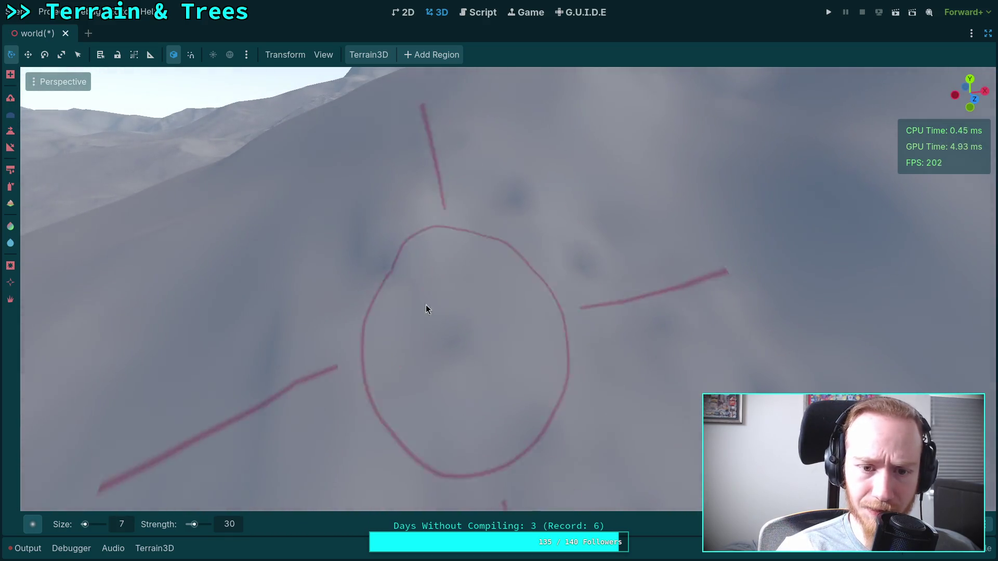
{"action": "mouse_move", "coordinate": [279, 341]}
{"action": "left_mouse_down"}
{"action": "mouse_move", "coordinate": [325, 244]}
{"action": "mouse_move", "coordinate": [394, 208]}
{"action": "left_mouse_up"}
{"action": "left_click_drag", "start_coordinate": [485, 249], "coordinate": [463, 209]}
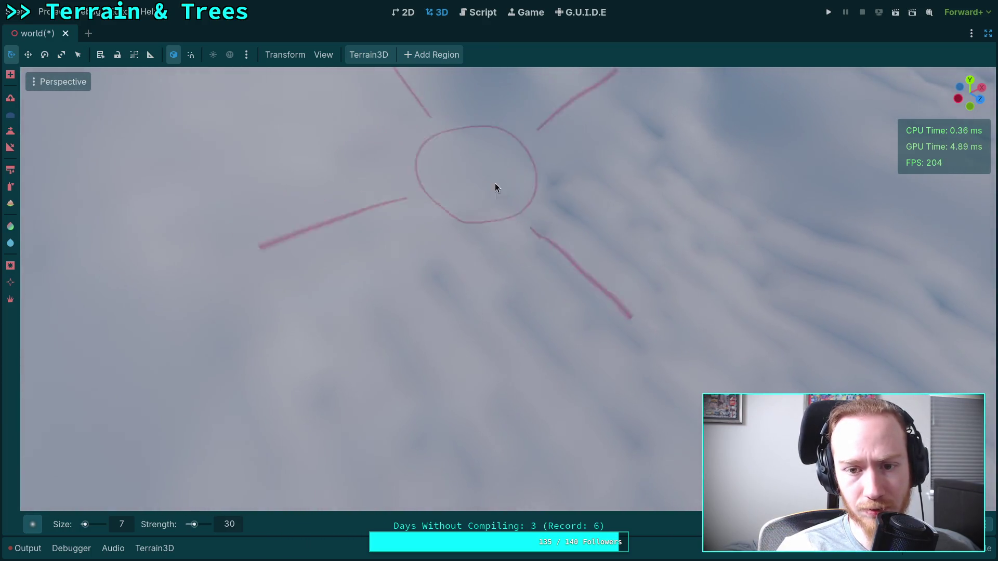
{"action": "scroll", "coordinate": [428, 286], "scroll_direction": "up", "scroll_amount": 3}
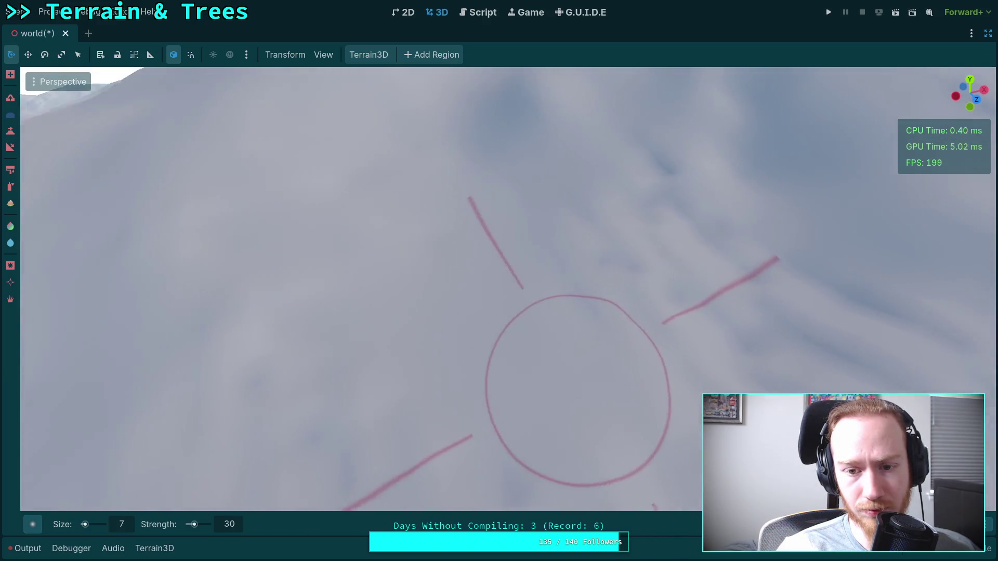
Tilt up toward the distant hills and orbit to look down on the slope
{"action": "left_click_drag", "start_coordinate": [606, 349], "coordinate": [750, 321]}
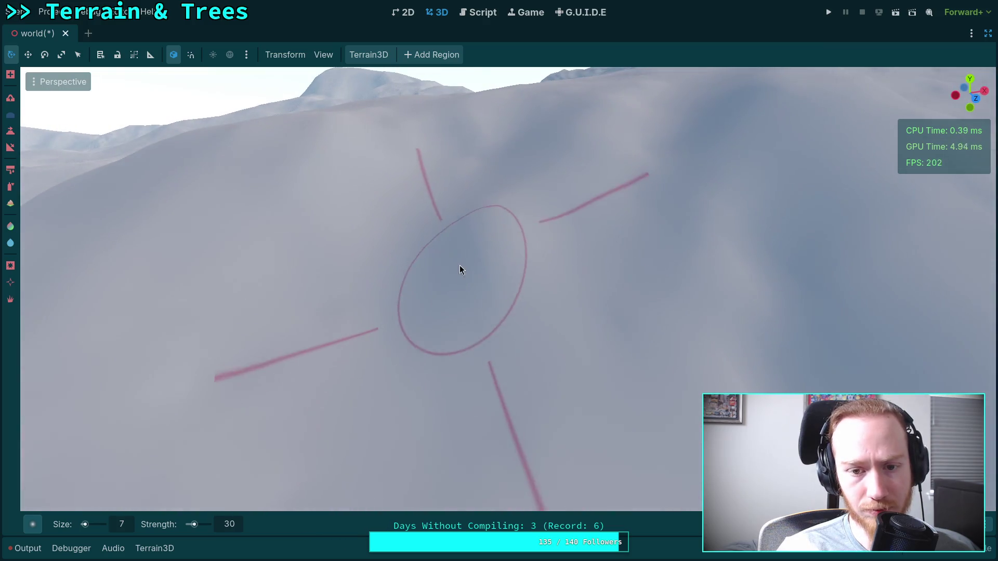
{"action": "mouse_move", "coordinate": [460, 268]}
{"action": "left_mouse_down"}
{"action": "mouse_move", "coordinate": [413, 247]}
{"action": "mouse_move", "coordinate": [420, 212]}
{"action": "mouse_move", "coordinate": [496, 281]}
{"action": "mouse_move", "coordinate": [473, 250]}
{"action": "left_mouse_up"}
{"action": "left_click_drag", "start_coordinate": [492, 312], "coordinate": [433, 299]}
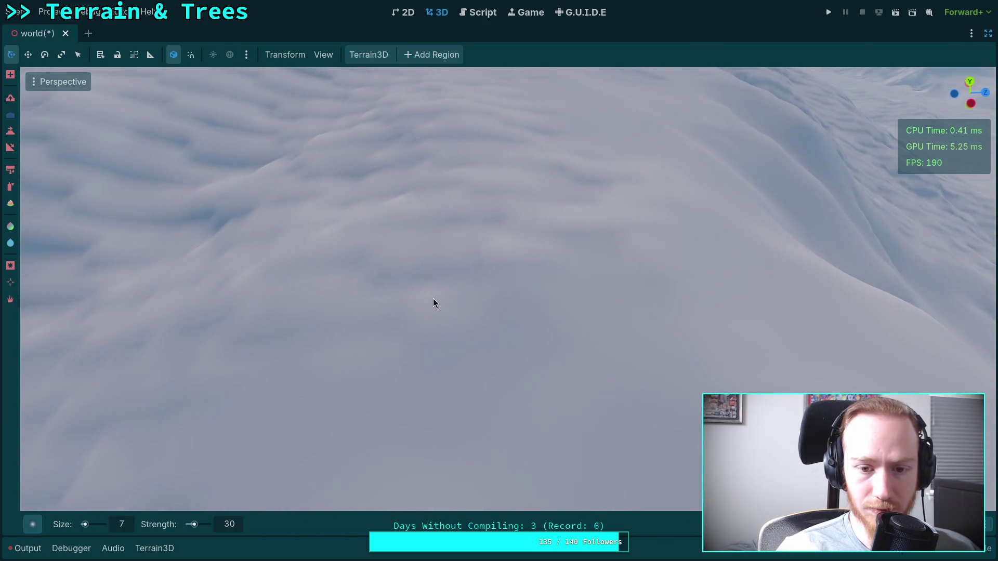
{"action": "left_click_drag", "start_coordinate": [557, 251], "coordinate": [598, 288]}
{"action": "mouse_move", "coordinate": [518, 274]}
{"action": "left_mouse_down"}
{"action": "mouse_move", "coordinate": [531, 263]}
{"action": "mouse_move", "coordinate": [403, 317]}
{"action": "mouse_move", "coordinate": [452, 286]}
{"action": "mouse_move", "coordinate": [267, 248]}
{"action": "mouse_move", "coordinate": [337, 238]}
{"action": "mouse_move", "coordinate": [271, 260]}
{"action": "mouse_move", "coordinate": [247, 296]}
{"action": "mouse_move", "coordinate": [332, 338]}
{"action": "mouse_move", "coordinate": [341, 307]}
{"action": "mouse_move", "coordinate": [497, 264]}
{"action": "mouse_move", "coordinate": [676, 262]}
{"action": "mouse_move", "coordinate": [557, 297]}
{"action": "mouse_move", "coordinate": [722, 307]}
{"action": "mouse_move", "coordinate": [658, 301]}
{"action": "left_mouse_up"}
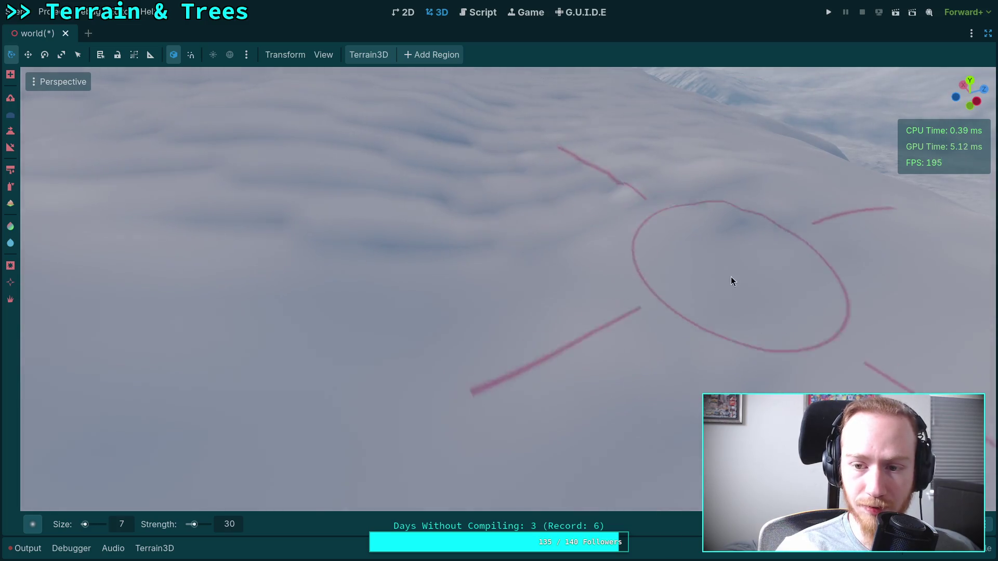
{"action": "mouse_move", "coordinate": [592, 224]}
{"action": "left_mouse_down"}
{"action": "mouse_move", "coordinate": [217, 252]}
{"action": "mouse_move", "coordinate": [722, 278]}
{"action": "mouse_move", "coordinate": [615, 332]}
{"action": "mouse_move", "coordinate": [593, 205]}
{"action": "mouse_move", "coordinate": [613, 239]}
{"action": "mouse_move", "coordinate": [579, 276]}
{"action": "mouse_move", "coordinate": [383, 207]}
{"action": "mouse_move", "coordinate": [376, 221]}
{"action": "mouse_move", "coordinate": [522, 203]}
{"action": "mouse_move", "coordinate": [272, 156]}
{"action": "mouse_move", "coordinate": [370, 152]}
{"action": "mouse_move", "coordinate": [478, 251]}
{"action": "mouse_move", "coordinate": [464, 256]}
{"action": "mouse_move", "coordinate": [510, 280]}
{"action": "left_mouse_up"}
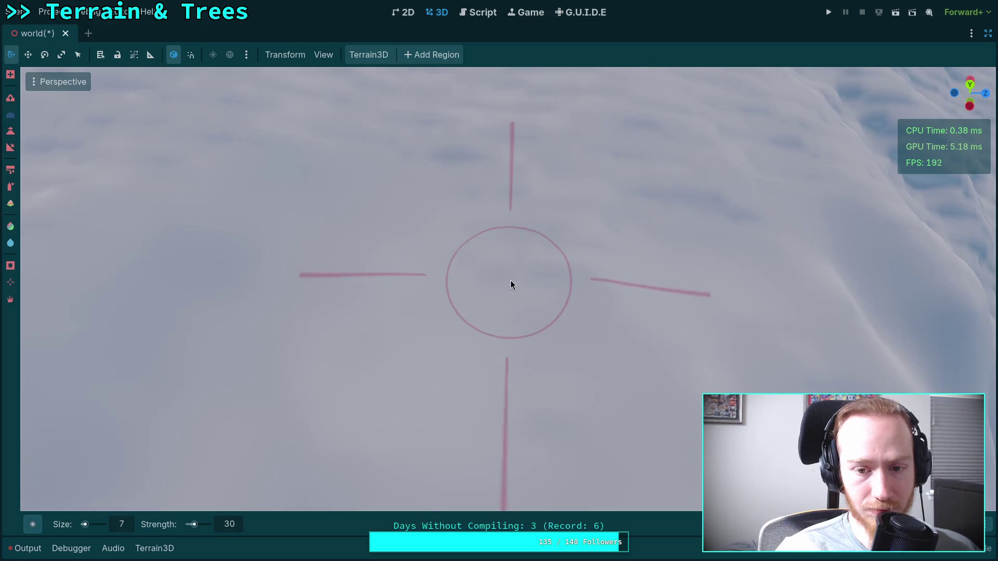
{"action": "mouse_move", "coordinate": [571, 240]}
{"action": "left_mouse_down"}
{"action": "mouse_move", "coordinate": [490, 289]}
{"action": "mouse_move", "coordinate": [483, 281]}
{"action": "mouse_move", "coordinate": [496, 268]}
{"action": "left_mouse_up"}
{"action": "left_click_drag", "start_coordinate": [576, 281], "coordinate": [481, 274]}
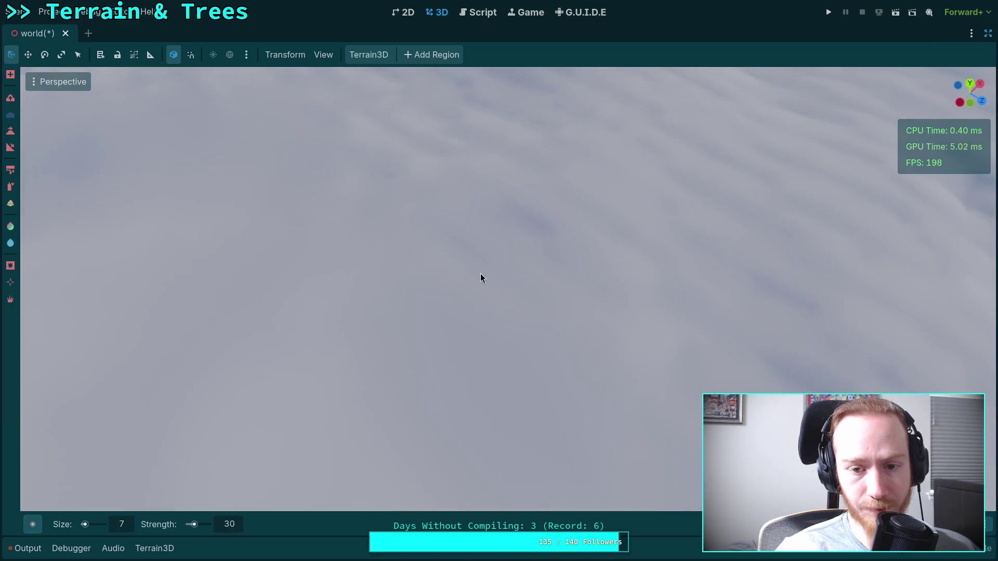
Undo and redo the last terrain edit
{"action": "mouse_move", "coordinate": [502, 237]}
{"action": "left_mouse_down"}
{"action": "mouse_move", "coordinate": [414, 176]}
{"action": "mouse_move", "coordinate": [441, 171]}
{"action": "mouse_move", "coordinate": [432, 184]}
{"action": "left_mouse_up"}
{"action": "key", "text": "ctrl+z"}
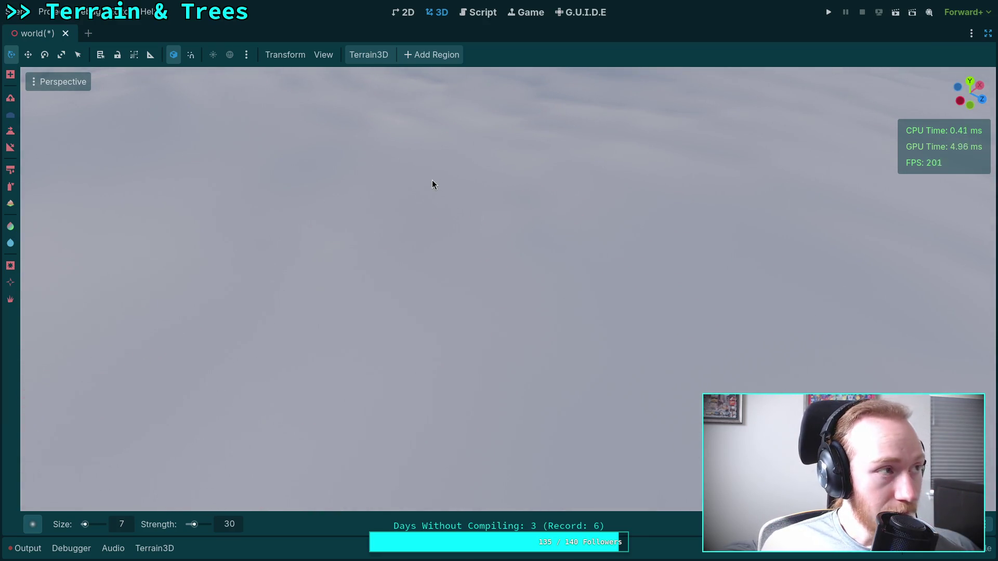
{"action": "key", "text": "ctrl+shift+z"}
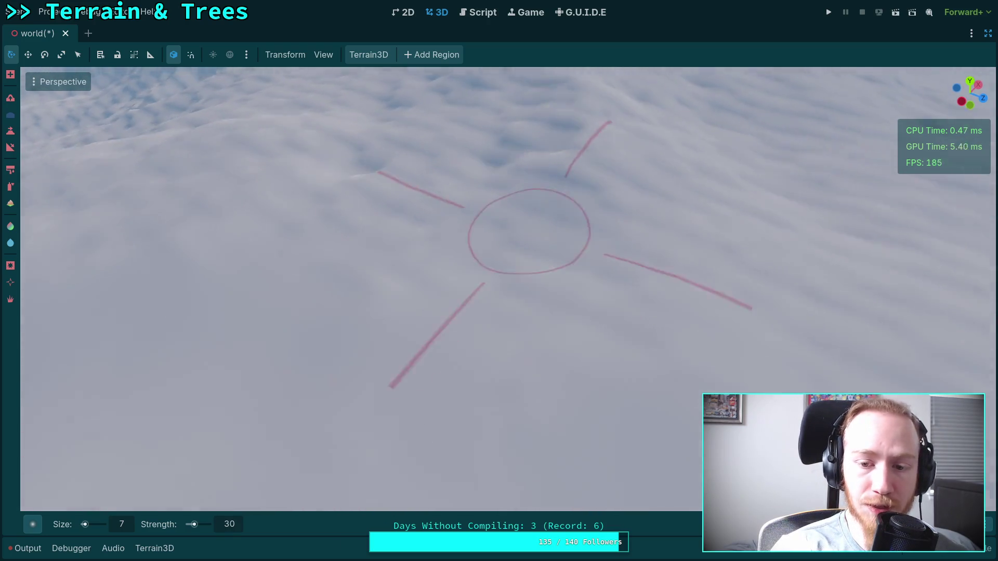
{"action": "scroll", "coordinate": [565, 238], "scroll_direction": "up", "scroll_amount": 2}
Move in close and brush bumps into a patch of the snow surface
{"action": "mouse_move", "coordinate": [517, 240]}
{"action": "left_mouse_down"}
{"action": "mouse_move", "coordinate": [506, 251]}
{"action": "mouse_move", "coordinate": [394, 255]}
{"action": "left_mouse_up"}
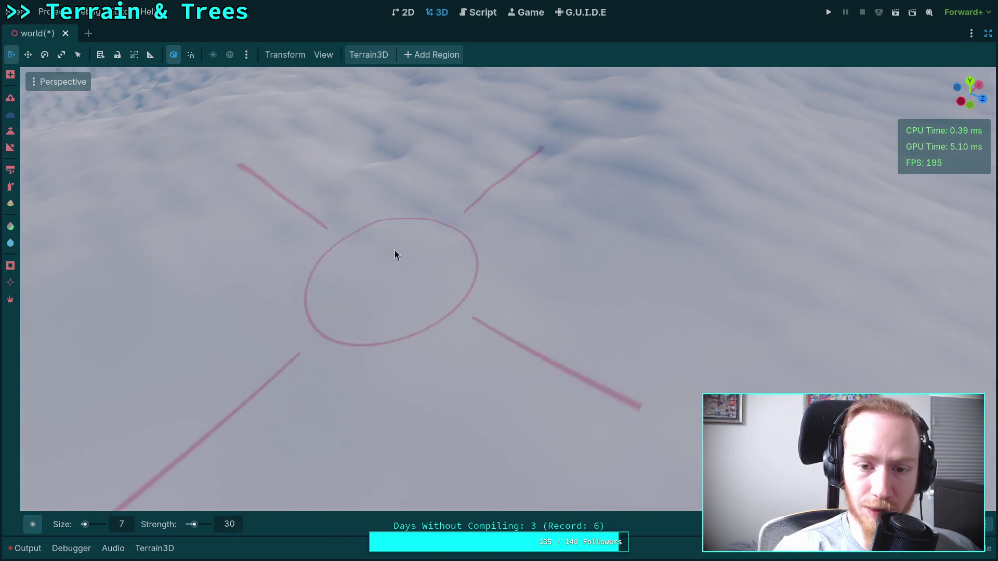
{"action": "left_click_drag", "start_coordinate": [632, 184], "coordinate": [615, 211]}
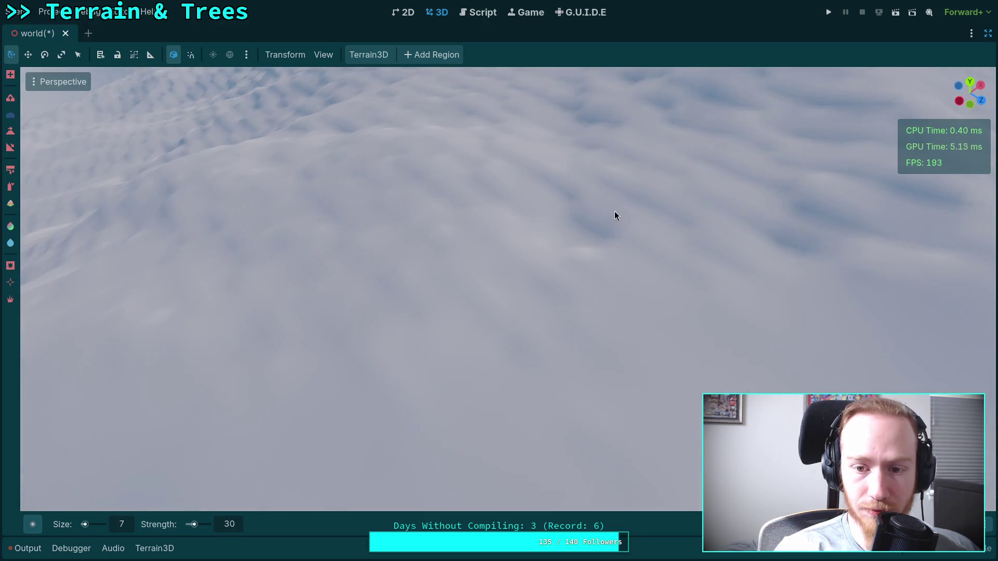
{"action": "mouse_move", "coordinate": [362, 332]}
{"action": "left_mouse_down"}
{"action": "mouse_move", "coordinate": [535, 292]}
{"action": "mouse_move", "coordinate": [356, 276]}
{"action": "mouse_move", "coordinate": [517, 301]}
{"action": "mouse_move", "coordinate": [624, 364]}
{"action": "mouse_move", "coordinate": [397, 262]}
{"action": "mouse_move", "coordinate": [657, 260]}
{"action": "mouse_move", "coordinate": [562, 286]}
{"action": "left_mouse_up"}
{"action": "mouse_move", "coordinate": [535, 244]}
{"action": "left_mouse_down"}
{"action": "mouse_move", "coordinate": [598, 236]}
{"action": "mouse_move", "coordinate": [493, 254]}
{"action": "mouse_move", "coordinate": [418, 368]}
{"action": "mouse_move", "coordinate": [675, 316]}
{"action": "mouse_move", "coordinate": [643, 311]}
{"action": "left_mouse_up"}
{"action": "mouse_move", "coordinate": [473, 239]}
{"action": "left_mouse_down"}
{"action": "mouse_move", "coordinate": [597, 242]}
{"action": "mouse_move", "coordinate": [690, 219]}
{"action": "mouse_move", "coordinate": [522, 211]}
{"action": "mouse_move", "coordinate": [581, 189]}
{"action": "mouse_move", "coordinate": [603, 286]}
{"action": "mouse_move", "coordinate": [575, 146]}
{"action": "left_mouse_up"}
{"action": "mouse_move", "coordinate": [468, 124]}
{"action": "left_mouse_down"}
{"action": "mouse_move", "coordinate": [334, 236]}
{"action": "mouse_move", "coordinate": [445, 161]}
{"action": "mouse_move", "coordinate": [566, 127]}
{"action": "mouse_move", "coordinate": [566, 155]}
{"action": "mouse_move", "coordinate": [622, 171]}
{"action": "left_mouse_up"}
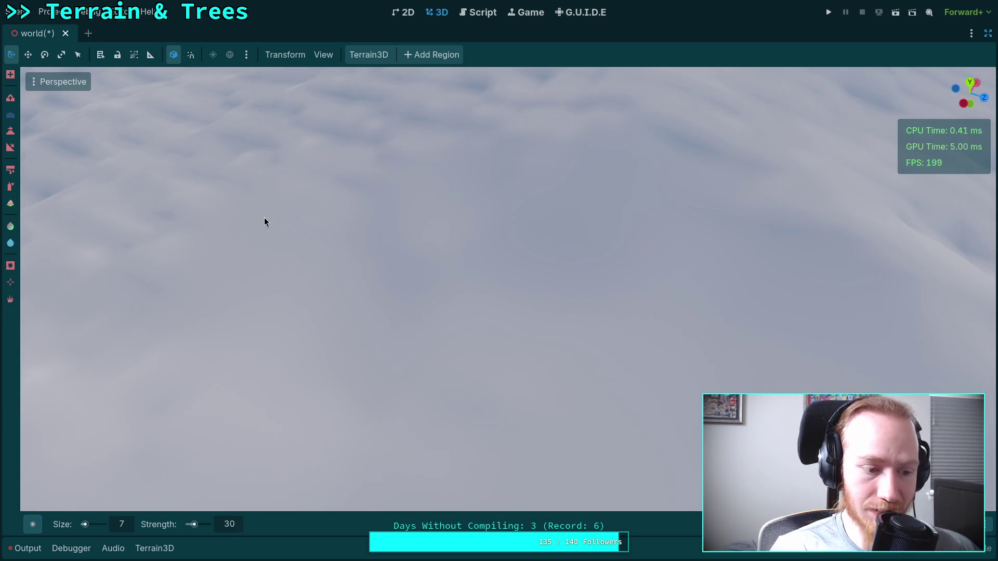
Fly out to a wide view of the mountains, lake and trees, then switch to the web browser
{"action": "left_click_drag", "start_coordinate": [264, 217], "coordinate": [264, 217]}
{"action": "scroll", "coordinate": [264, 217], "scroll_direction": "up", "scroll_amount": 5}
{"action": "left_click_drag", "start_coordinate": [222, 348], "coordinate": [222, 349]}
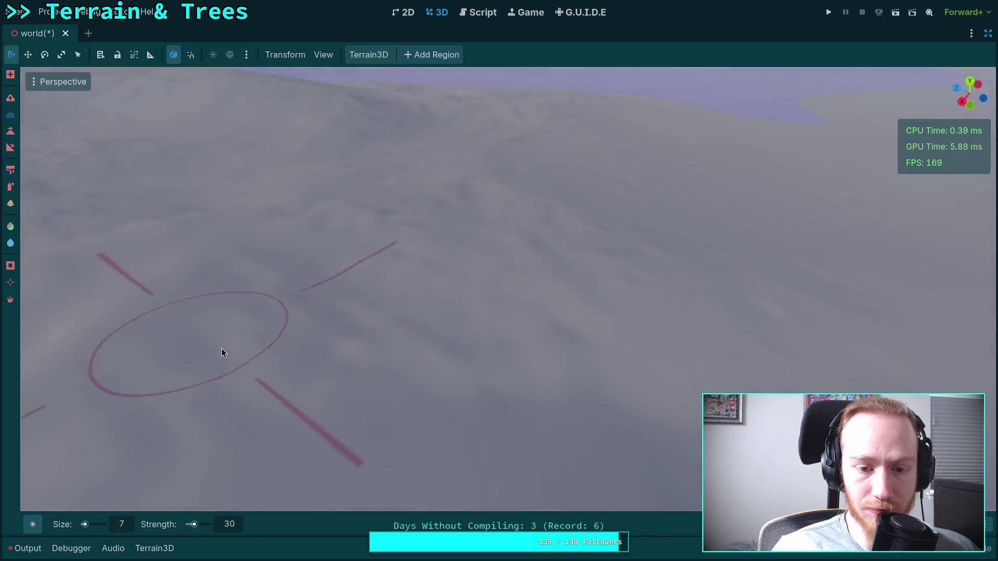
{"action": "left_click_drag", "start_coordinate": [572, 347], "coordinate": [455, 374]}
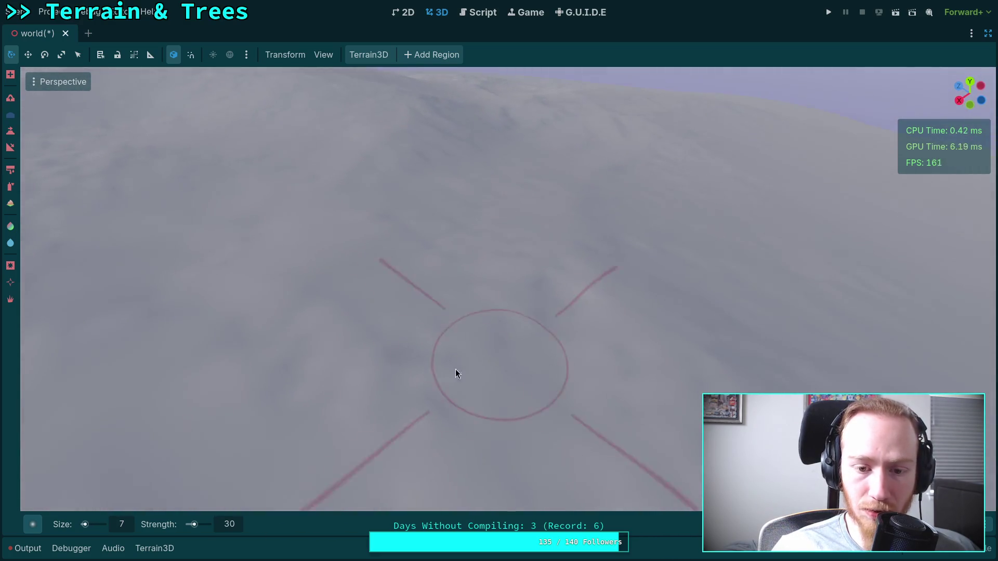
{"action": "left_click_drag", "start_coordinate": [546, 384], "coordinate": [545, 385]}
{"action": "scroll", "coordinate": [545, 385], "scroll_direction": "down", "scroll_amount": 3}
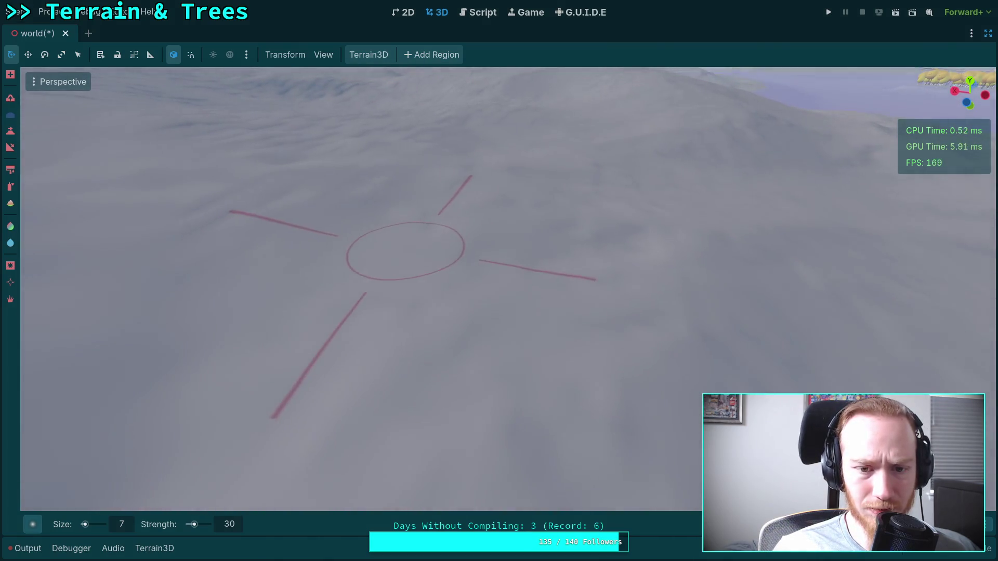
{"action": "scroll", "coordinate": [385, 223], "scroll_direction": "down", "scroll_amount": 3}
{"action": "scroll", "coordinate": [385, 223], "scroll_direction": "up", "scroll_amount": 3}
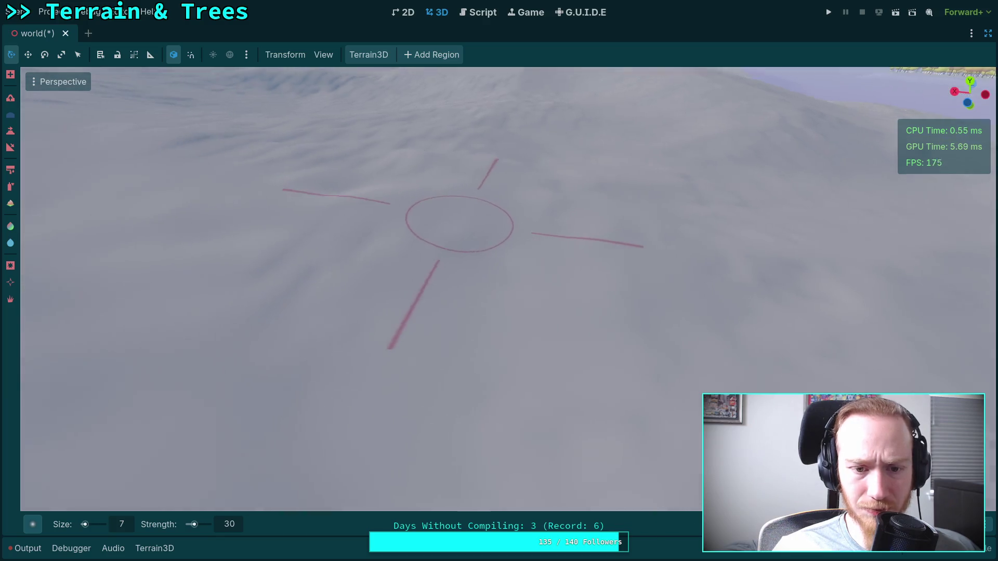
{"action": "left_click_drag", "start_coordinate": [459, 223], "coordinate": [397, 260]}
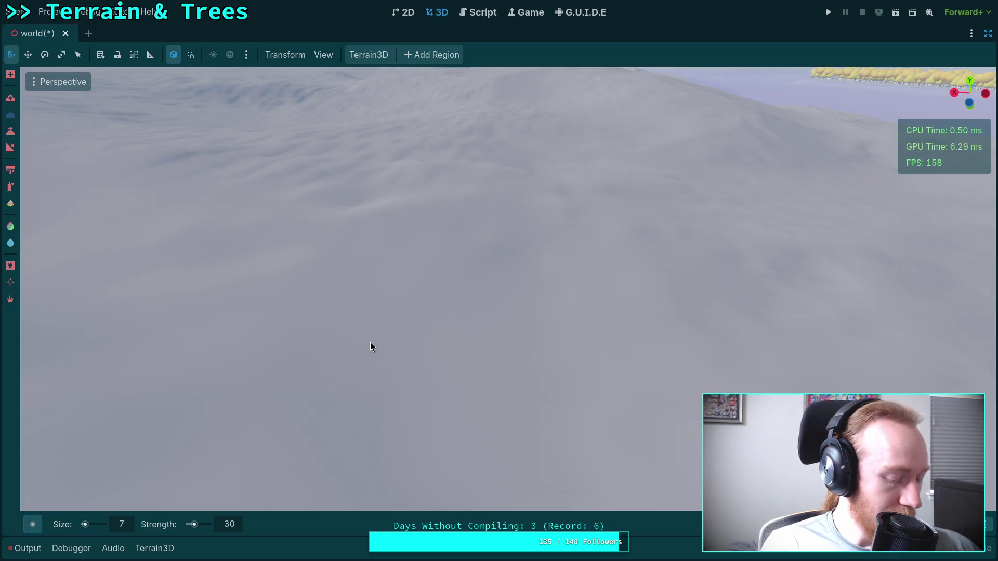
{"action": "key", "text": "alt+Tab"}
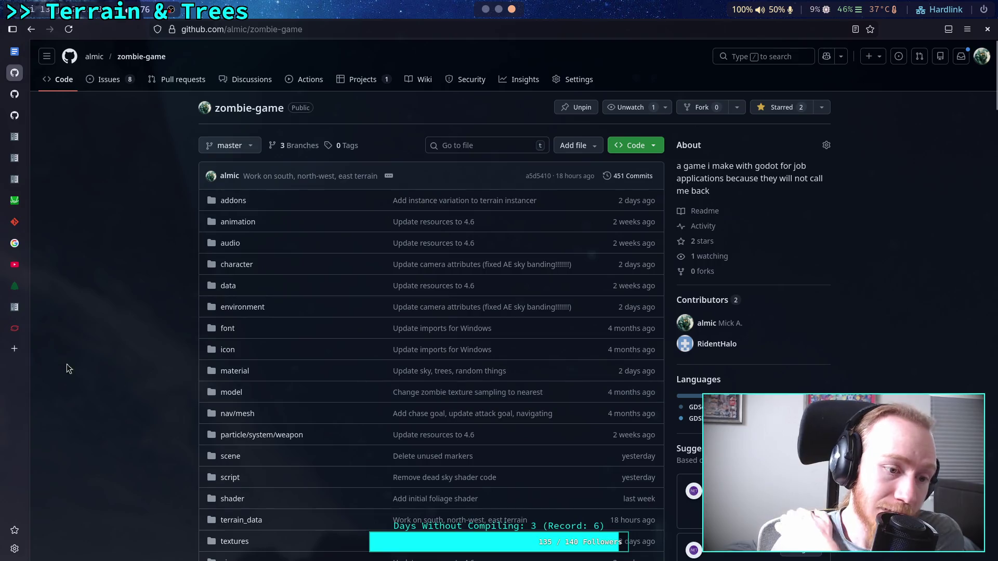
Search Google for 'what is the game where you follow clues' in a new Firefox tab
{"action": "key", "text": "ctrl+t"}
{"action": "type", "text": "go"}
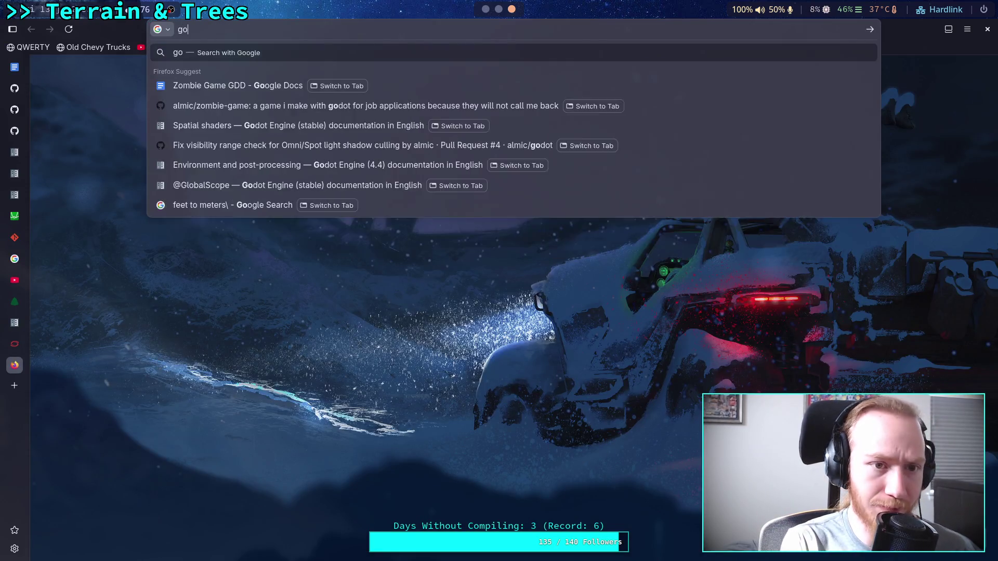
{"action": "type", "text": "ogle.com"}
{"action": "key", "text": "Return"}
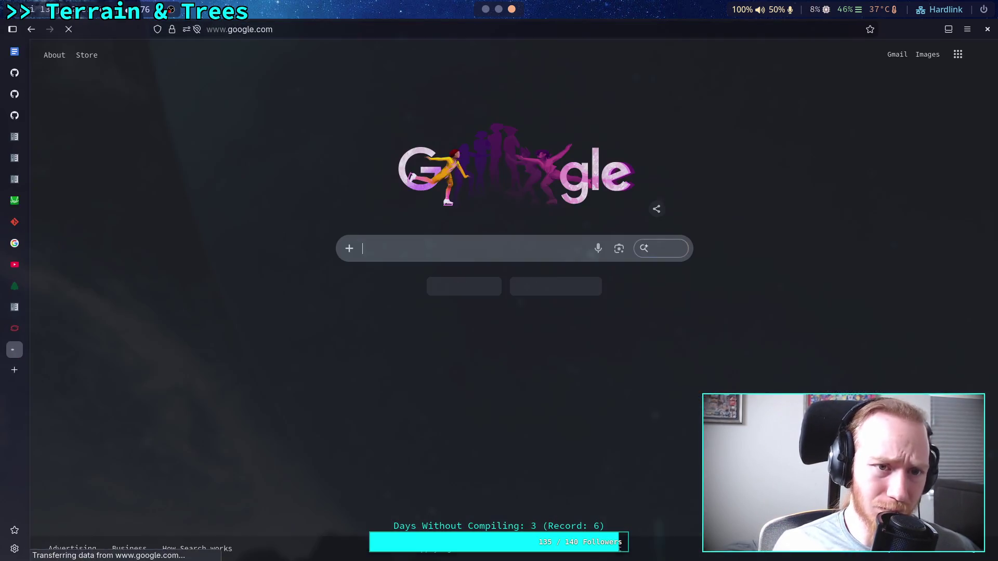
{"action": "left_click", "coordinate": [454, 260]}
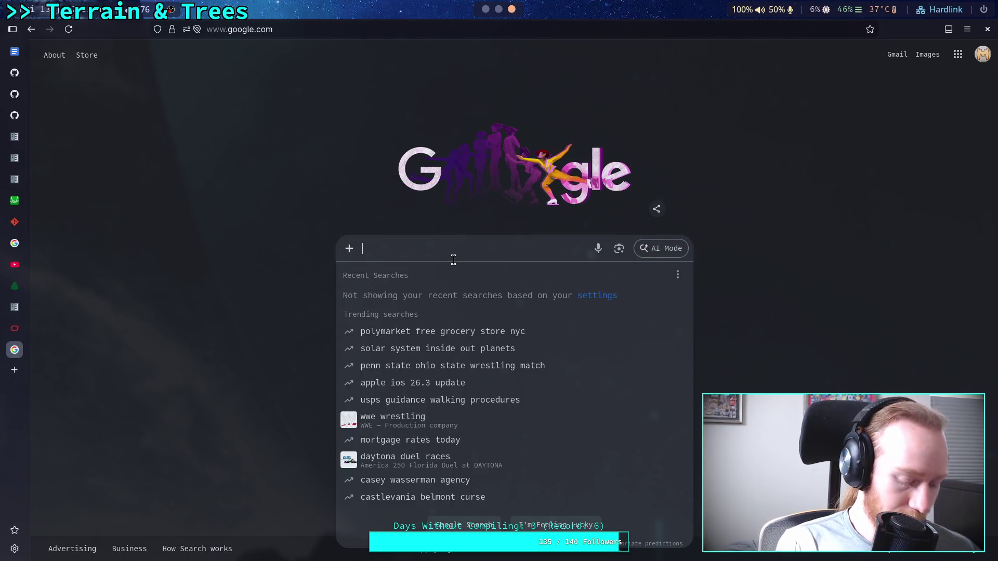
{"action": "type", "text": "what is the game he"}
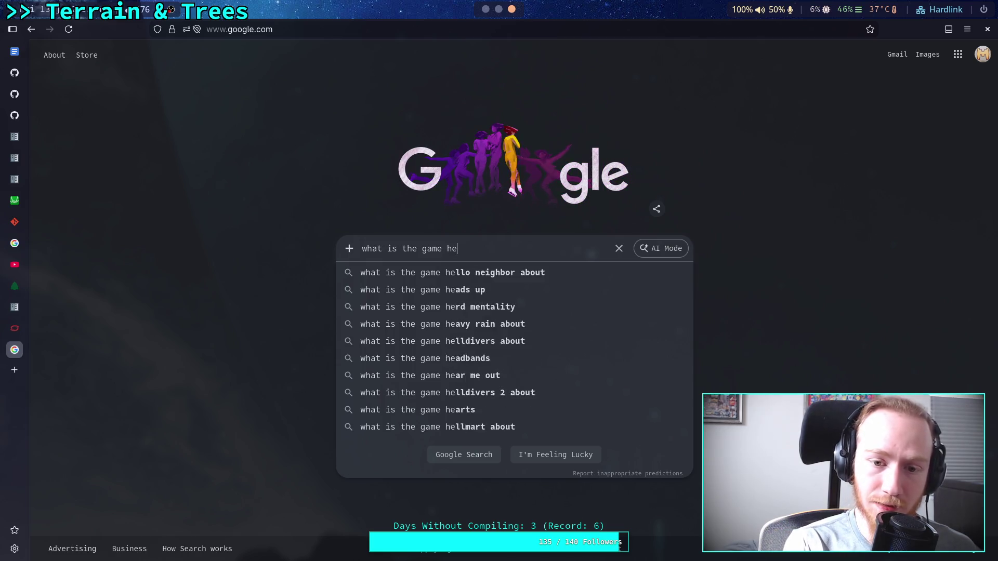
{"action": "key", "text": "BackSpace"}
{"action": "key", "text": "BackSpace"}
{"action": "type", "text": "where you "}
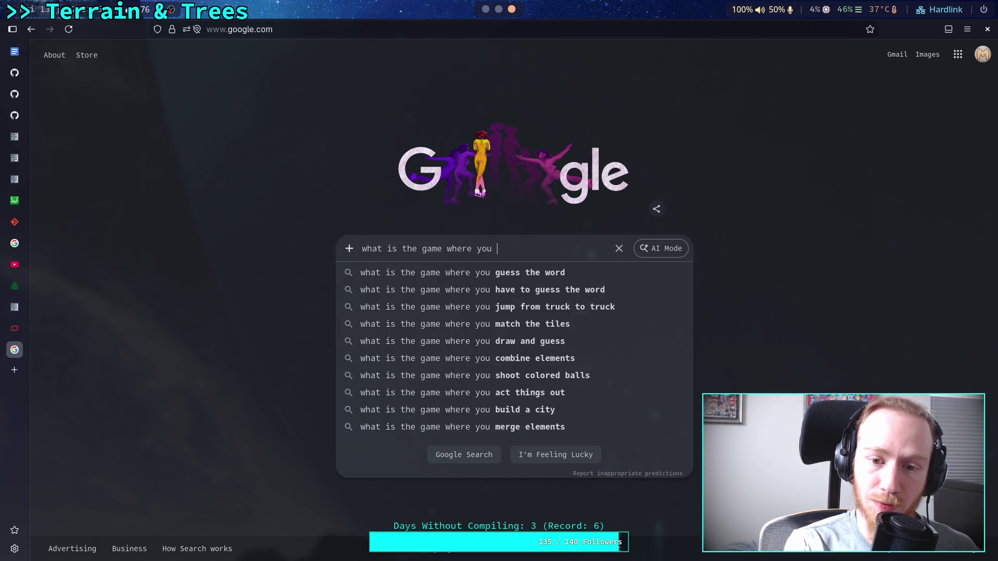
{"action": "type", "text": "follow clues"}
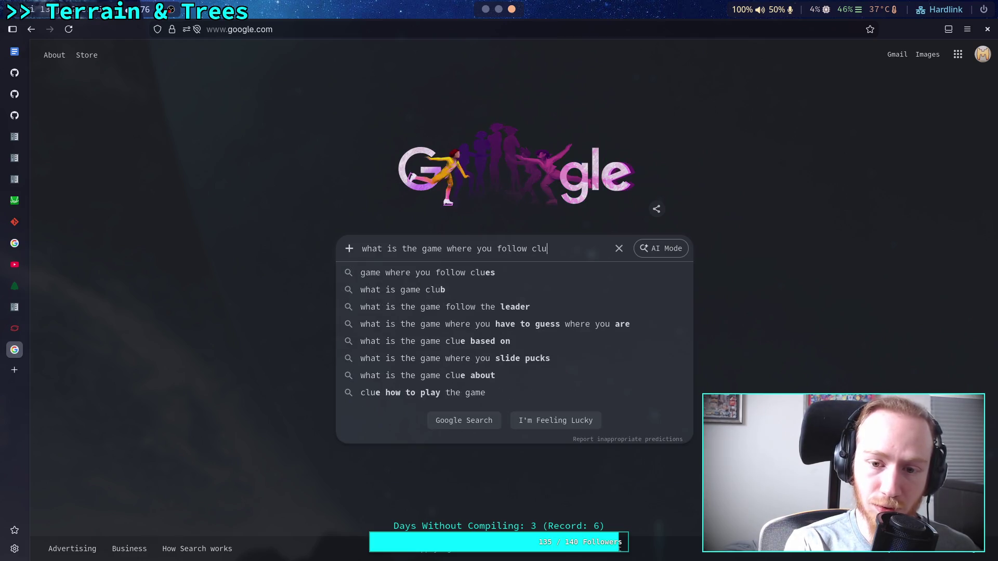
{"action": "key", "text": "Return"}
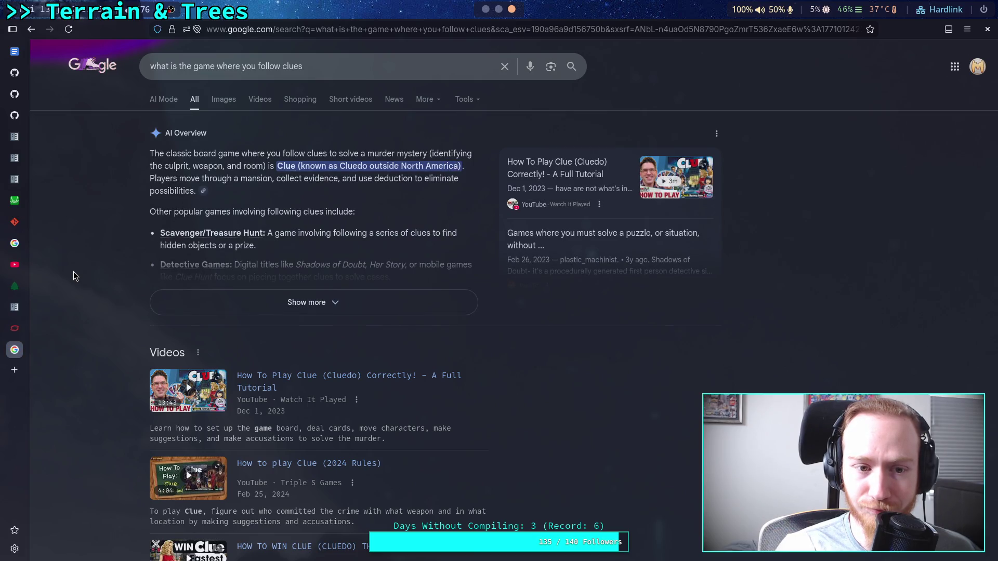
Read the expanded AI overview naming the game as Clue, then close the tab and return to Godot
{"action": "left_click", "coordinate": [241, 310]}
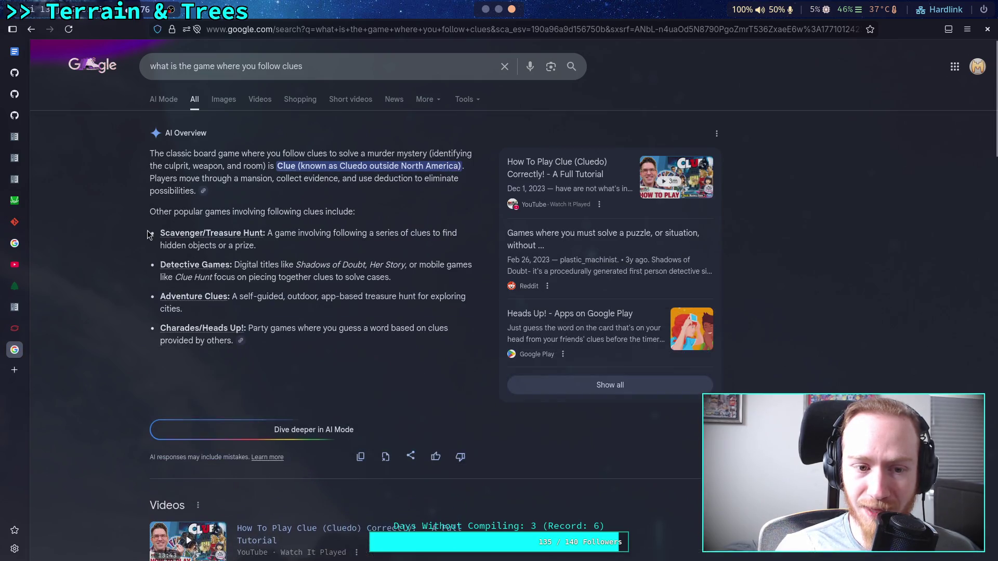
{"action": "left_click", "coordinate": [5, 345]}
{"action": "key", "text": "alt+Tab"}
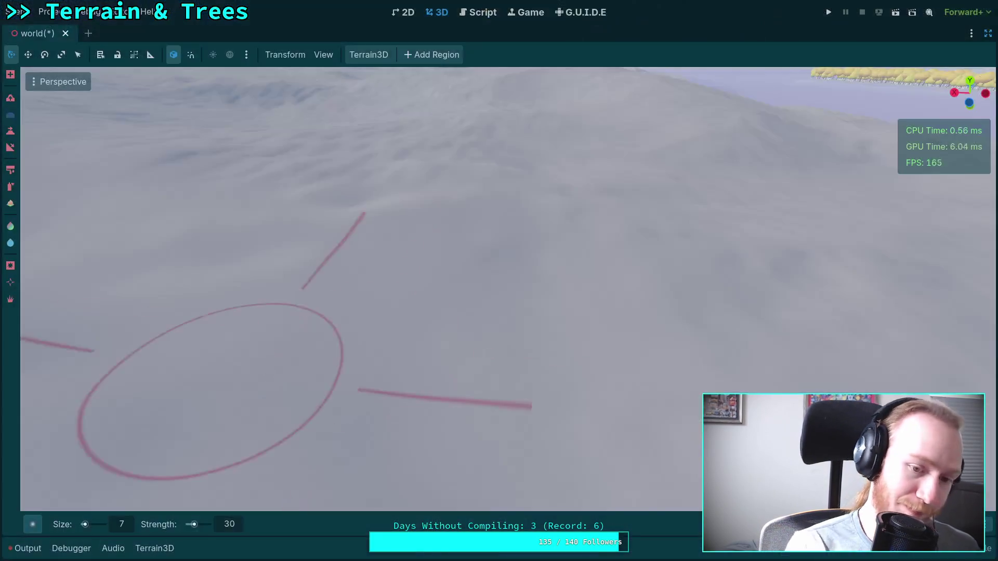
Sculpt rounded snow mounds into the slope below the hill, orbiting the camera around them
{"action": "scroll", "coordinate": [234, 333], "scroll_direction": "down", "scroll_amount": 3}
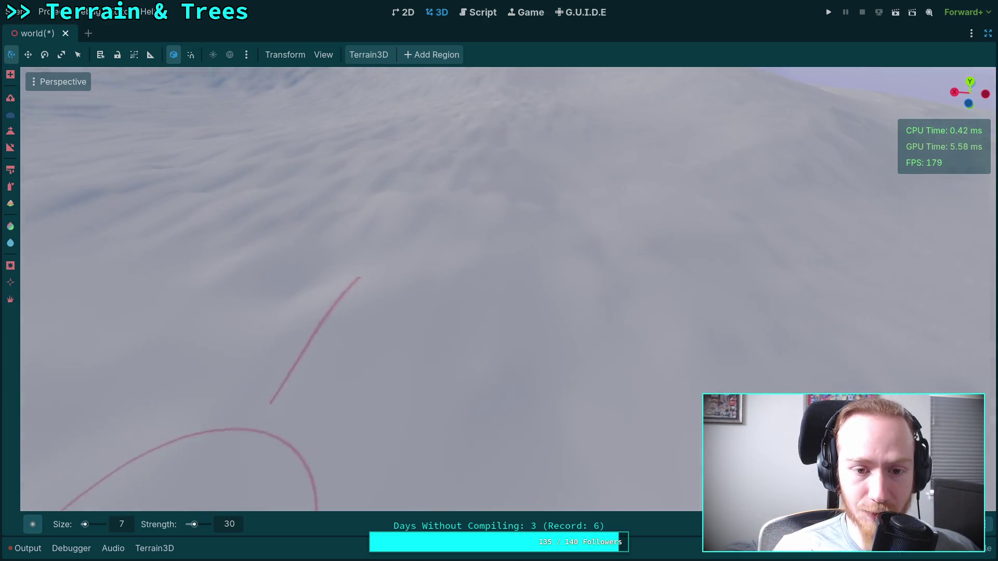
{"action": "scroll", "coordinate": [330, 269], "scroll_direction": "up", "scroll_amount": 3}
{"action": "mouse_move", "coordinate": [359, 291]}
{"action": "left_mouse_down"}
{"action": "mouse_move", "coordinate": [383, 239]}
{"action": "mouse_move", "coordinate": [516, 295]}
{"action": "mouse_move", "coordinate": [313, 215]}
{"action": "mouse_move", "coordinate": [415, 208]}
{"action": "mouse_move", "coordinate": [438, 189]}
{"action": "left_mouse_up"}
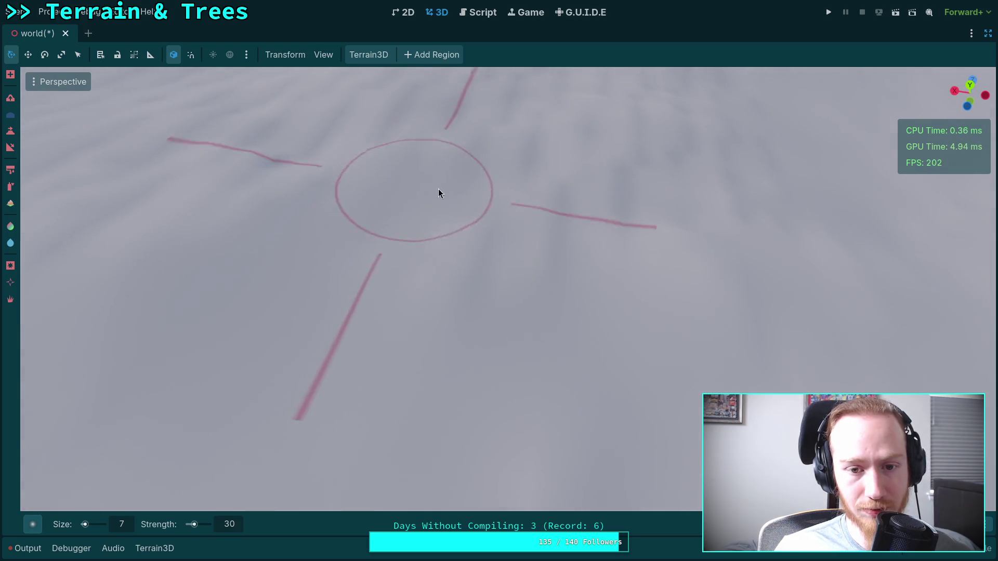
{"action": "mouse_move", "coordinate": [616, 197]}
{"action": "left_mouse_down"}
{"action": "mouse_move", "coordinate": [520, 252]}
{"action": "mouse_move", "coordinate": [461, 208]}
{"action": "mouse_move", "coordinate": [269, 275]}
{"action": "mouse_move", "coordinate": [329, 193]}
{"action": "mouse_move", "coordinate": [312, 249]}
{"action": "mouse_move", "coordinate": [419, 357]}
{"action": "mouse_move", "coordinate": [579, 240]}
{"action": "mouse_move", "coordinate": [312, 426]}
{"action": "mouse_move", "coordinate": [379, 312]}
{"action": "left_mouse_up"}
{"action": "mouse_move", "coordinate": [440, 247]}
{"action": "left_mouse_down"}
{"action": "mouse_move", "coordinate": [492, 256]}
{"action": "mouse_move", "coordinate": [481, 297]}
{"action": "mouse_move", "coordinate": [258, 319]}
{"action": "left_mouse_up"}
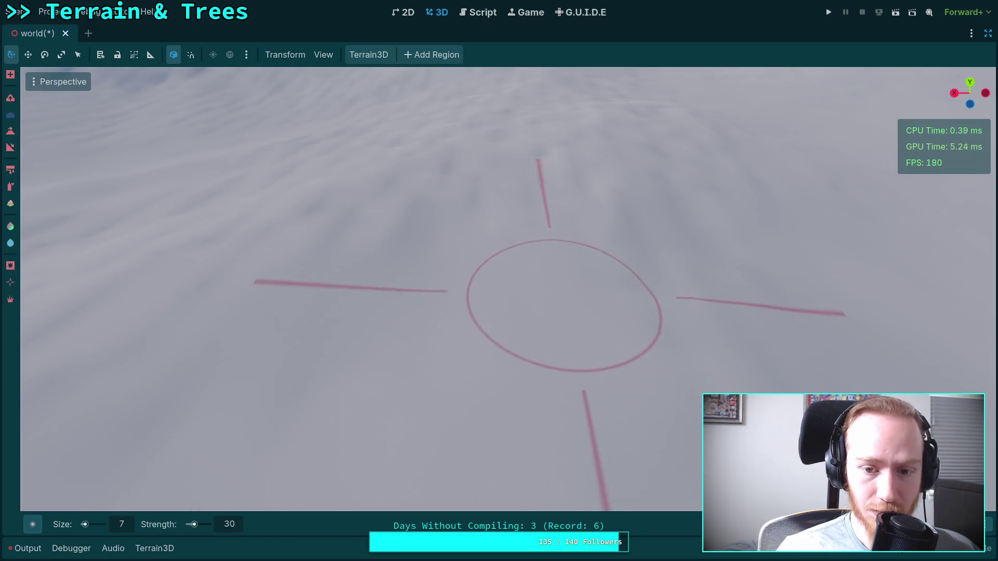
{"action": "left_click_drag", "start_coordinate": [564, 305], "coordinate": [547, 318]}
{"action": "mouse_move", "coordinate": [534, 255]}
{"action": "left_mouse_down"}
{"action": "mouse_move", "coordinate": [541, 244]}
{"action": "mouse_move", "coordinate": [561, 305]}
{"action": "mouse_move", "coordinate": [397, 289]}
{"action": "mouse_move", "coordinate": [512, 223]}
{"action": "left_mouse_up"}
{"action": "left_click_drag", "start_coordinate": [375, 225], "coordinate": [421, 232]}
{"action": "mouse_move", "coordinate": [394, 177]}
{"action": "left_mouse_down"}
{"action": "mouse_move", "coordinate": [427, 241]}
{"action": "mouse_move", "coordinate": [492, 296]}
{"action": "left_mouse_up"}
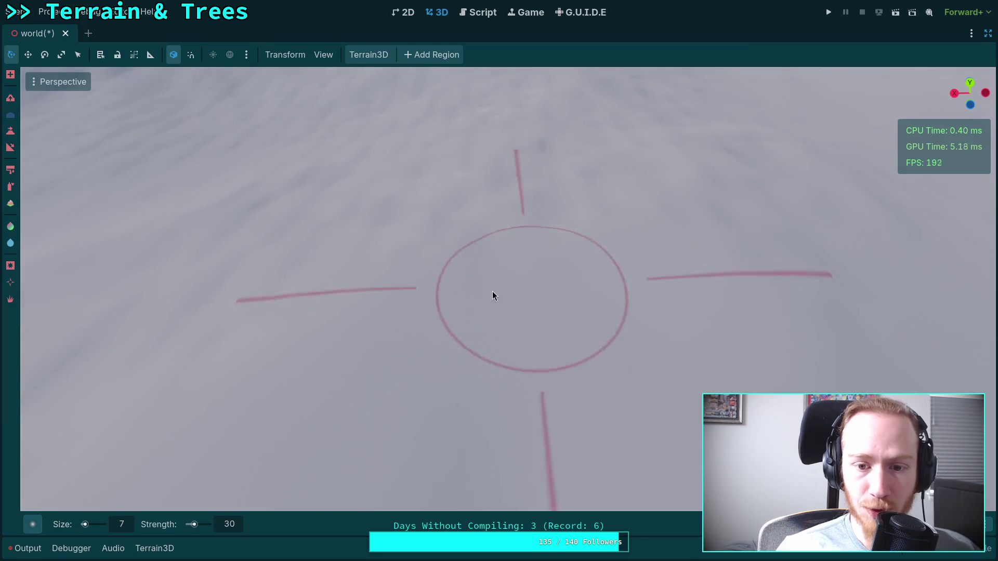
{"action": "left_click_drag", "start_coordinate": [586, 227], "coordinate": [479, 253]}
Add more rows of small ripples and dimples, checking them from higher angles and toward the horizon
{"action": "left_click_drag", "start_coordinate": [220, 301], "coordinate": [308, 233]}
{"action": "left_click_drag", "start_coordinate": [369, 258], "coordinate": [414, 239]}
{"action": "left_click_drag", "start_coordinate": [440, 330], "coordinate": [449, 282]}
{"action": "mouse_move", "coordinate": [584, 281]}
{"action": "left_mouse_down"}
{"action": "mouse_move", "coordinate": [519, 287]}
{"action": "mouse_move", "coordinate": [579, 328]}
{"action": "mouse_move", "coordinate": [544, 327]}
{"action": "mouse_move", "coordinate": [468, 239]}
{"action": "mouse_move", "coordinate": [507, 332]}
{"action": "mouse_move", "coordinate": [516, 250]}
{"action": "left_mouse_up"}
{"action": "mouse_move", "coordinate": [686, 289]}
{"action": "left_mouse_down"}
{"action": "mouse_move", "coordinate": [619, 292]}
{"action": "mouse_move", "coordinate": [499, 364]}
{"action": "left_mouse_up"}
{"action": "left_click_drag", "start_coordinate": [431, 294], "coordinate": [312, 219]}
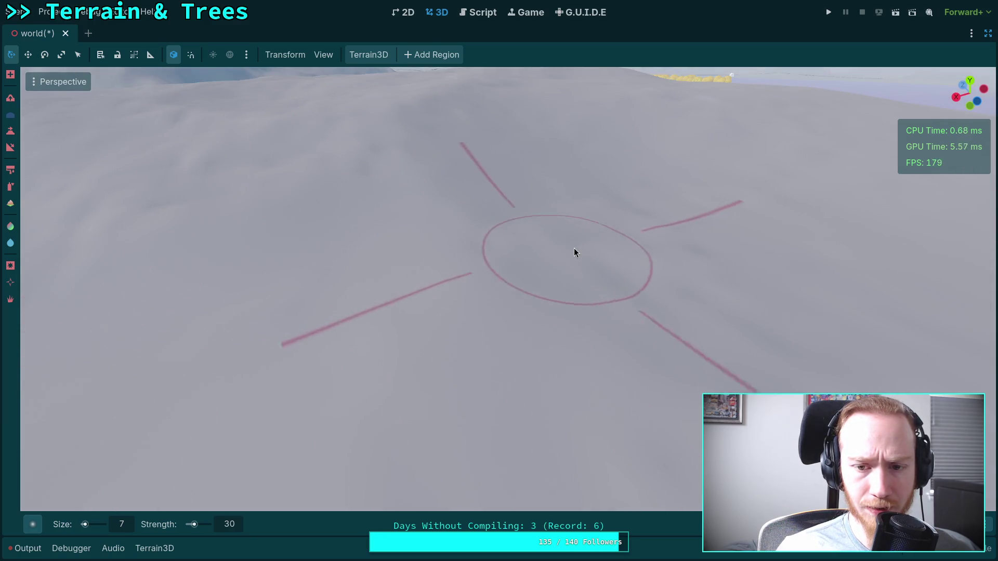
{"action": "left_click_drag", "start_coordinate": [628, 311], "coordinate": [572, 338]}
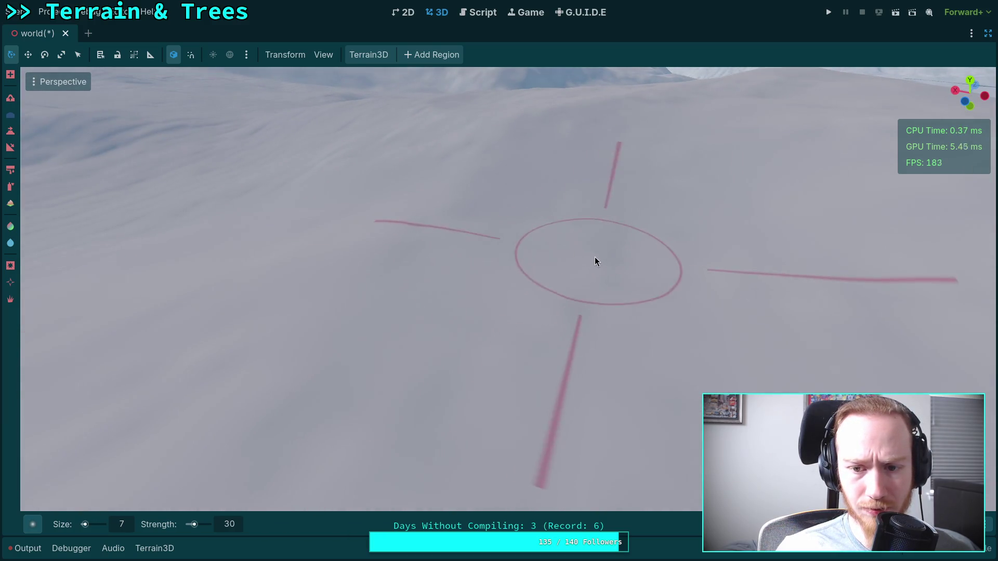
{"action": "left_click_drag", "start_coordinate": [595, 257], "coordinate": [664, 232]}
{"action": "mouse_move", "coordinate": [301, 272]}
{"action": "left_mouse_down"}
{"action": "mouse_move", "coordinate": [456, 217]}
{"action": "mouse_move", "coordinate": [363, 236]}
{"action": "mouse_move", "coordinate": [501, 285]}
{"action": "mouse_move", "coordinate": [410, 248]}
{"action": "mouse_move", "coordinate": [435, 166]}
{"action": "mouse_move", "coordinate": [488, 265]}
{"action": "mouse_move", "coordinate": [583, 284]}
{"action": "mouse_move", "coordinate": [289, 288]}
{"action": "mouse_move", "coordinate": [546, 286]}
{"action": "mouse_move", "coordinate": [374, 270]}
{"action": "mouse_move", "coordinate": [336, 228]}
{"action": "mouse_move", "coordinate": [459, 274]}
{"action": "mouse_move", "coordinate": [477, 258]}
{"action": "mouse_move", "coordinate": [480, 267]}
{"action": "mouse_move", "coordinate": [439, 401]}
{"action": "mouse_move", "coordinate": [291, 489]}
{"action": "mouse_move", "coordinate": [291, 509]}
{"action": "mouse_move", "coordinate": [599, 285]}
{"action": "mouse_move", "coordinate": [601, 229]}
{"action": "mouse_move", "coordinate": [581, 303]}
{"action": "mouse_move", "coordinate": [414, 258]}
{"action": "mouse_move", "coordinate": [416, 281]}
{"action": "mouse_move", "coordinate": [357, 286]}
{"action": "mouse_move", "coordinate": [345, 257]}
{"action": "mouse_move", "coordinate": [391, 227]}
{"action": "mouse_move", "coordinate": [262, 214]}
{"action": "mouse_move", "coordinate": [359, 338]}
{"action": "mouse_move", "coordinate": [365, 289]}
{"action": "mouse_move", "coordinate": [432, 289]}
{"action": "mouse_move", "coordinate": [429, 254]}
{"action": "mouse_move", "coordinate": [472, 248]}
{"action": "mouse_move", "coordinate": [392, 227]}
{"action": "mouse_move", "coordinate": [359, 401]}
{"action": "mouse_move", "coordinate": [384, 322]}
{"action": "mouse_move", "coordinate": [442, 285]}
{"action": "mouse_move", "coordinate": [453, 263]}
{"action": "mouse_move", "coordinate": [452, 323]}
{"action": "mouse_move", "coordinate": [472, 263]}
{"action": "left_mouse_up"}
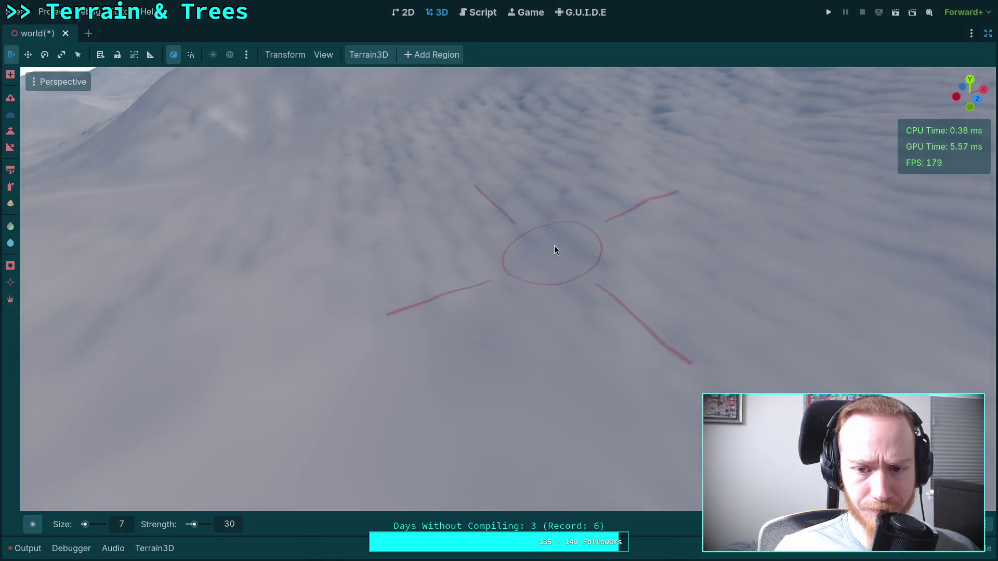
{"action": "left_click_drag", "start_coordinate": [405, 304], "coordinate": [419, 300]}
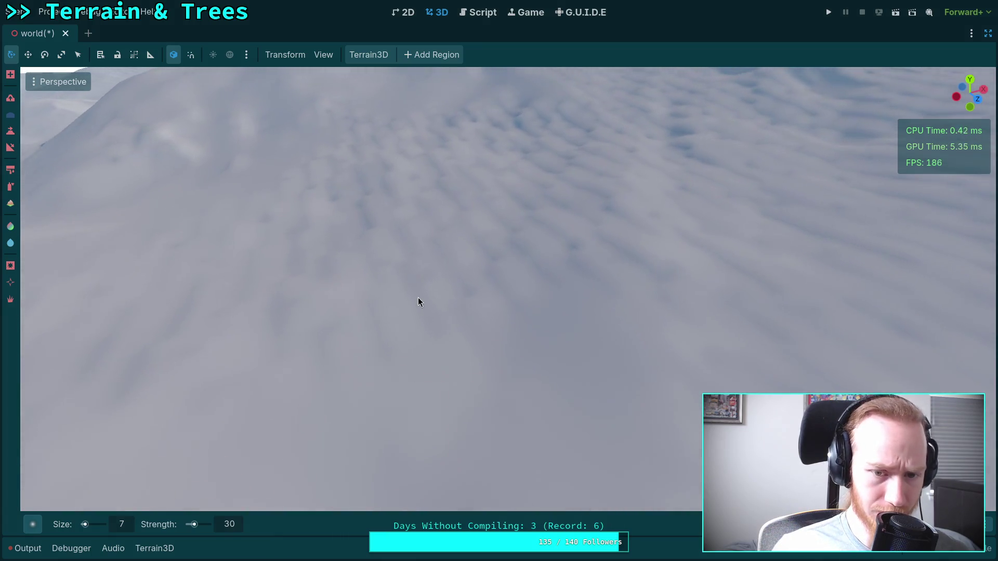
Brush ridges into the snowy slopes with the size-7, strength-30 sculpt brush, orbiting between strokes
{"action": "left_click_drag", "start_coordinate": [560, 247], "coordinate": [541, 250]}
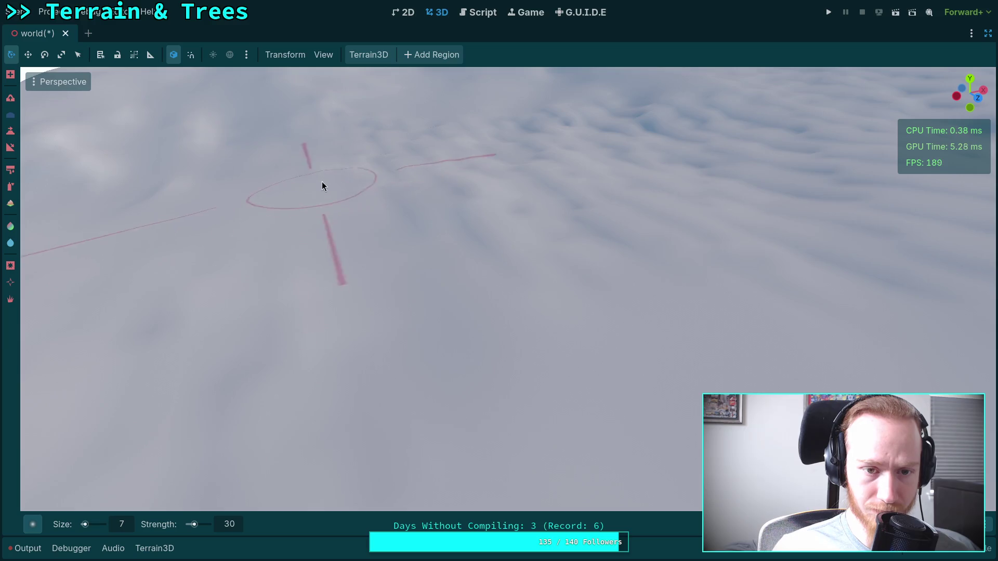
{"action": "scroll", "coordinate": [521, 344], "scroll_direction": "down", "scroll_amount": 5}
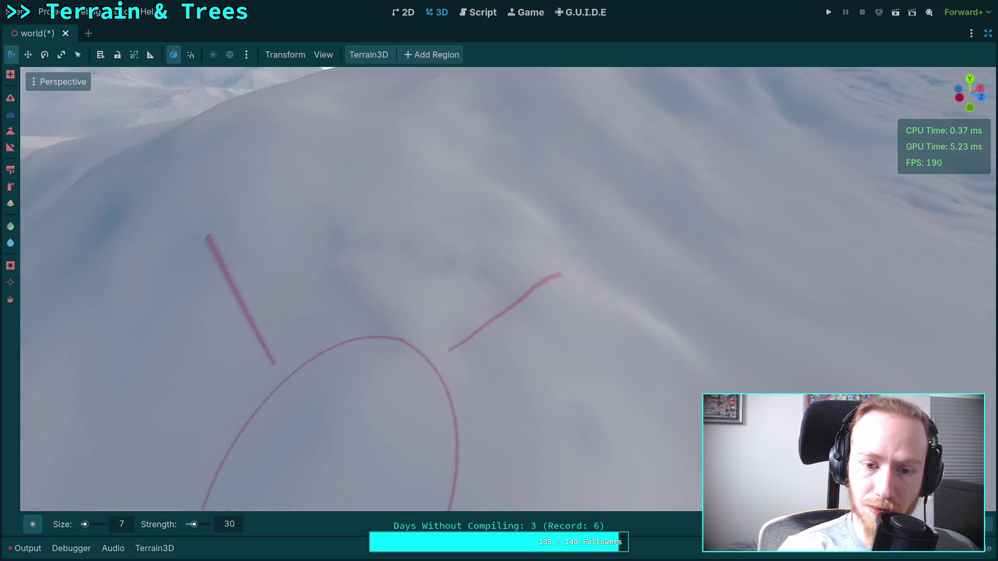
{"action": "mouse_move", "coordinate": [572, 373]}
{"action": "left_mouse_down"}
{"action": "mouse_move", "coordinate": [540, 410]}
{"action": "mouse_move", "coordinate": [372, 376]}
{"action": "left_mouse_up"}
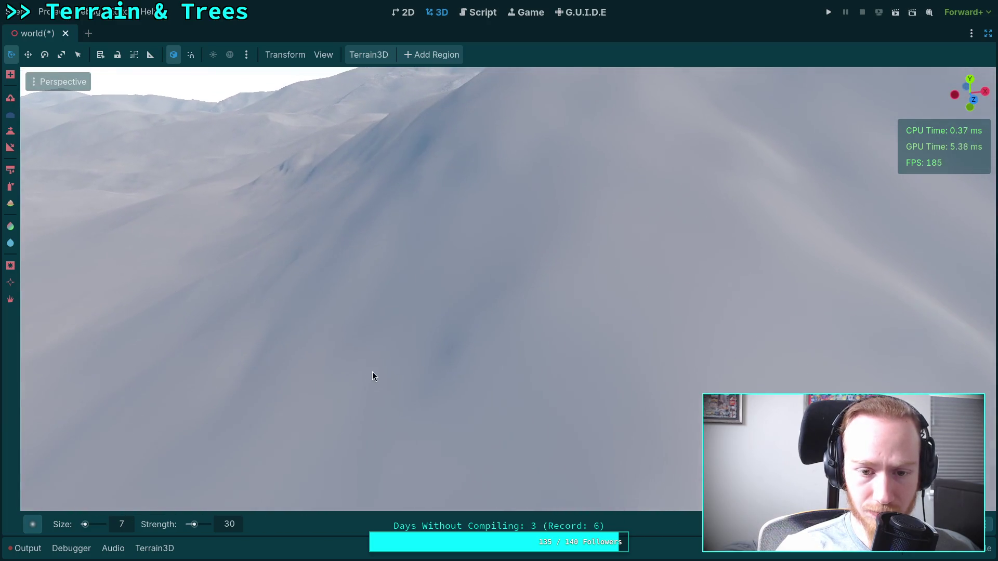
{"action": "left_click_drag", "start_coordinate": [532, 362], "coordinate": [608, 355]}
{"action": "mouse_move", "coordinate": [576, 275]}
{"action": "left_mouse_down"}
{"action": "mouse_move", "coordinate": [560, 245]}
{"action": "mouse_move", "coordinate": [610, 198]}
{"action": "mouse_move", "coordinate": [456, 229]}
{"action": "mouse_move", "coordinate": [441, 219]}
{"action": "mouse_move", "coordinate": [404, 237]}
{"action": "mouse_move", "coordinate": [267, 260]}
{"action": "mouse_move", "coordinate": [171, 238]}
{"action": "mouse_move", "coordinate": [435, 297]}
{"action": "mouse_move", "coordinate": [733, 310]}
{"action": "mouse_move", "coordinate": [472, 260]}
{"action": "mouse_move", "coordinate": [387, 276]}
{"action": "mouse_move", "coordinate": [509, 311]}
{"action": "left_mouse_up"}
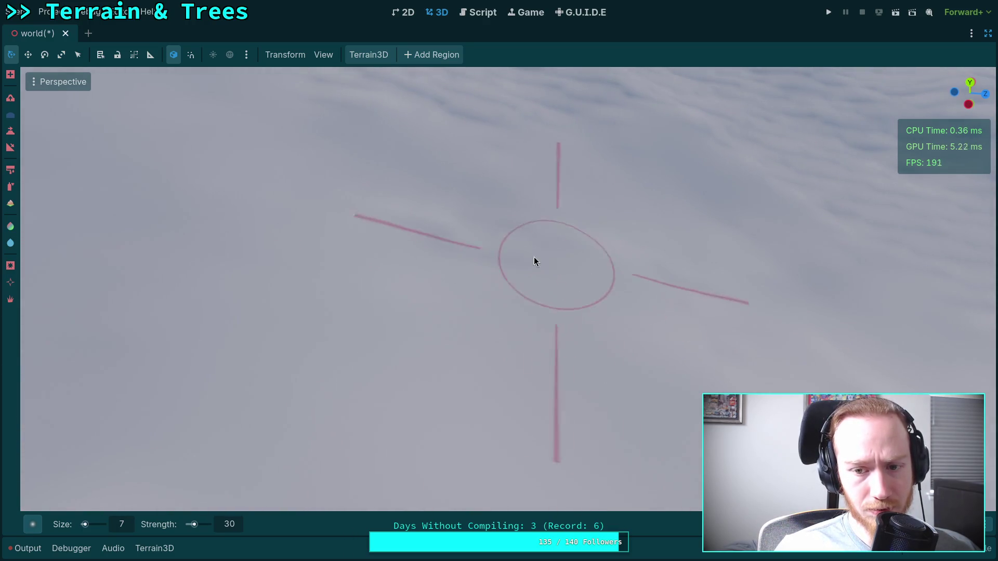
{"action": "mouse_move", "coordinate": [669, 290]}
{"action": "left_mouse_down"}
{"action": "mouse_move", "coordinate": [648, 307]}
{"action": "mouse_move", "coordinate": [613, 423]}
{"action": "mouse_move", "coordinate": [467, 361]}
{"action": "left_mouse_up"}
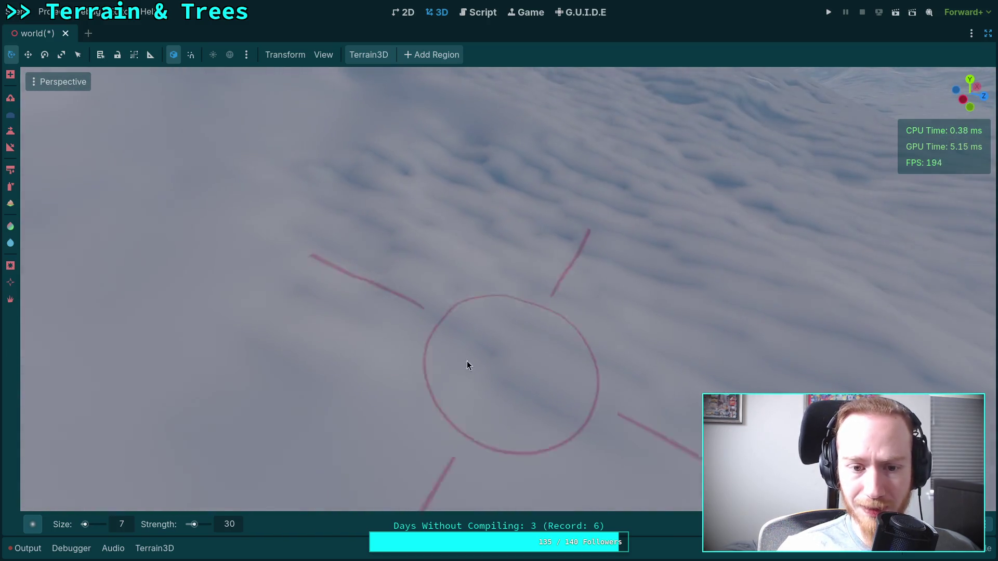
{"action": "mouse_move", "coordinate": [631, 361]}
{"action": "left_mouse_down"}
{"action": "mouse_move", "coordinate": [468, 276]}
{"action": "mouse_move", "coordinate": [584, 390]}
{"action": "mouse_move", "coordinate": [439, 345]}
{"action": "mouse_move", "coordinate": [467, 233]}
{"action": "left_mouse_up"}
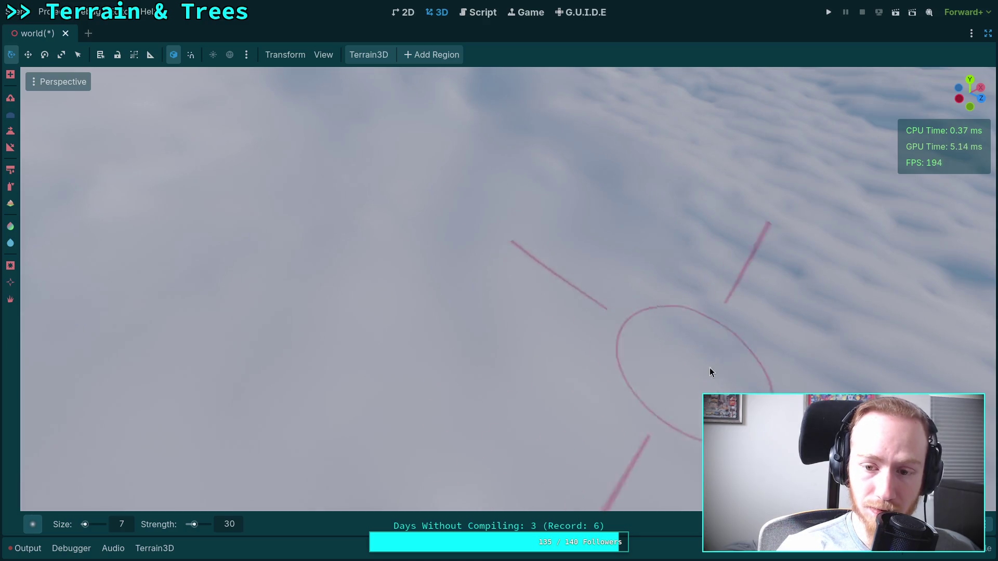
{"action": "left_click_drag", "start_coordinate": [709, 367], "coordinate": [417, 314]}
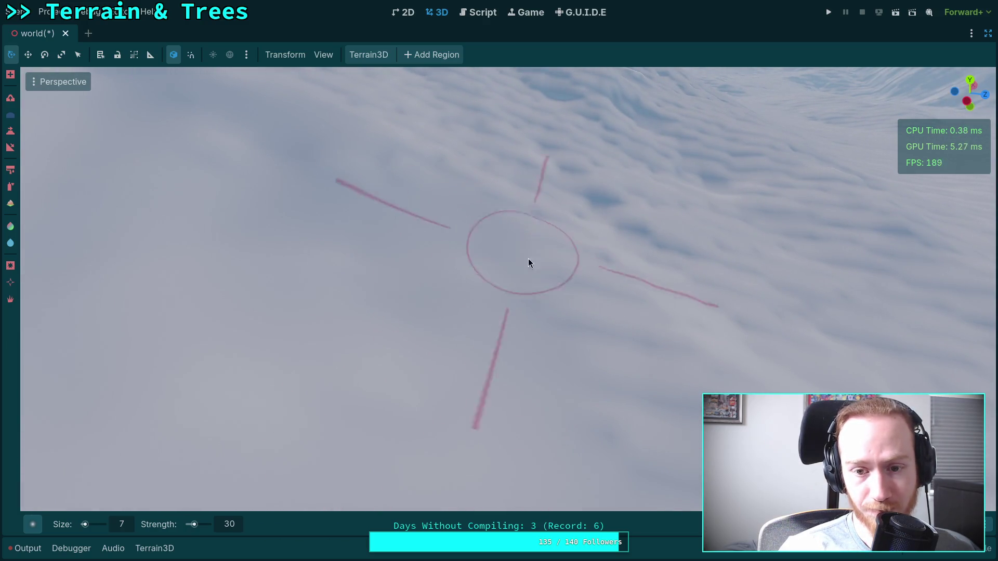
{"action": "mouse_move", "coordinate": [622, 341]}
{"action": "left_mouse_down"}
{"action": "mouse_move", "coordinate": [481, 284]}
{"action": "mouse_move", "coordinate": [453, 333]}
{"action": "left_mouse_up"}
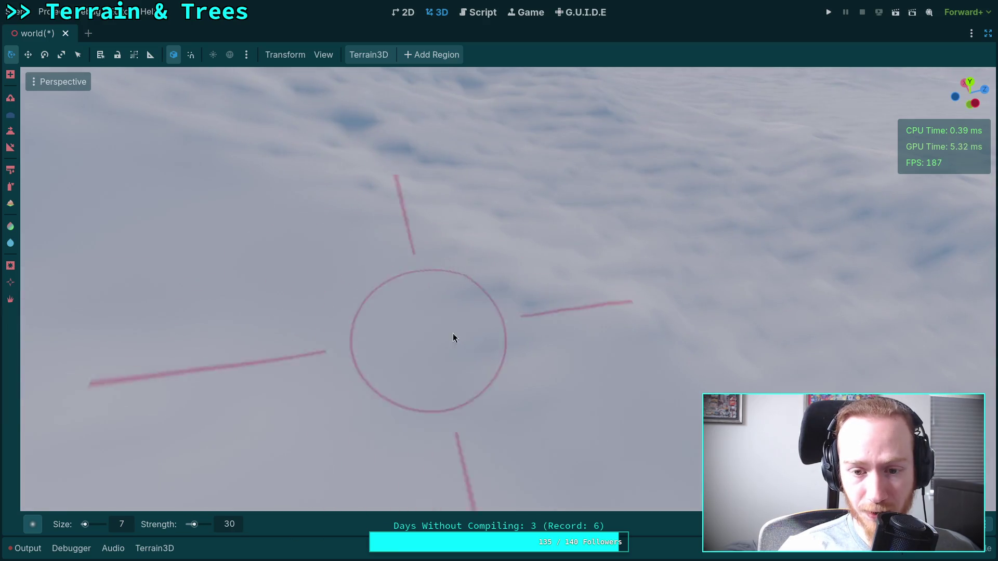
{"action": "left_click_drag", "start_coordinate": [574, 337], "coordinate": [626, 341]}
{"action": "mouse_move", "coordinate": [495, 296]}
{"action": "left_mouse_down"}
{"action": "mouse_move", "coordinate": [489, 301]}
{"action": "mouse_move", "coordinate": [497, 294]}
{"action": "left_mouse_up"}
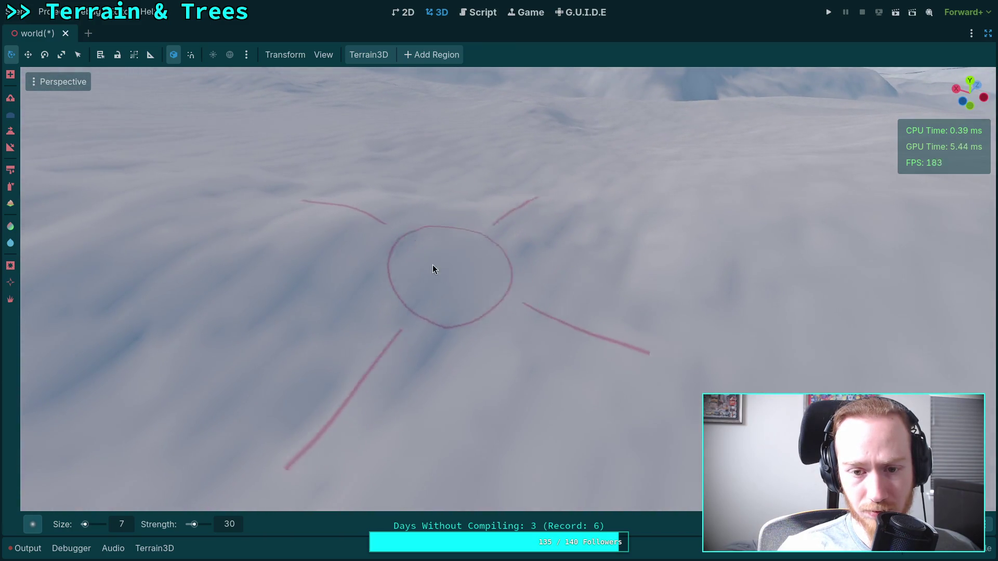
Sculpt one last stroke down-left, then zoom out to the wide view of lake, trees and mountains
{"action": "left_click_drag", "start_coordinate": [395, 318], "coordinate": [404, 330]}
{"action": "left_click_drag", "start_coordinate": [400, 366], "coordinate": [413, 367]}
{"action": "mouse_move", "coordinate": [551, 318]}
{"action": "left_mouse_down"}
{"action": "mouse_move", "coordinate": [520, 357]}
{"action": "mouse_move", "coordinate": [552, 285]}
{"action": "mouse_move", "coordinate": [495, 245]}
{"action": "mouse_move", "coordinate": [603, 250]}
{"action": "mouse_move", "coordinate": [439, 285]}
{"action": "mouse_move", "coordinate": [432, 312]}
{"action": "mouse_move", "coordinate": [421, 254]}
{"action": "mouse_move", "coordinate": [492, 240]}
{"action": "mouse_move", "coordinate": [512, 277]}
{"action": "mouse_move", "coordinate": [678, 307]}
{"action": "mouse_move", "coordinate": [540, 410]}
{"action": "mouse_move", "coordinate": [523, 307]}
{"action": "mouse_move", "coordinate": [394, 339]}
{"action": "mouse_move", "coordinate": [507, 310]}
{"action": "mouse_move", "coordinate": [617, 319]}
{"action": "mouse_move", "coordinate": [494, 286]}
{"action": "mouse_move", "coordinate": [560, 345]}
{"action": "mouse_move", "coordinate": [646, 323]}
{"action": "mouse_move", "coordinate": [606, 329]}
{"action": "mouse_move", "coordinate": [397, 281]}
{"action": "mouse_move", "coordinate": [582, 249]}
{"action": "mouse_move", "coordinate": [468, 279]}
{"action": "mouse_move", "coordinate": [662, 283]}
{"action": "mouse_move", "coordinate": [343, 257]}
{"action": "mouse_move", "coordinate": [487, 262]}
{"action": "mouse_move", "coordinate": [501, 189]}
{"action": "mouse_move", "coordinate": [712, 234]}
{"action": "left_mouse_up"}
{"action": "mouse_move", "coordinate": [462, 259]}
{"action": "left_mouse_down"}
{"action": "mouse_move", "coordinate": [606, 301]}
{"action": "mouse_move", "coordinate": [513, 245]}
{"action": "mouse_move", "coordinate": [526, 226]}
{"action": "mouse_move", "coordinate": [463, 341]}
{"action": "mouse_move", "coordinate": [597, 338]}
{"action": "mouse_move", "coordinate": [508, 310]}
{"action": "mouse_move", "coordinate": [532, 260]}
{"action": "mouse_move", "coordinate": [521, 346]}
{"action": "mouse_move", "coordinate": [476, 306]}
{"action": "mouse_move", "coordinate": [621, 297]}
{"action": "mouse_move", "coordinate": [572, 398]}
{"action": "mouse_move", "coordinate": [584, 295]}
{"action": "mouse_move", "coordinate": [549, 298]}
{"action": "mouse_move", "coordinate": [559, 275]}
{"action": "mouse_move", "coordinate": [545, 223]}
{"action": "mouse_move", "coordinate": [648, 252]}
{"action": "mouse_move", "coordinate": [722, 336]}
{"action": "mouse_move", "coordinate": [426, 351]}
{"action": "mouse_move", "coordinate": [416, 291]}
{"action": "mouse_move", "coordinate": [434, 289]}
{"action": "mouse_move", "coordinate": [464, 208]}
{"action": "mouse_move", "coordinate": [510, 359]}
{"action": "mouse_move", "coordinate": [304, 226]}
{"action": "mouse_move", "coordinate": [464, 359]}
{"action": "mouse_move", "coordinate": [341, 308]}
{"action": "mouse_move", "coordinate": [252, 312]}
{"action": "mouse_move", "coordinate": [281, 249]}
{"action": "mouse_move", "coordinate": [547, 223]}
{"action": "mouse_move", "coordinate": [650, 312]}
{"action": "mouse_move", "coordinate": [613, 378]}
{"action": "mouse_move", "coordinate": [585, 305]}
{"action": "mouse_move", "coordinate": [627, 251]}
{"action": "mouse_move", "coordinate": [556, 248]}
{"action": "mouse_move", "coordinate": [481, 161]}
{"action": "mouse_move", "coordinate": [546, 194]}
{"action": "mouse_move", "coordinate": [520, 156]}
{"action": "left_mouse_up"}
{"action": "scroll", "coordinate": [499, 289], "scroll_direction": "down", "scroll_amount": 5}
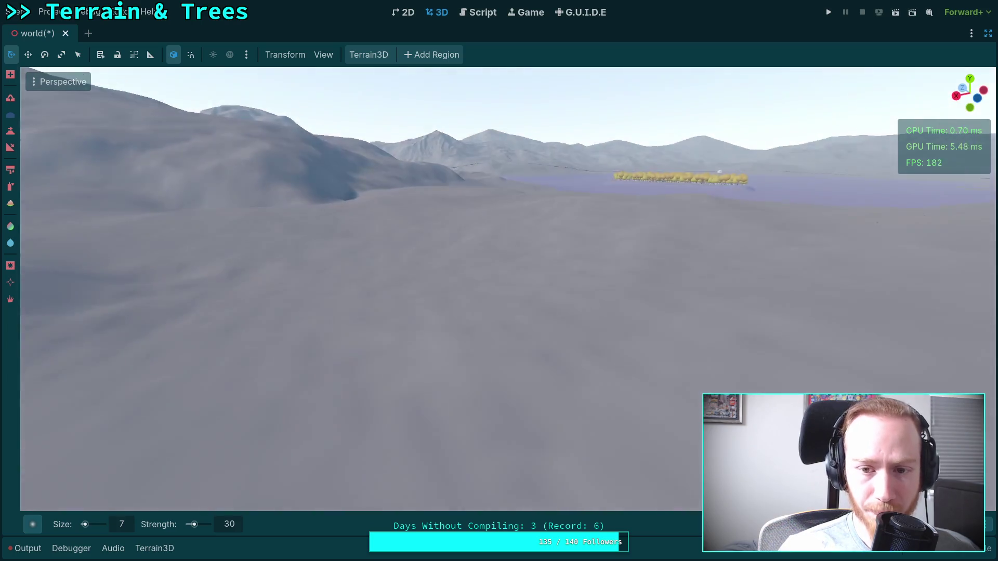
Raise further bumps in the snowfield with rightward sculpt strokes, zooming in close to the brushed area
{"action": "scroll", "coordinate": [499, 289], "scroll_direction": "up", "scroll_amount": 5}
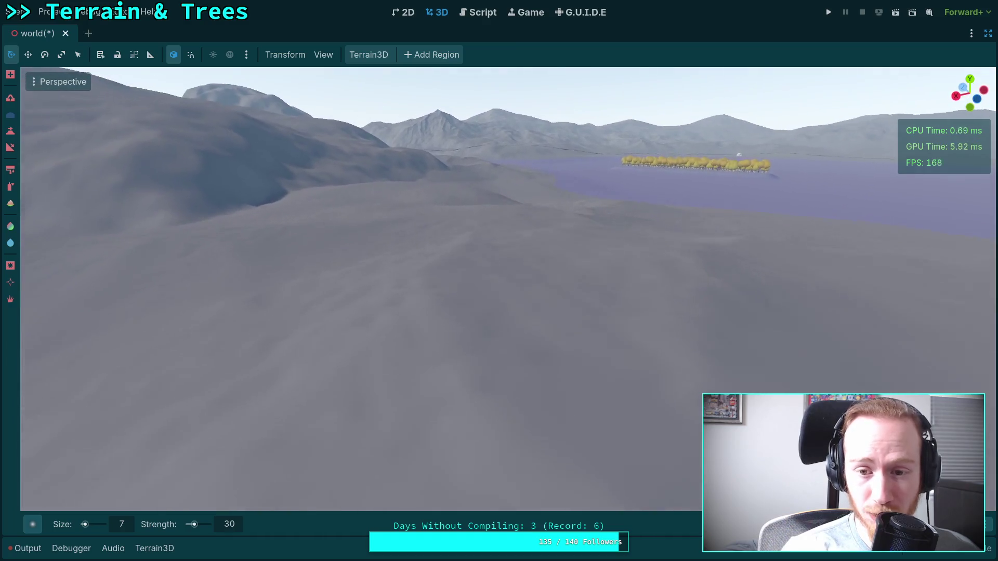
{"action": "left_click_drag", "start_coordinate": [571, 227], "coordinate": [570, 226]}
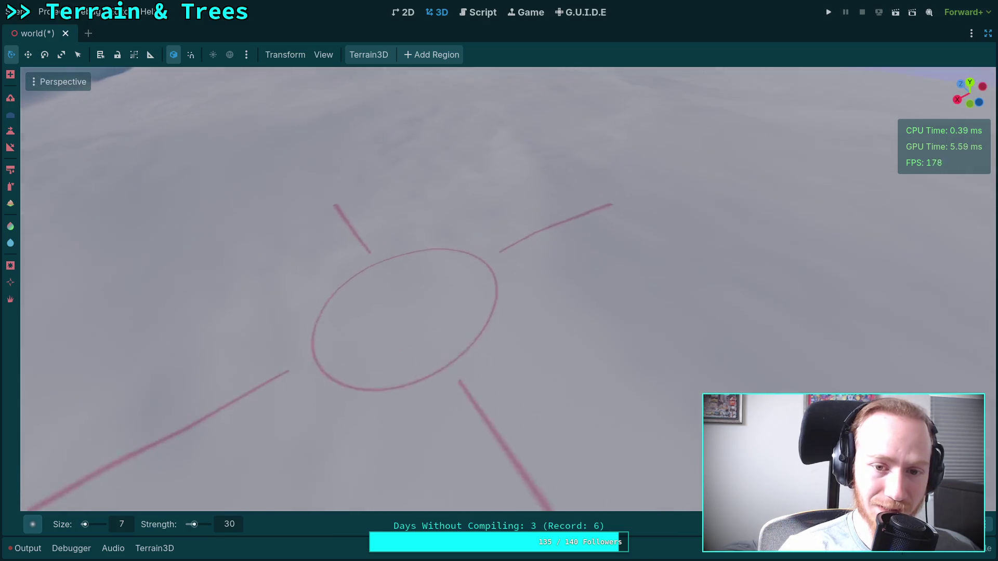
{"action": "scroll", "coordinate": [419, 235], "scroll_direction": "down", "scroll_amount": 1}
{"action": "mouse_move", "coordinate": [419, 235]}
{"action": "left_mouse_down"}
{"action": "mouse_move", "coordinate": [404, 279]}
{"action": "mouse_move", "coordinate": [383, 267]}
{"action": "mouse_move", "coordinate": [415, 249]}
{"action": "mouse_move", "coordinate": [592, 228]}
{"action": "mouse_move", "coordinate": [495, 234]}
{"action": "mouse_move", "coordinate": [520, 234]}
{"action": "mouse_move", "coordinate": [550, 291]}
{"action": "mouse_move", "coordinate": [550, 390]}
{"action": "left_mouse_up"}
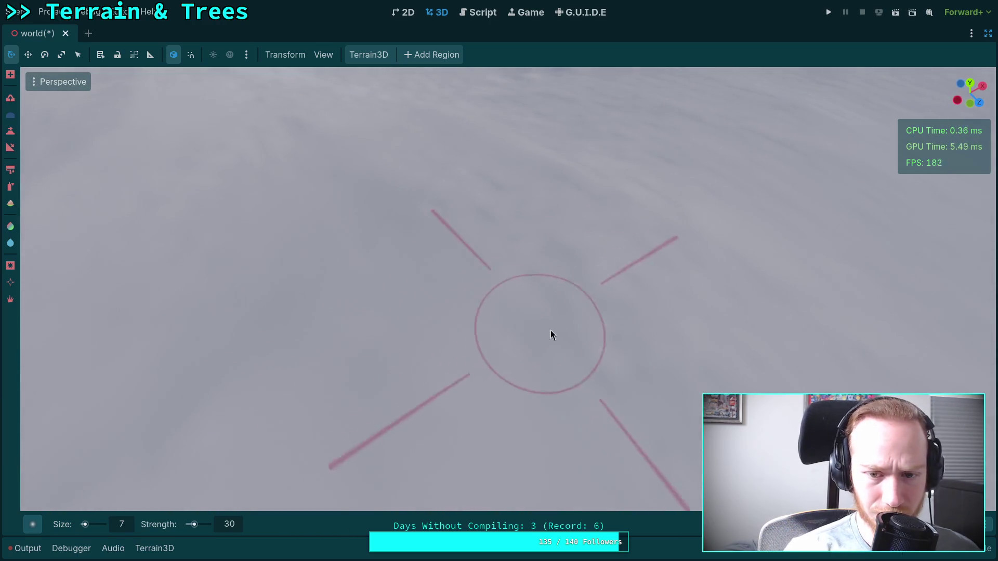
{"action": "left_click_drag", "start_coordinate": [628, 314], "coordinate": [605, 405]}
{"action": "scroll", "coordinate": [450, 319], "scroll_direction": "down", "scroll_amount": 5}
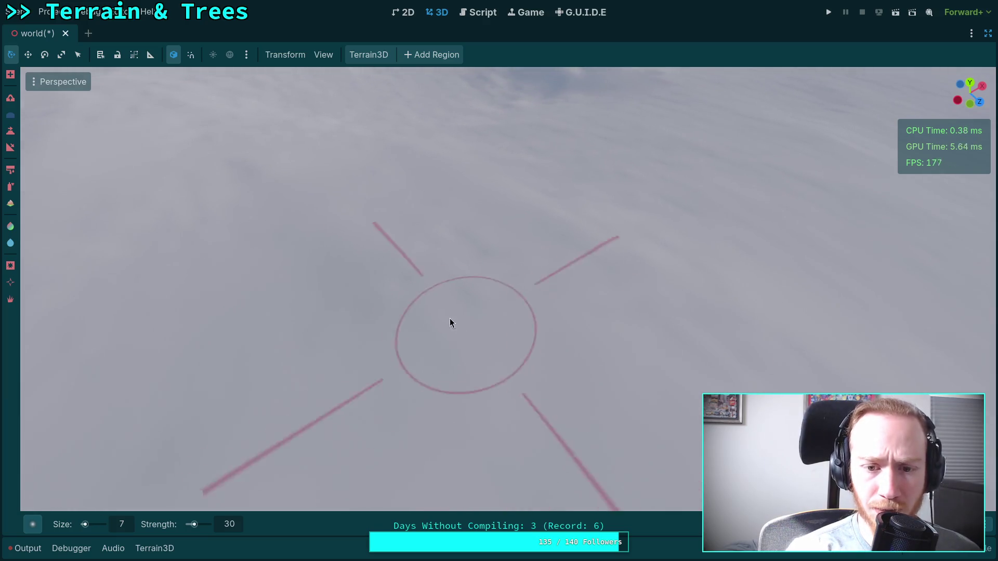
{"action": "mouse_move", "coordinate": [200, 306]}
{"action": "left_mouse_down"}
{"action": "mouse_move", "coordinate": [617, 423]}
{"action": "mouse_move", "coordinate": [723, 419]}
{"action": "mouse_move", "coordinate": [613, 374]}
{"action": "mouse_move", "coordinate": [701, 427]}
{"action": "mouse_move", "coordinate": [528, 329]}
{"action": "mouse_move", "coordinate": [572, 515]}
{"action": "mouse_move", "coordinate": [459, 240]}
{"action": "mouse_move", "coordinate": [564, 291]}
{"action": "mouse_move", "coordinate": [476, 229]}
{"action": "mouse_move", "coordinate": [522, 210]}
{"action": "mouse_move", "coordinate": [509, 202]}
{"action": "mouse_move", "coordinate": [571, 270]}
{"action": "mouse_move", "coordinate": [457, 279]}
{"action": "mouse_move", "coordinate": [406, 243]}
{"action": "mouse_move", "coordinate": [590, 278]}
{"action": "mouse_move", "coordinate": [486, 235]}
{"action": "mouse_move", "coordinate": [525, 294]}
{"action": "mouse_move", "coordinate": [601, 310]}
{"action": "mouse_move", "coordinate": [619, 292]}
{"action": "mouse_move", "coordinate": [598, 271]}
{"action": "mouse_move", "coordinate": [587, 312]}
{"action": "mouse_move", "coordinate": [463, 274]}
{"action": "left_mouse_up"}
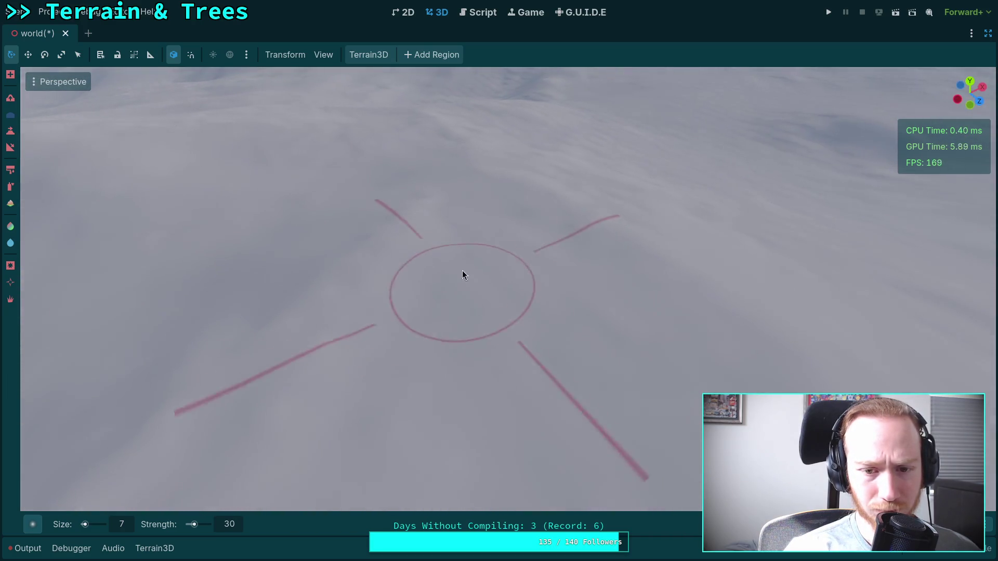
{"action": "mouse_move", "coordinate": [519, 347]}
{"action": "left_mouse_down"}
{"action": "mouse_move", "coordinate": [468, 406]}
{"action": "mouse_move", "coordinate": [434, 385]}
{"action": "mouse_move", "coordinate": [423, 357]}
{"action": "mouse_move", "coordinate": [517, 257]}
{"action": "mouse_move", "coordinate": [419, 257]}
{"action": "mouse_move", "coordinate": [481, 223]}
{"action": "mouse_move", "coordinate": [430, 263]}
{"action": "left_mouse_up"}
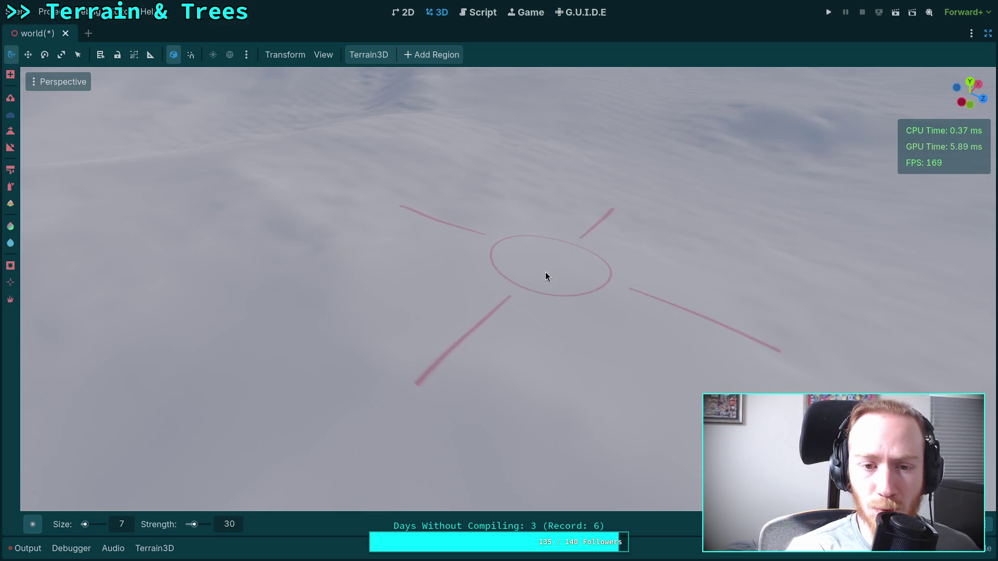
{"action": "mouse_move", "coordinate": [553, 269]}
{"action": "left_mouse_down"}
{"action": "mouse_move", "coordinate": [572, 259]}
{"action": "mouse_move", "coordinate": [521, 270]}
{"action": "left_mouse_up"}
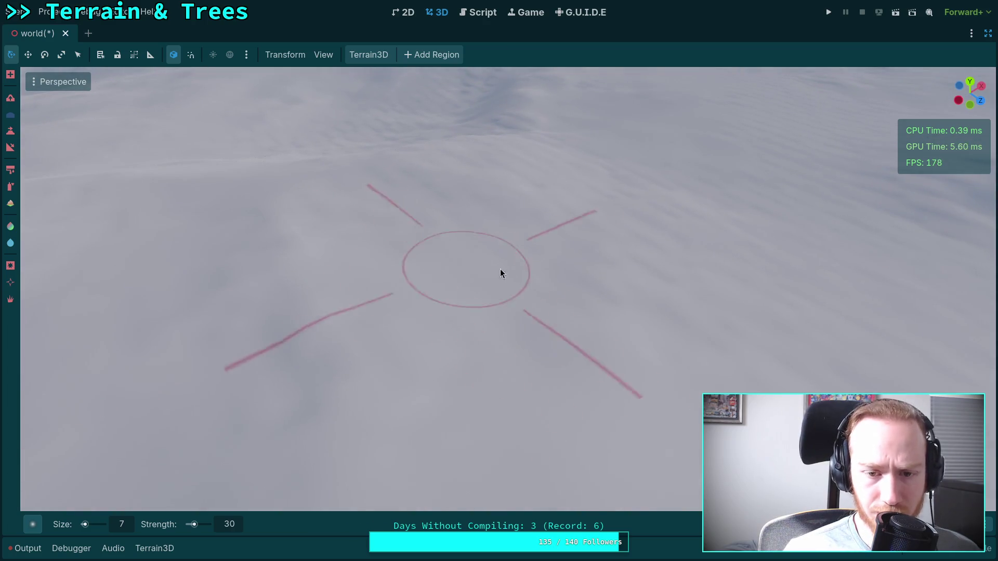
Orbit back out to frame the lake with the town markers along its far shore
{"action": "mouse_move", "coordinate": [449, 310]}
{"action": "left_mouse_down"}
{"action": "mouse_move", "coordinate": [481, 316]}
{"action": "mouse_move", "coordinate": [451, 369]}
{"action": "mouse_move", "coordinate": [372, 364]}
{"action": "mouse_move", "coordinate": [404, 283]}
{"action": "left_mouse_up"}
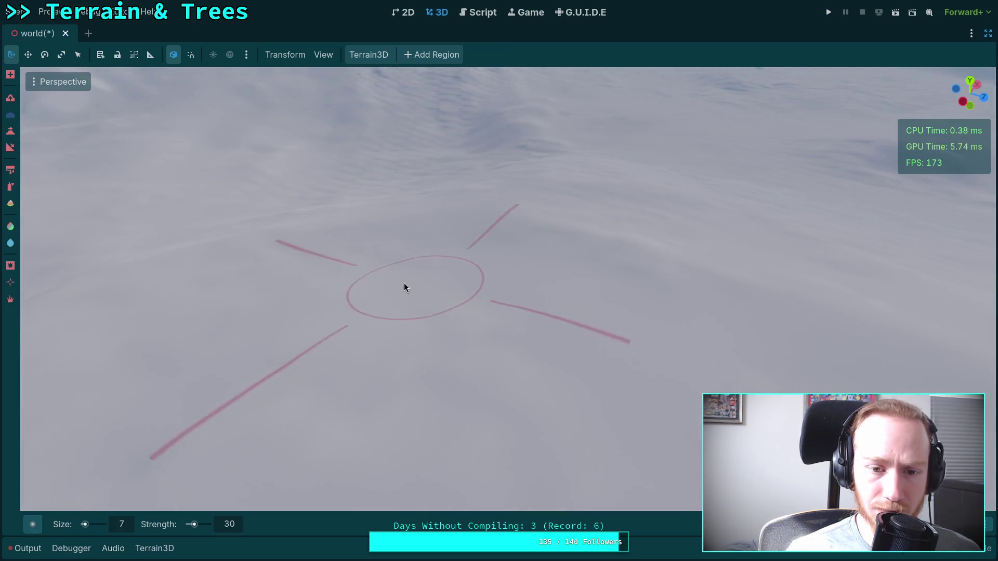
{"action": "mouse_move", "coordinate": [273, 261]}
{"action": "left_mouse_down"}
{"action": "mouse_move", "coordinate": [485, 277]}
{"action": "mouse_move", "coordinate": [410, 295]}
{"action": "left_mouse_up"}
{"action": "mouse_move", "coordinate": [606, 250]}
{"action": "left_mouse_down"}
{"action": "mouse_move", "coordinate": [547, 259]}
{"action": "mouse_move", "coordinate": [537, 232]}
{"action": "left_mouse_up"}
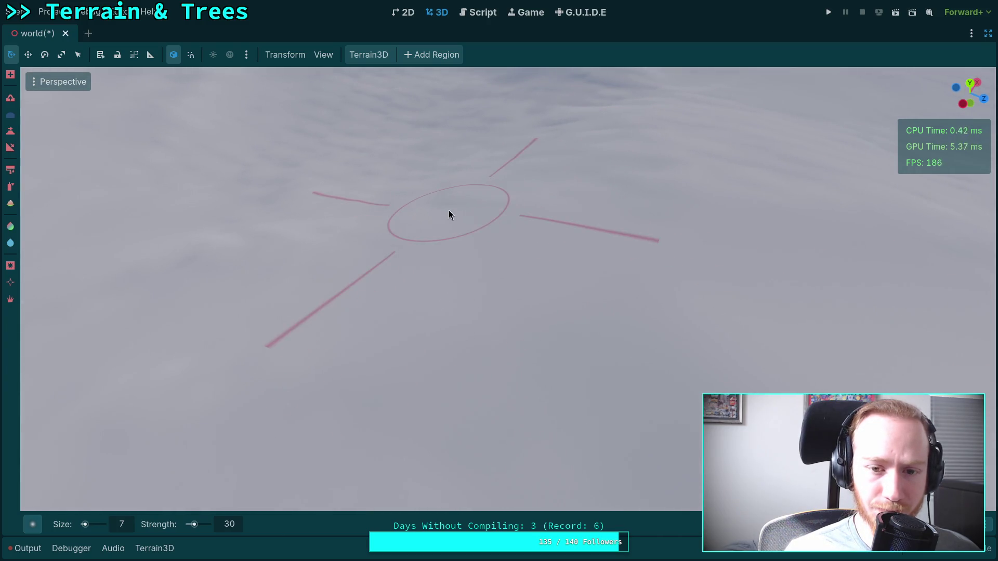
{"action": "left_click_drag", "start_coordinate": [442, 218], "coordinate": [468, 229]}
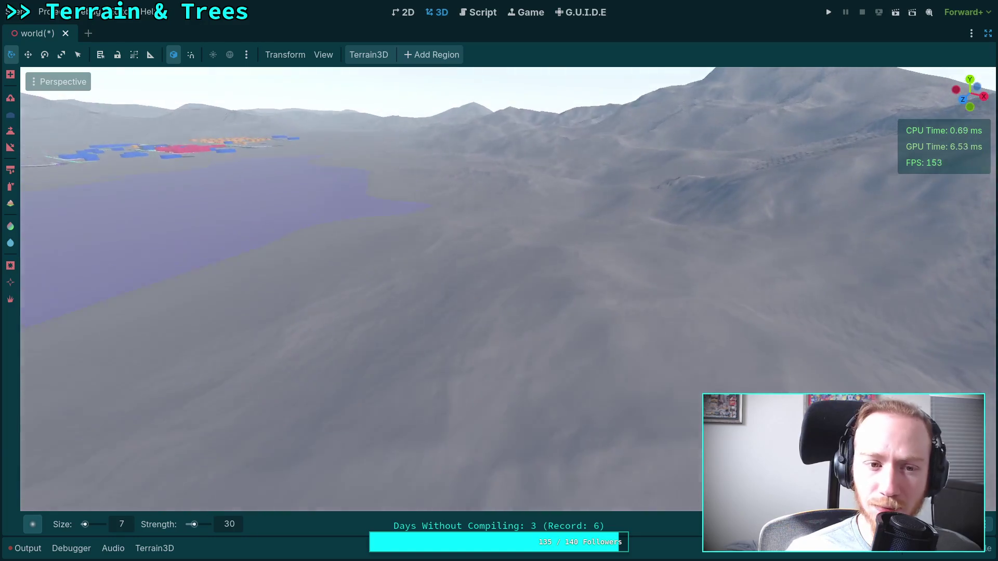
{"action": "scroll", "coordinate": [435, 214], "scroll_direction": "up", "scroll_amount": 5}
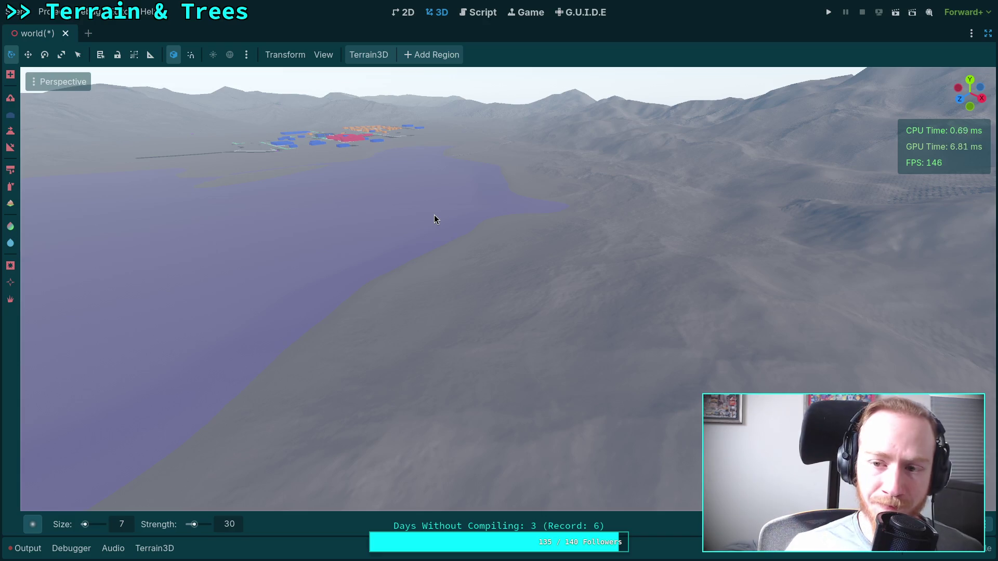
{"action": "mouse_move", "coordinate": [434, 214]}
{"action": "left_mouse_down"}
{"action": "mouse_move", "coordinate": [343, 205]}
{"action": "mouse_move", "coordinate": [385, 219]}
{"action": "mouse_move", "coordinate": [426, 208]}
{"action": "mouse_move", "coordinate": [449, 259]}
{"action": "left_mouse_up"}
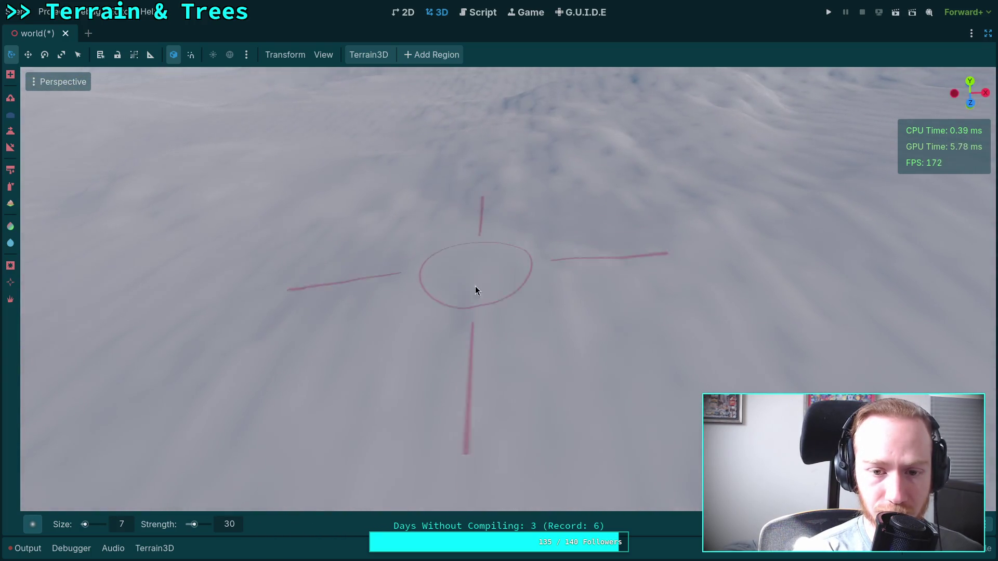
Sculpt a stroke into the mountainside, then zoom and orbit around the slopes to inspect it
{"action": "left_click_drag", "start_coordinate": [493, 350], "coordinate": [468, 333]}
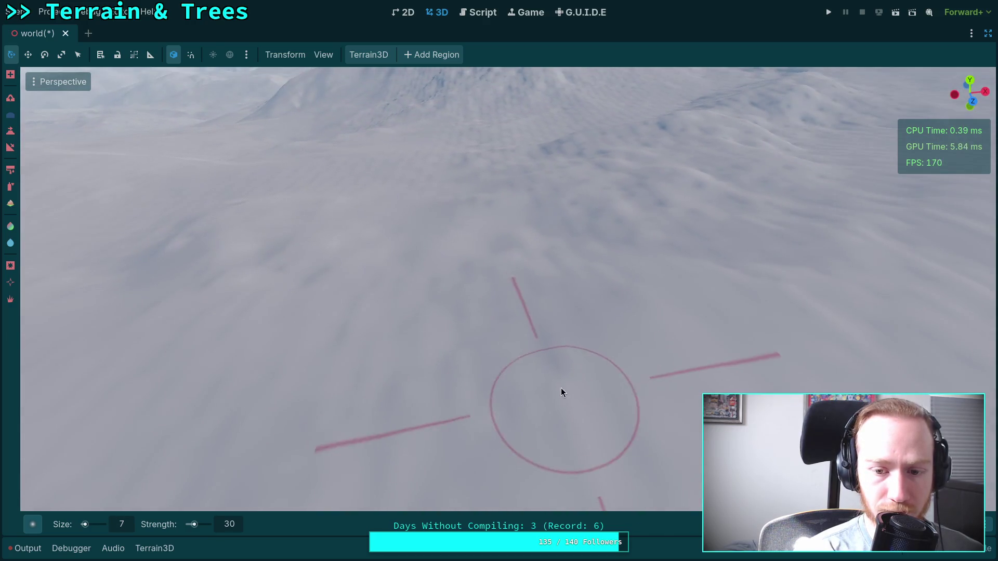
{"action": "scroll", "coordinate": [560, 388], "scroll_direction": "down", "scroll_amount": 5}
{"action": "mouse_move", "coordinate": [551, 223]}
{"action": "left_mouse_down"}
{"action": "mouse_move", "coordinate": [517, 276]}
{"action": "mouse_move", "coordinate": [562, 346]}
{"action": "left_mouse_up"}
{"action": "scroll", "coordinate": [520, 301], "scroll_direction": "down", "scroll_amount": 3}
{"action": "left_click_drag", "start_coordinate": [358, 281], "coordinate": [534, 291]}
{"action": "scroll", "coordinate": [405, 265], "scroll_direction": "down", "scroll_amount": 2}
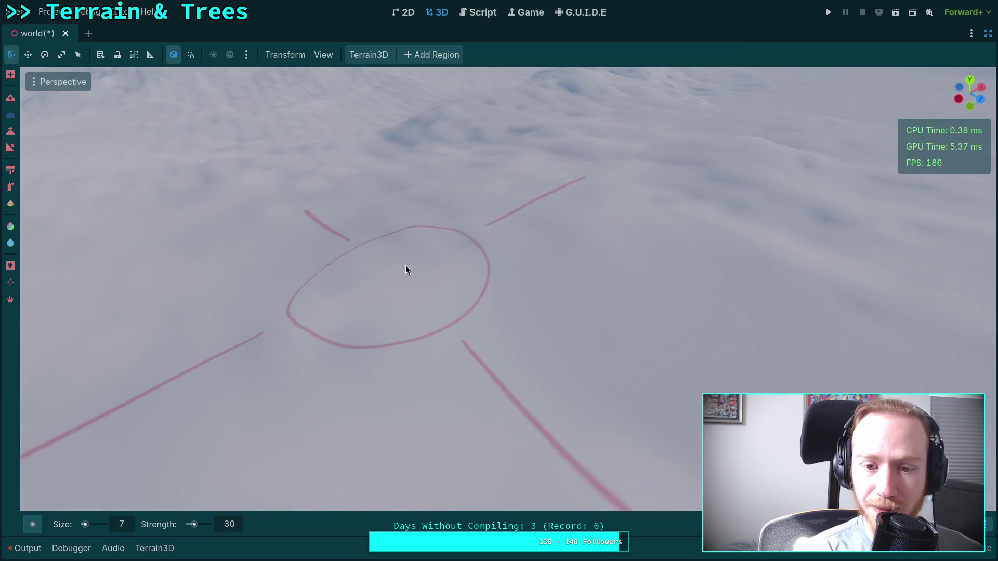
{"action": "scroll", "coordinate": [398, 267], "scroll_direction": "up", "scroll_amount": 3}
{"action": "mouse_move", "coordinate": [398, 267]}
{"action": "left_mouse_down"}
{"action": "mouse_move", "coordinate": [432, 251]}
{"action": "mouse_move", "coordinate": [448, 260]}
{"action": "mouse_move", "coordinate": [590, 264]}
{"action": "left_mouse_up"}
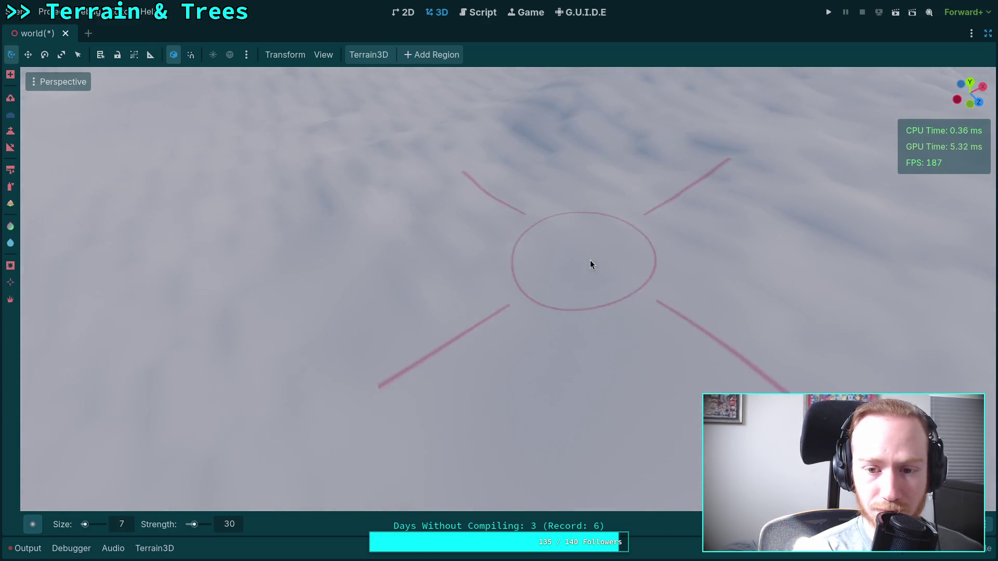
{"action": "mouse_move", "coordinate": [711, 205]}
{"action": "left_mouse_down"}
{"action": "mouse_move", "coordinate": [397, 227]}
{"action": "mouse_move", "coordinate": [493, 250]}
{"action": "left_mouse_up"}
{"action": "left_click_drag", "start_coordinate": [341, 207], "coordinate": [327, 210]}
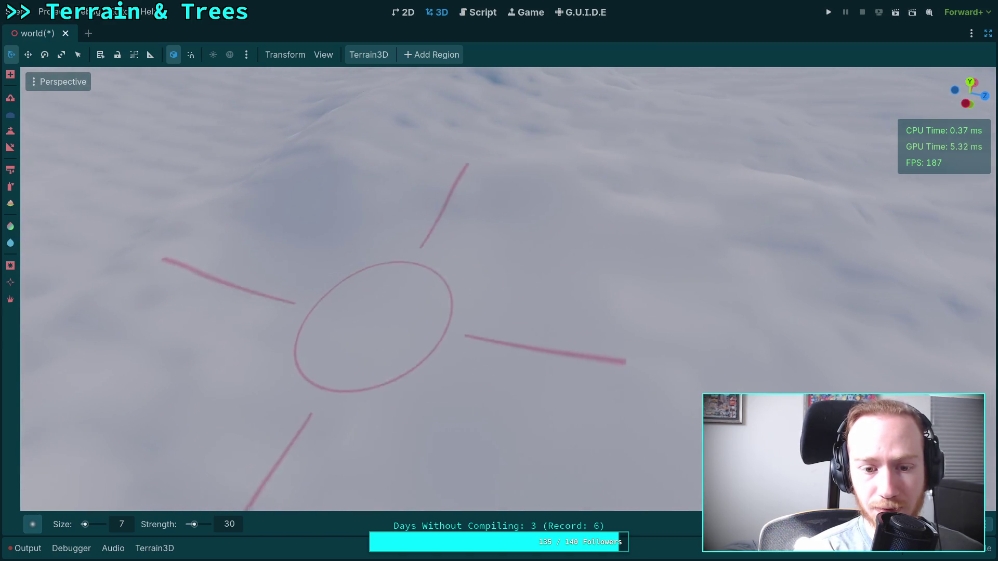
{"action": "left_click_drag", "start_coordinate": [374, 324], "coordinate": [531, 329]}
{"action": "mouse_move", "coordinate": [500, 229]}
{"action": "left_mouse_down"}
{"action": "mouse_move", "coordinate": [624, 229]}
{"action": "mouse_move", "coordinate": [717, 432]}
{"action": "left_mouse_up"}
{"action": "scroll", "coordinate": [581, 342], "scroll_direction": "down", "scroll_amount": 3}
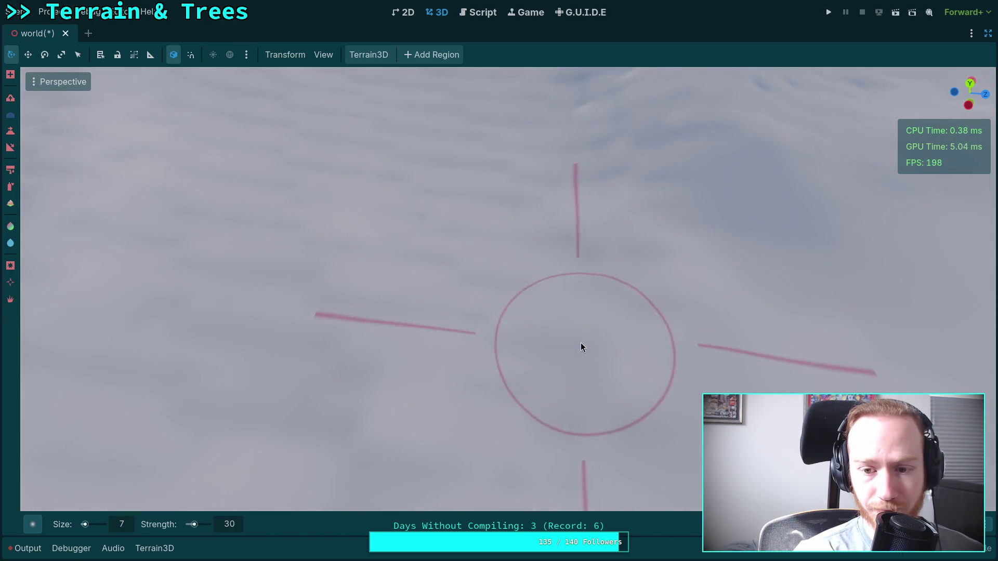
{"action": "mouse_move", "coordinate": [579, 395]}
{"action": "left_mouse_down"}
{"action": "mouse_move", "coordinate": [522, 338]}
{"action": "mouse_move", "coordinate": [555, 269]}
{"action": "mouse_move", "coordinate": [507, 312]}
{"action": "mouse_move", "coordinate": [565, 314]}
{"action": "left_mouse_up"}
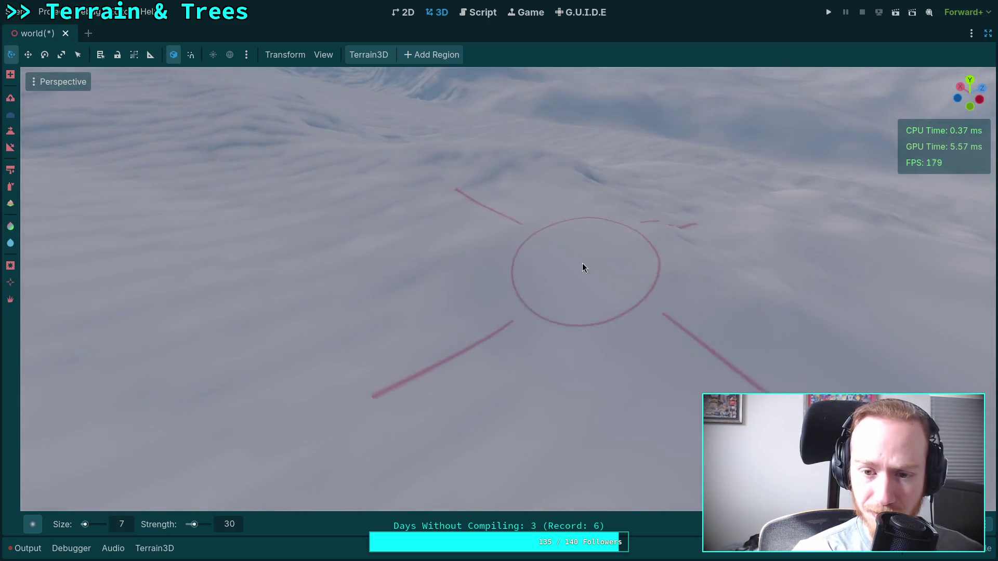
Sculpt ridges toward the upper left of the slope and zoom in to check the fine ripples
{"action": "left_click_drag", "start_coordinate": [582, 263], "coordinate": [504, 273]}
{"action": "mouse_move", "coordinate": [399, 241]}
{"action": "left_mouse_down"}
{"action": "mouse_move", "coordinate": [314, 232]}
{"action": "mouse_move", "coordinate": [471, 265]}
{"action": "left_mouse_up"}
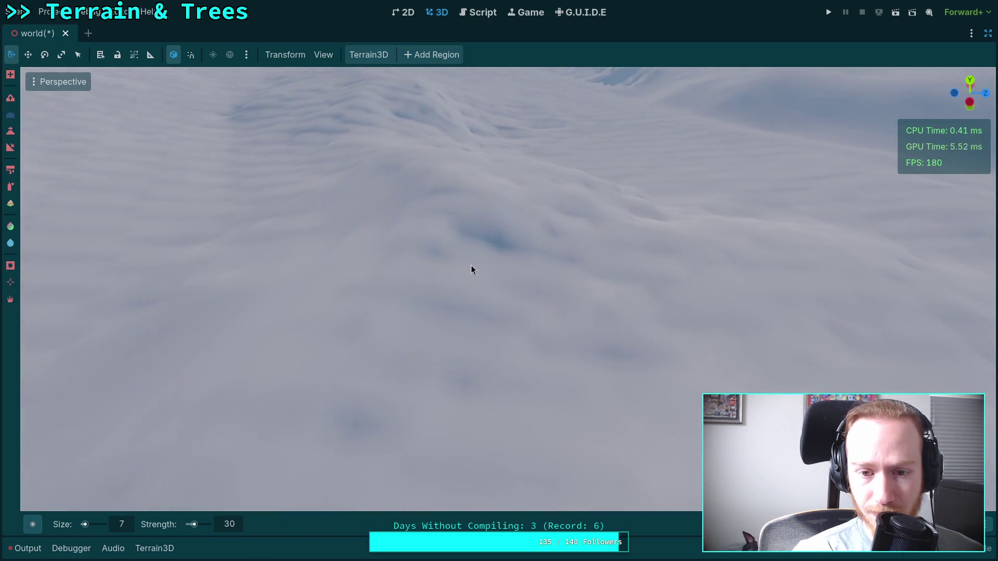
{"action": "scroll", "coordinate": [573, 344], "scroll_direction": "down", "scroll_amount": 5}
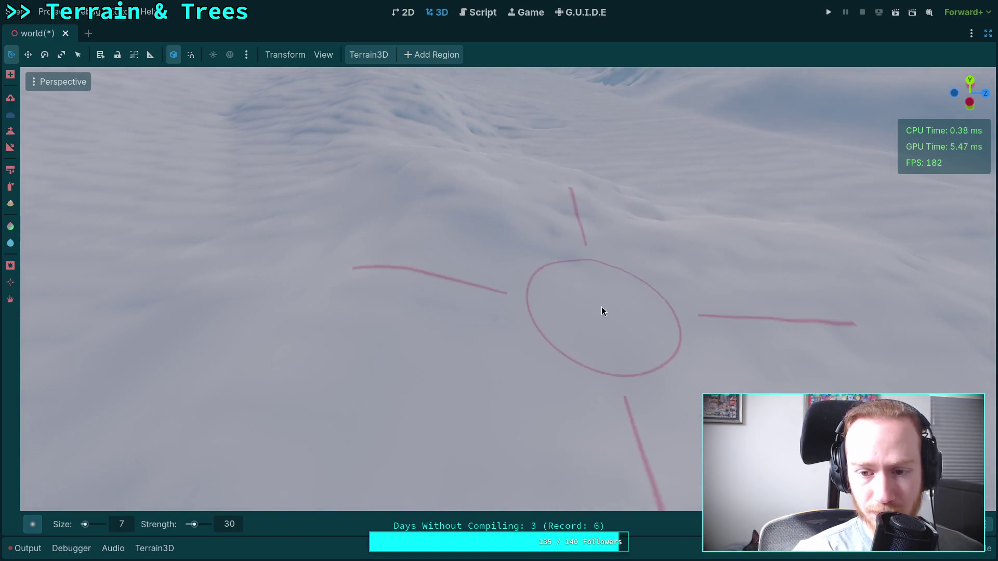
{"action": "mouse_move", "coordinate": [575, 246]}
{"action": "left_mouse_down"}
{"action": "mouse_move", "coordinate": [646, 278]}
{"action": "mouse_move", "coordinate": [523, 294]}
{"action": "mouse_move", "coordinate": [426, 292]}
{"action": "left_mouse_up"}
{"action": "mouse_move", "coordinate": [610, 319]}
{"action": "left_mouse_down"}
{"action": "mouse_move", "coordinate": [565, 250]}
{"action": "mouse_move", "coordinate": [408, 238]}
{"action": "mouse_move", "coordinate": [586, 368]}
{"action": "mouse_move", "coordinate": [806, 494]}
{"action": "left_mouse_up"}
{"action": "scroll", "coordinate": [507, 295], "scroll_direction": "down", "scroll_amount": 5}
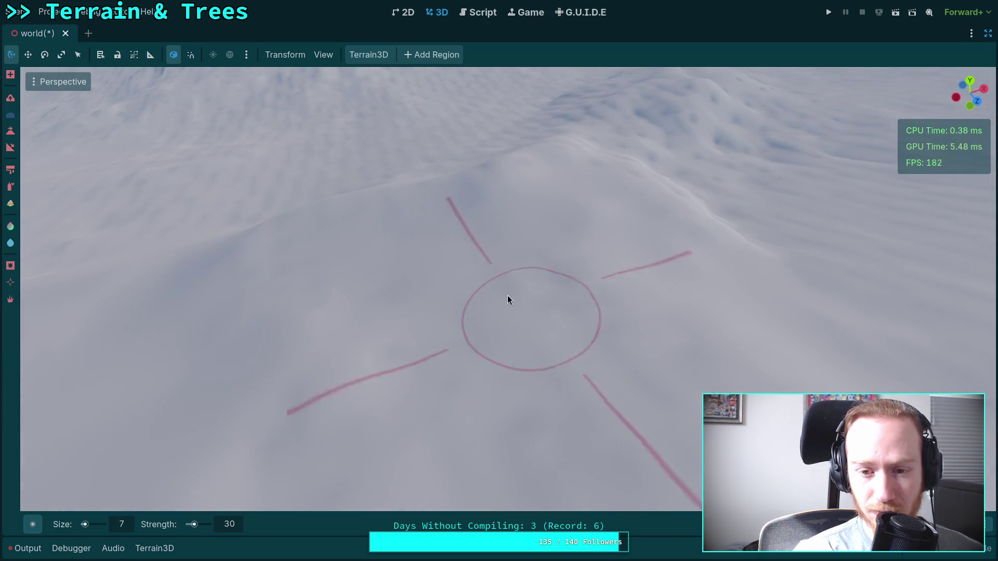
{"action": "scroll", "coordinate": [569, 279], "scroll_direction": "up", "scroll_amount": 8}
{"action": "left_click_drag", "start_coordinate": [760, 288], "coordinate": [663, 282]}
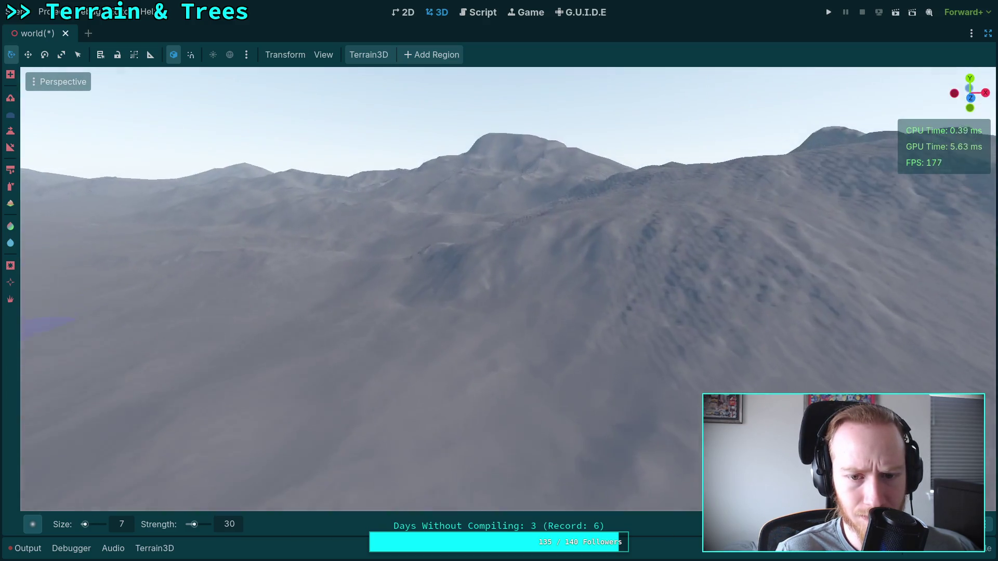
Zoom the viewport while shaping the snow slopes into weathered ridges and a flat-topped summit
{"action": "scroll", "coordinate": [499, 288], "scroll_direction": "up", "scroll_amount": 5}
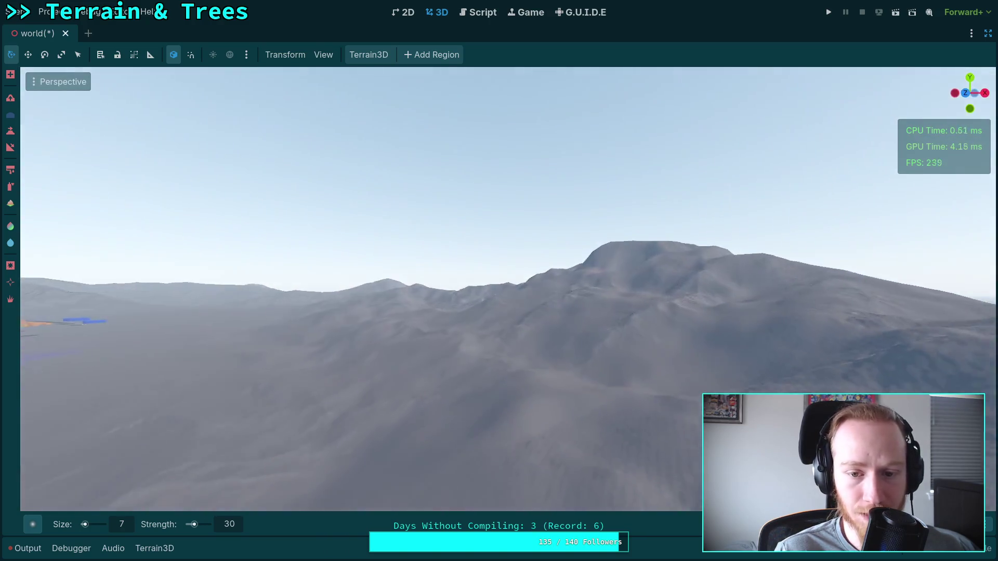
{"action": "scroll", "coordinate": [664, 307], "scroll_direction": "up", "scroll_amount": 3}
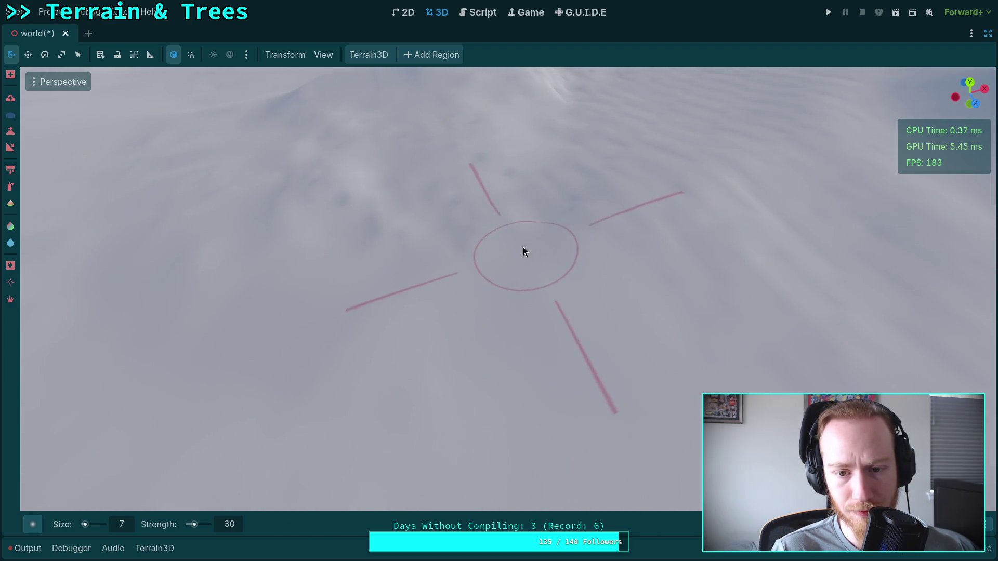
{"action": "right_click", "coordinate": [381, 205]}
{"action": "key", "text": "w"}
{"action": "scroll", "coordinate": [381, 205], "scroll_direction": "up", "scroll_amount": 5}
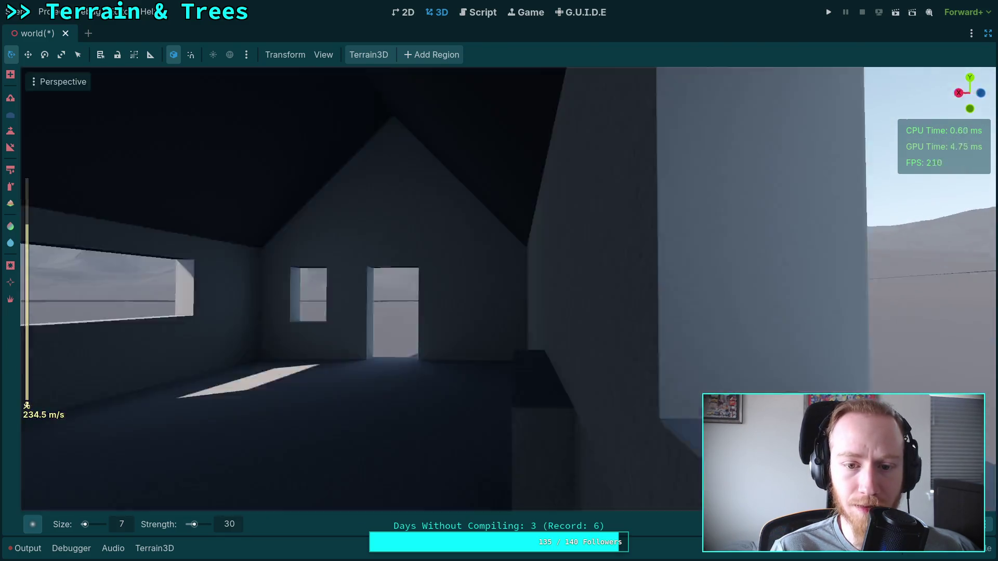
{"action": "scroll", "coordinate": [381, 204], "scroll_direction": "down", "scroll_amount": 15}
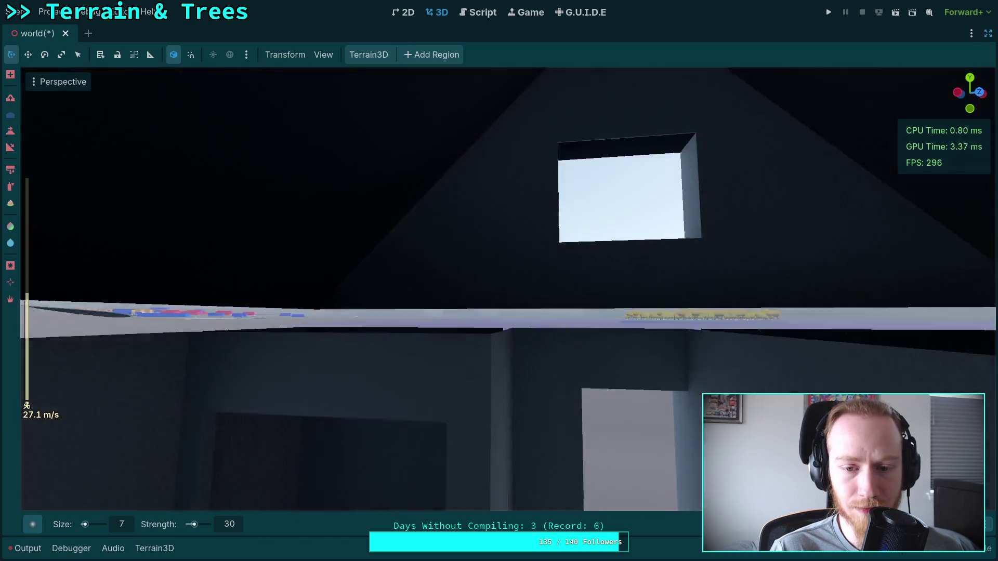
{"action": "scroll", "coordinate": [381, 205], "scroll_direction": "down", "scroll_amount": 13}
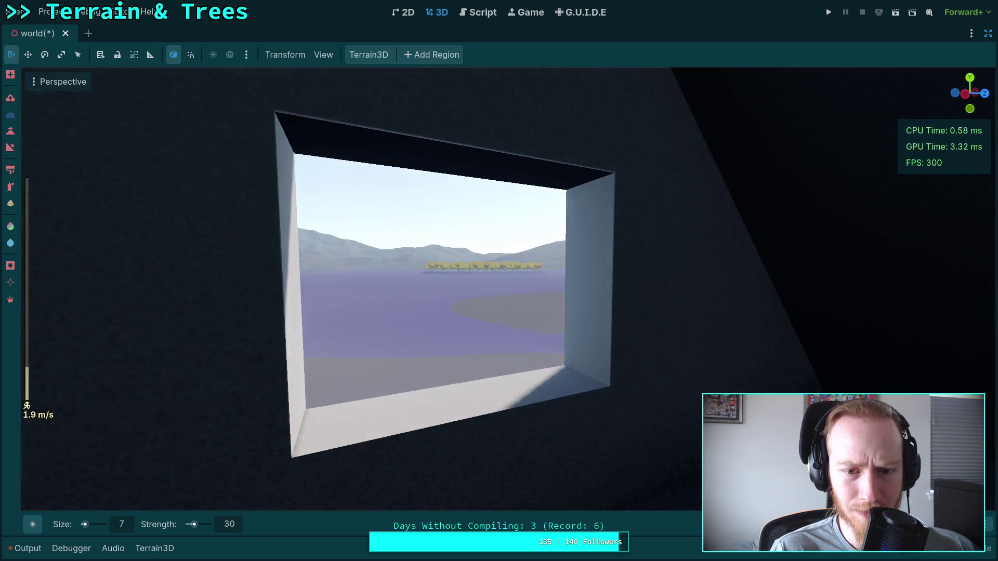
{"action": "key", "text": "w"}
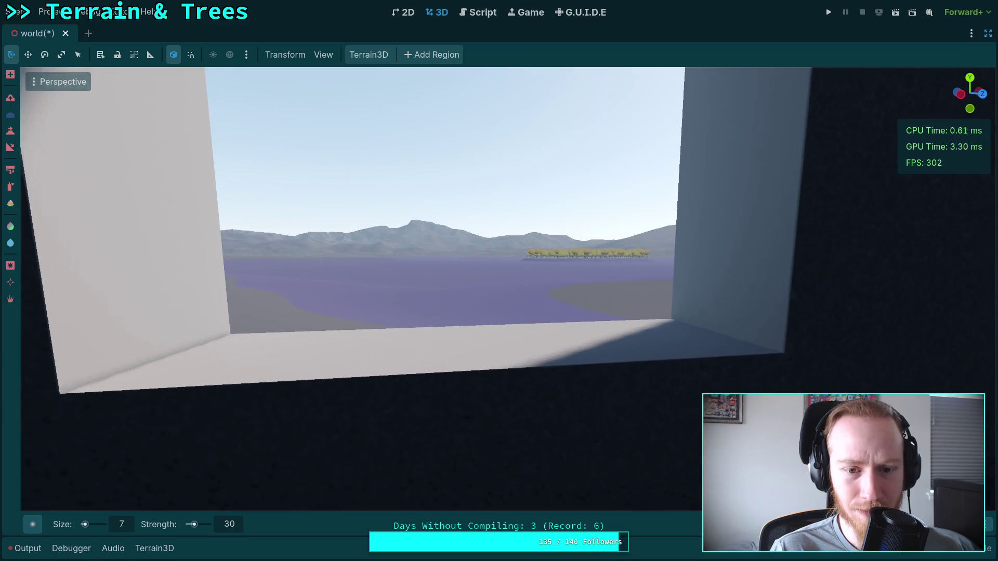
{"action": "key", "text": "s"}
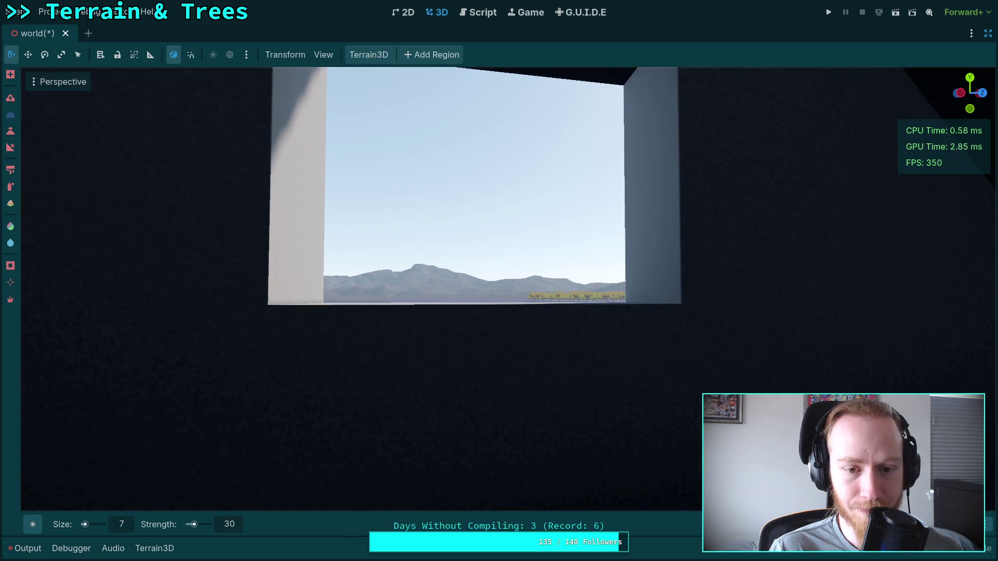
{"action": "key", "text": "d"}
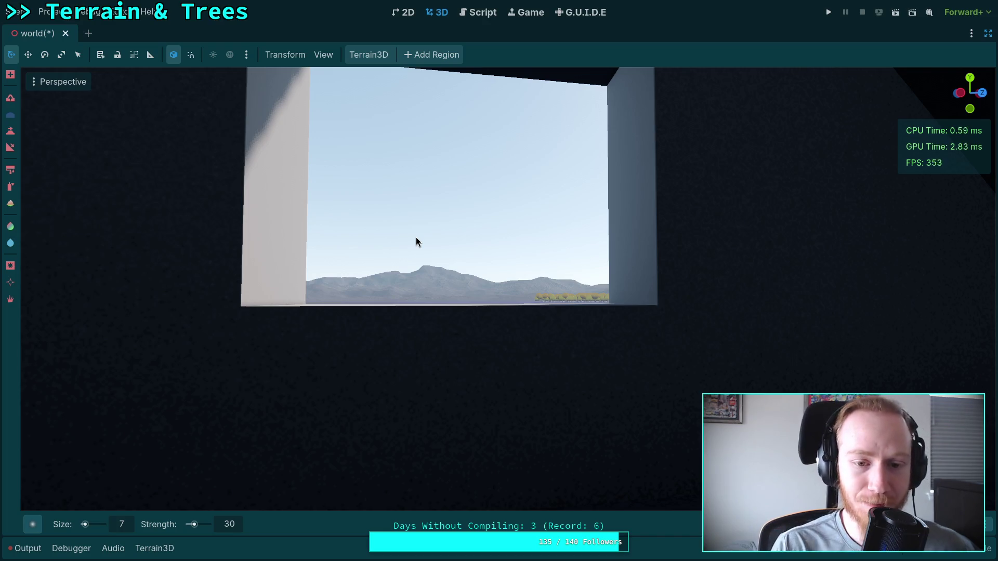
{"action": "right_click", "coordinate": [446, 254]}
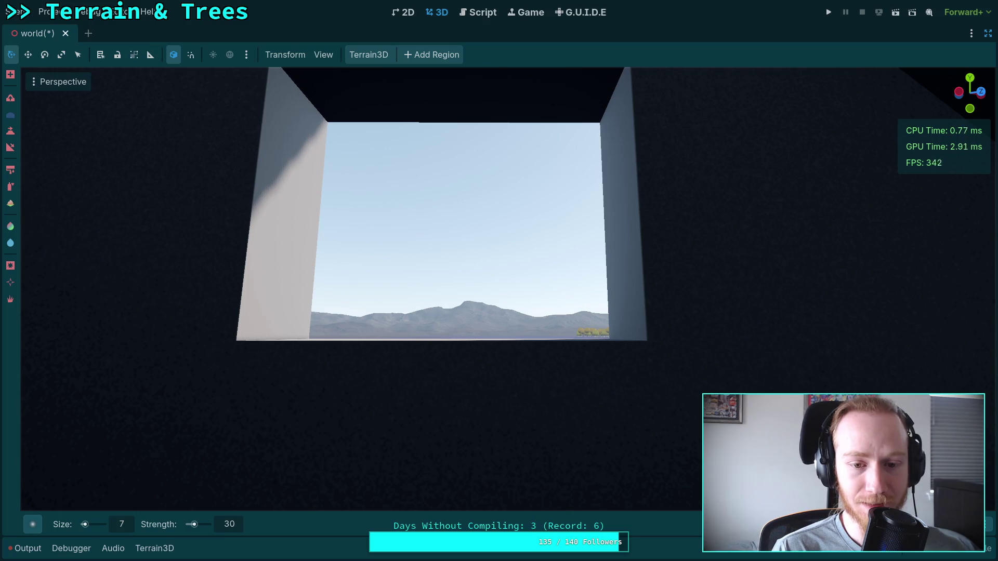
{"action": "key", "text": "w"}
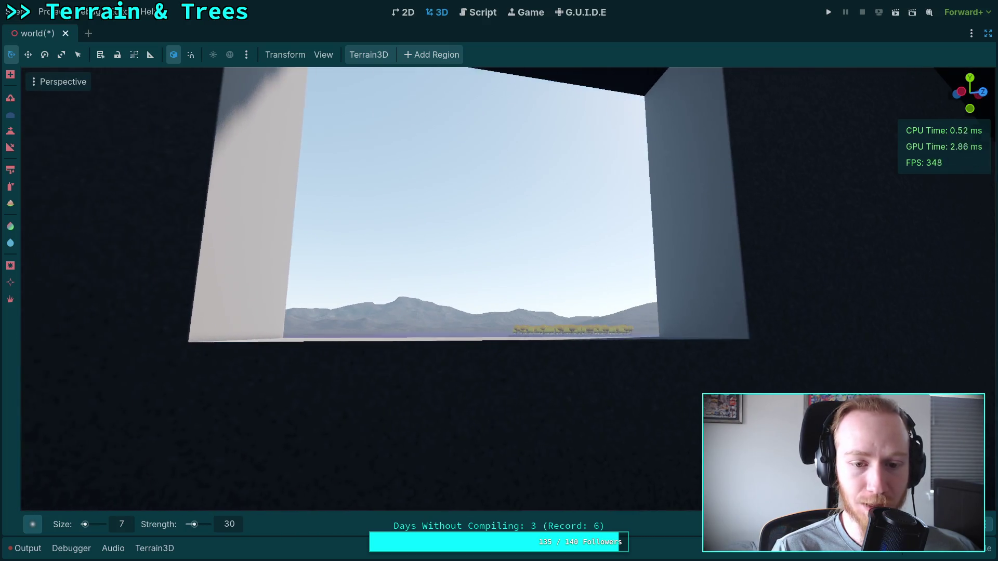
{"action": "key", "text": "s"}
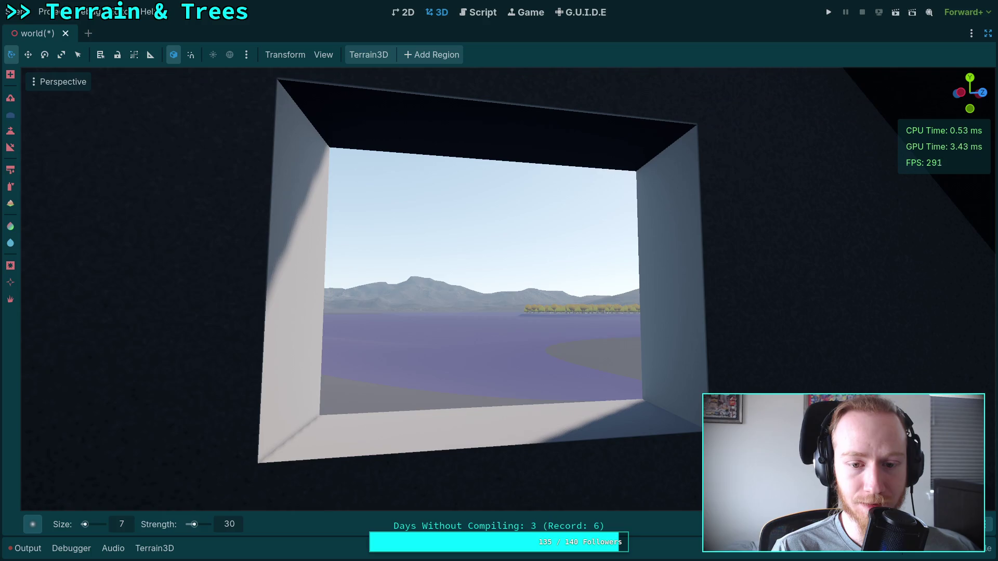
{"action": "key", "text": "w"}
{"action": "key", "text": "q"}
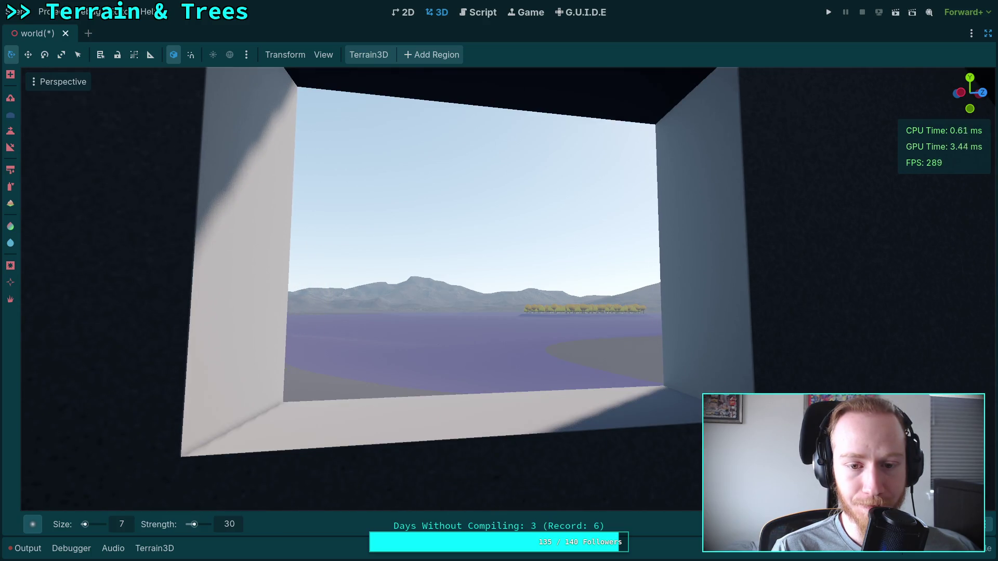
{"action": "key", "text": "e"}
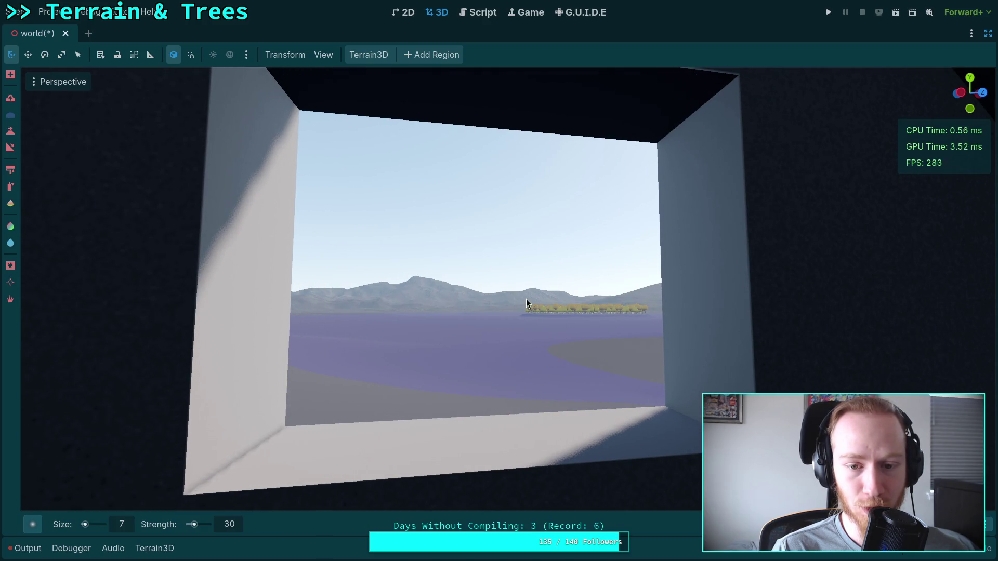
{"action": "key", "text": "w"}
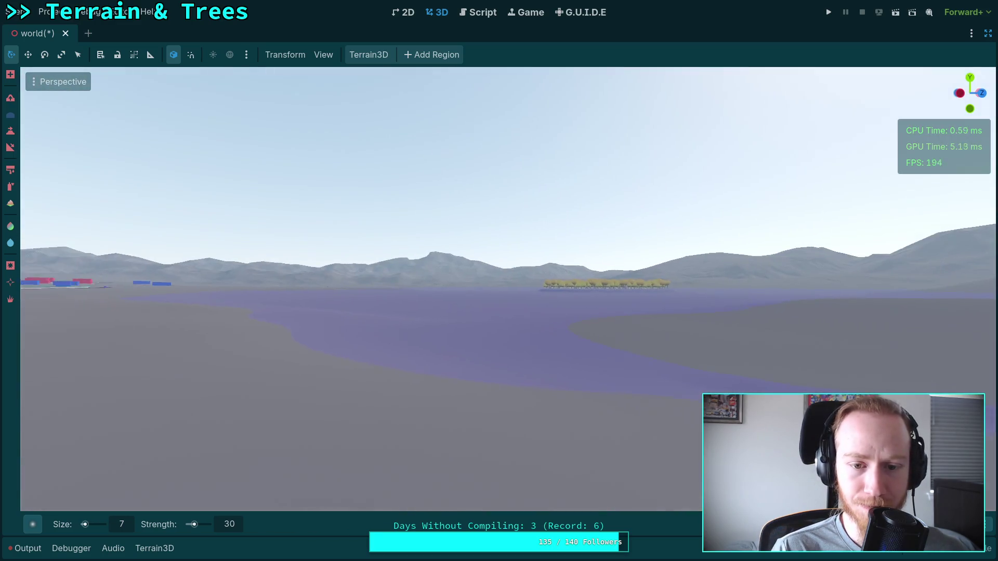
{"action": "scroll", "coordinate": [330, 289], "scroll_direction": "up", "scroll_amount": 3}
{"action": "scroll", "coordinate": [499, 289], "scroll_direction": "up", "scroll_amount": 10}
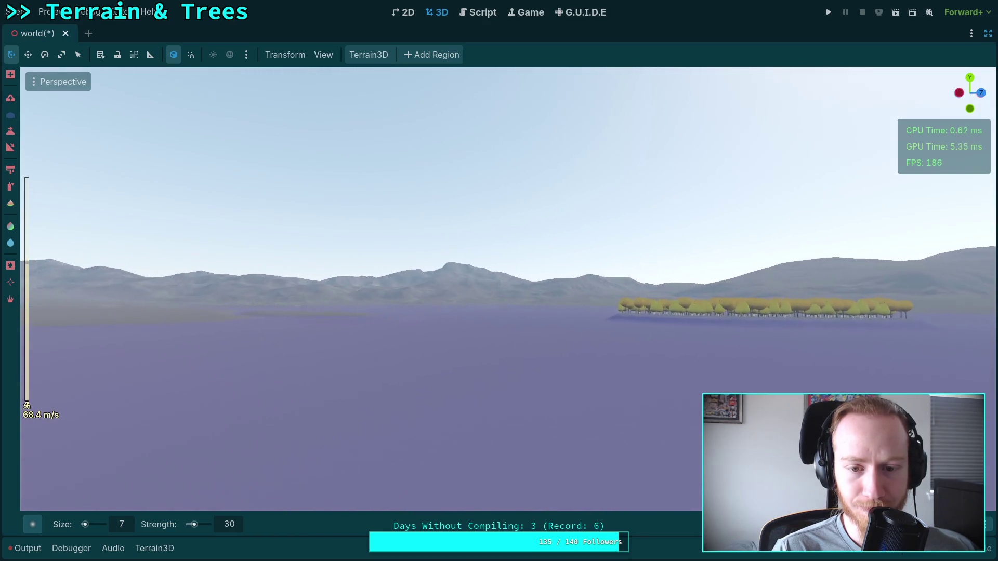
{"action": "key", "text": "w"}
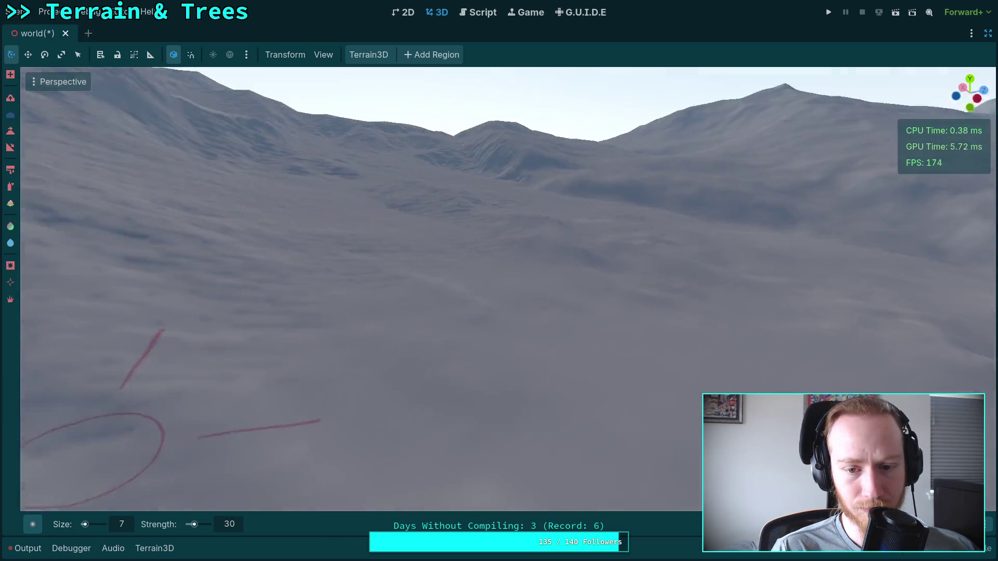
{"action": "scroll", "coordinate": [523, 316], "scroll_direction": "down", "scroll_amount": 10}
{"action": "key", "text": "s"}
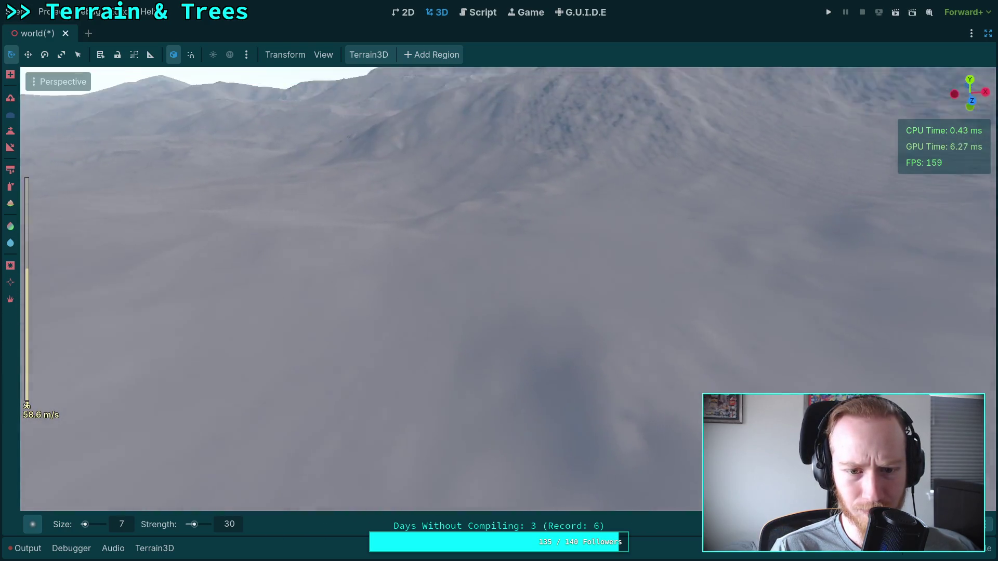
{"action": "key", "text": "w"}
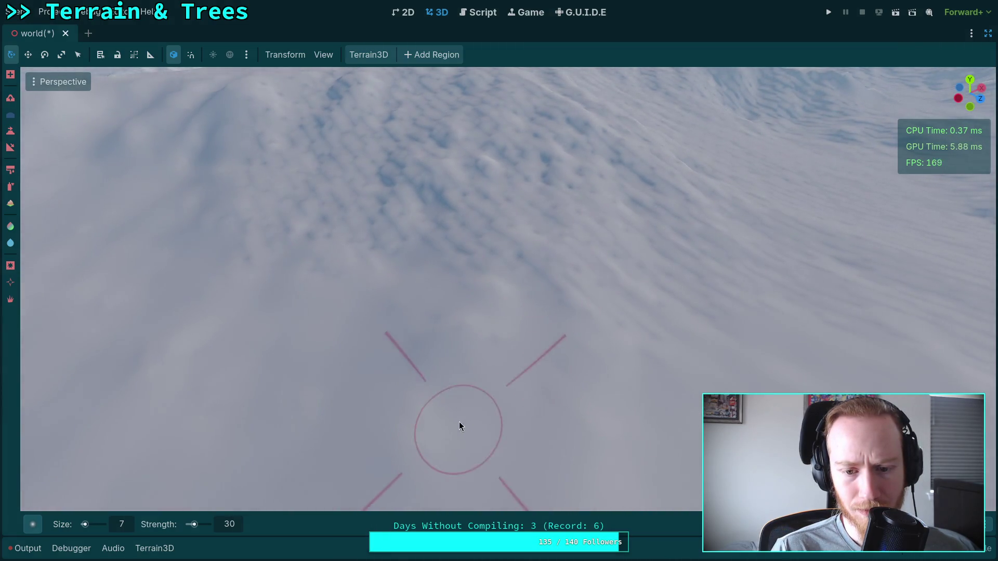
{"action": "key", "text": "s"}
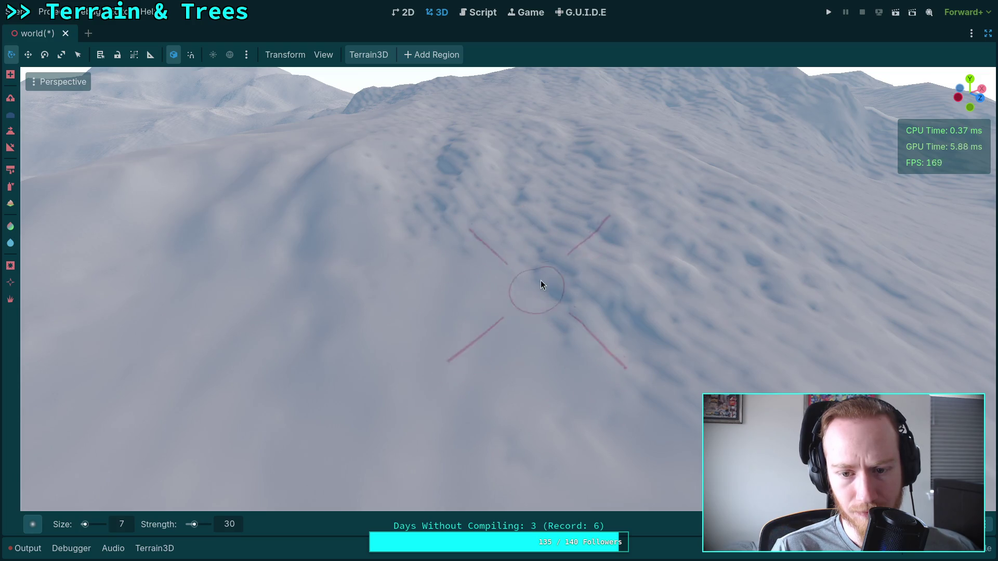
{"action": "key", "text": "w"}
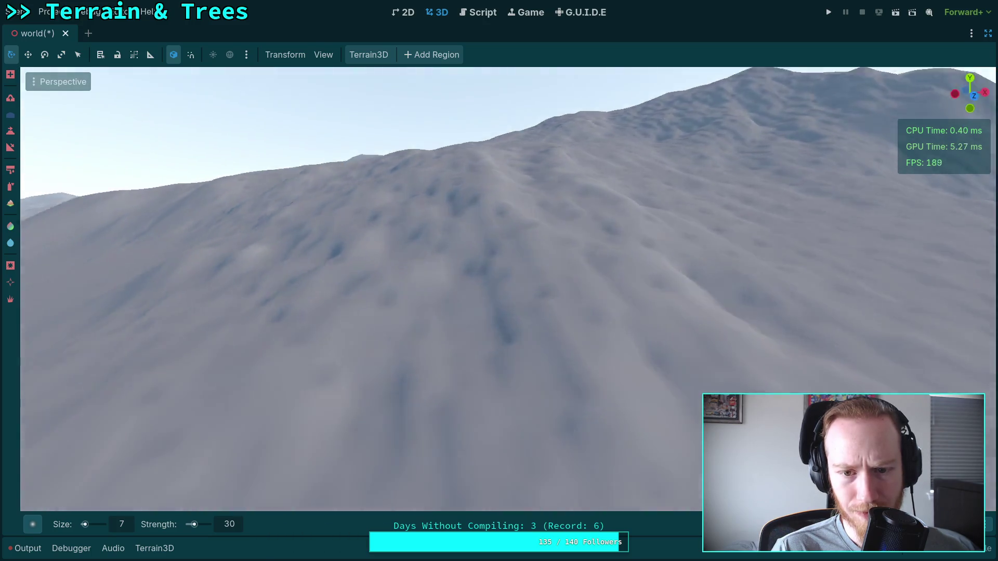
{"action": "key", "text": "w"}
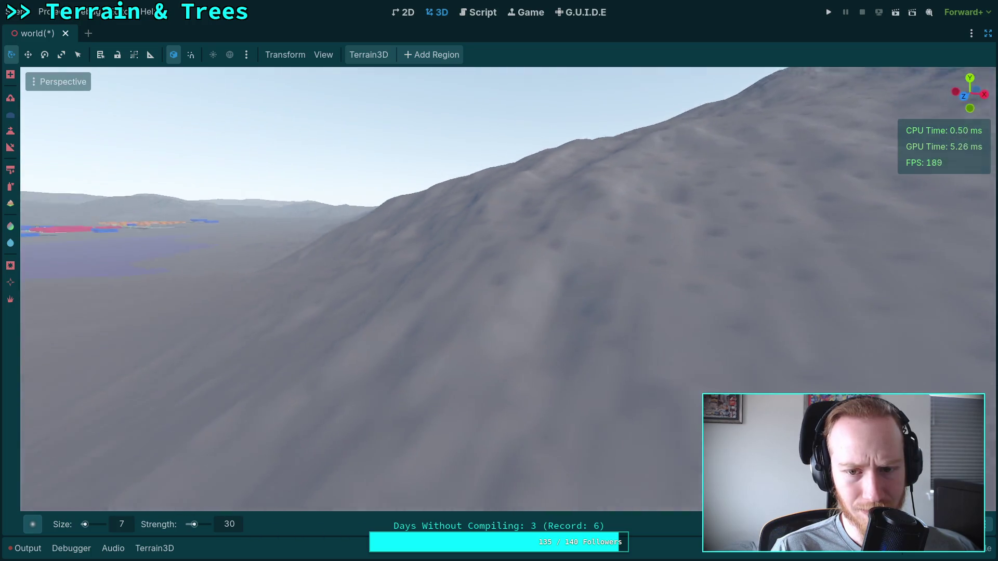
{"action": "key", "text": "w"}
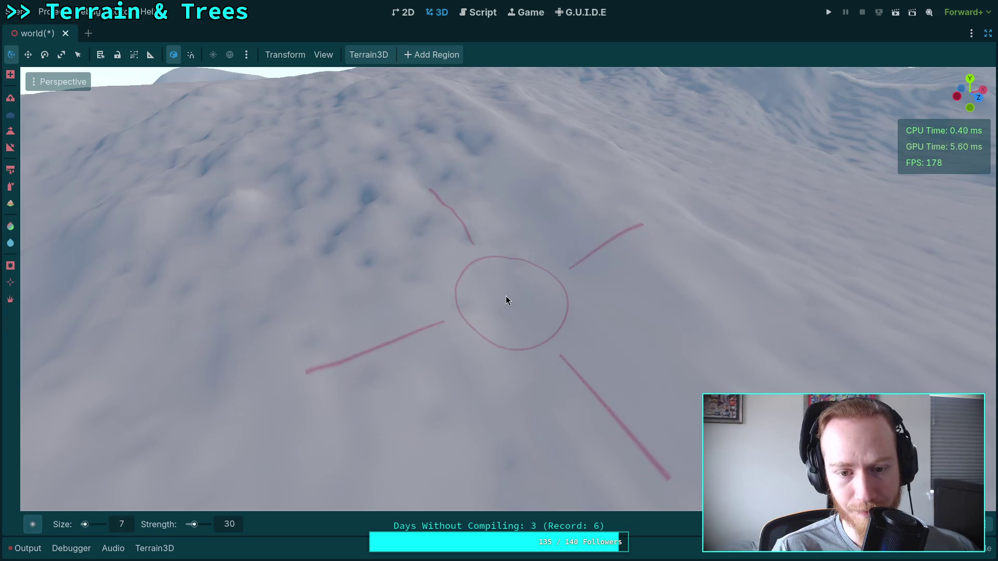
{"action": "scroll", "coordinate": [407, 168], "scroll_direction": "down", "scroll_amount": 3}
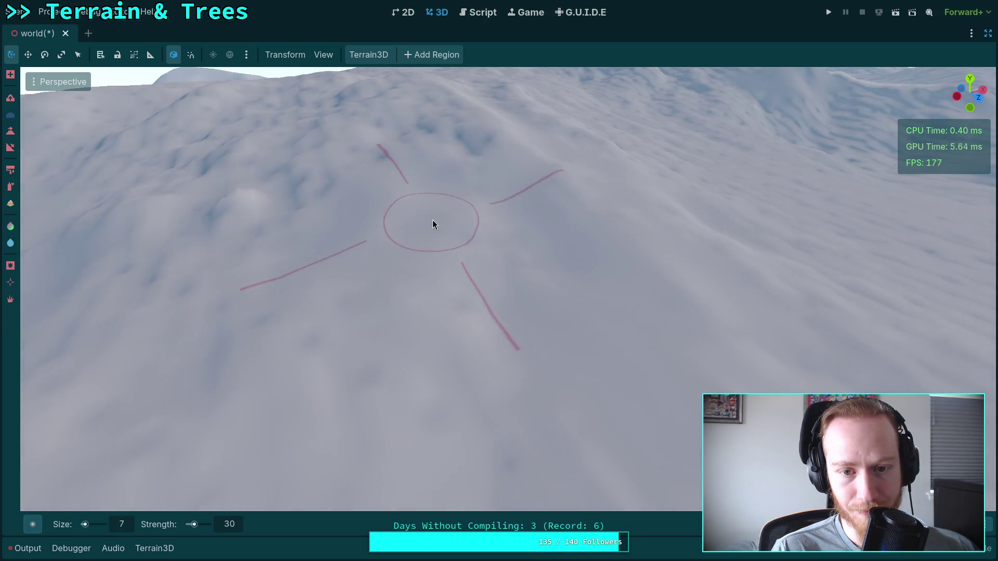
{"action": "scroll", "coordinate": [483, 220], "scroll_direction": "up", "scroll_amount": 4}
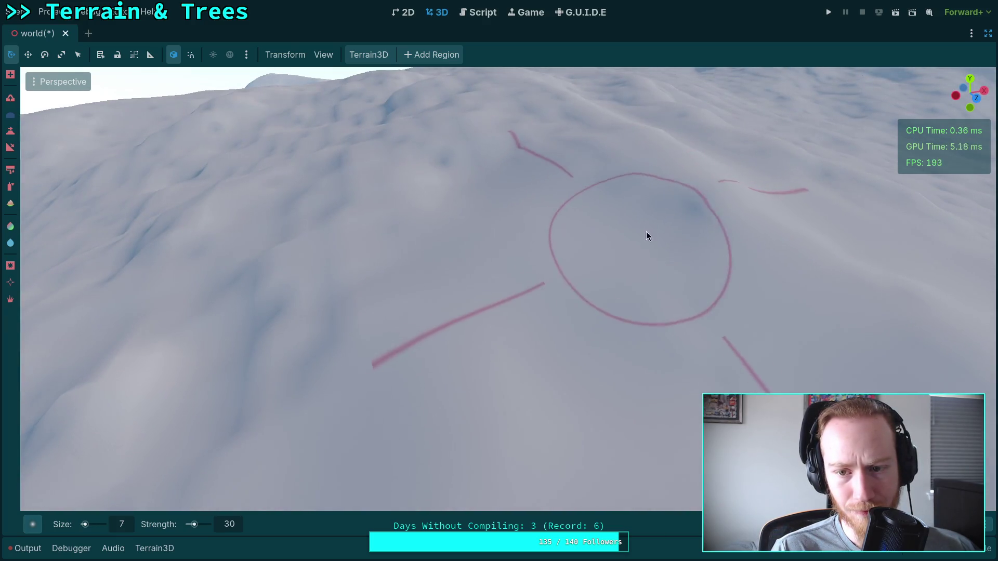
{"action": "scroll", "coordinate": [458, 318], "scroll_direction": "up", "scroll_amount": 3}
{"action": "left_click_drag", "start_coordinate": [445, 265], "coordinate": [523, 260]}
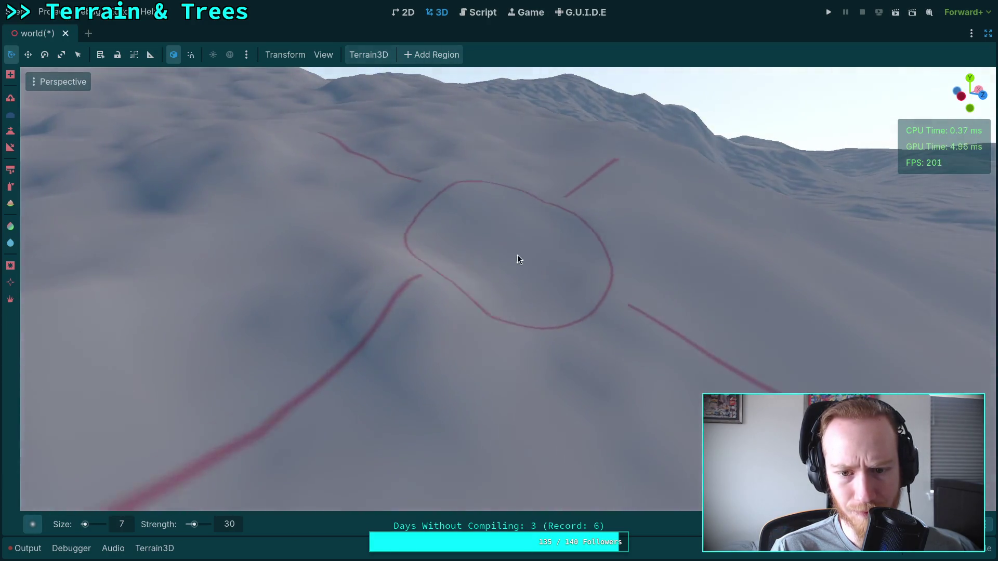
{"action": "scroll", "coordinate": [591, 334], "scroll_direction": "up", "scroll_amount": 2}
{"action": "scroll", "coordinate": [535, 291], "scroll_direction": "down", "scroll_amount": 3}
{"action": "scroll", "coordinate": [482, 251], "scroll_direction": "up", "scroll_amount": 3}
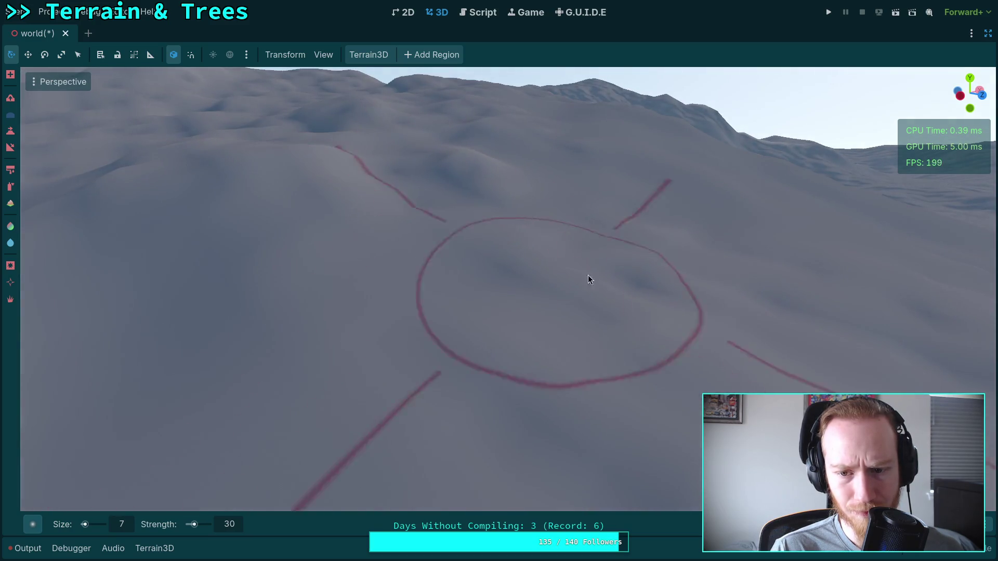
{"action": "left_click_drag", "start_coordinate": [588, 276], "coordinate": [492, 270]}
{"action": "scroll", "coordinate": [494, 275], "scroll_direction": "up", "scroll_amount": 2}
{"action": "scroll", "coordinate": [501, 208], "scroll_direction": "down", "scroll_amount": 3}
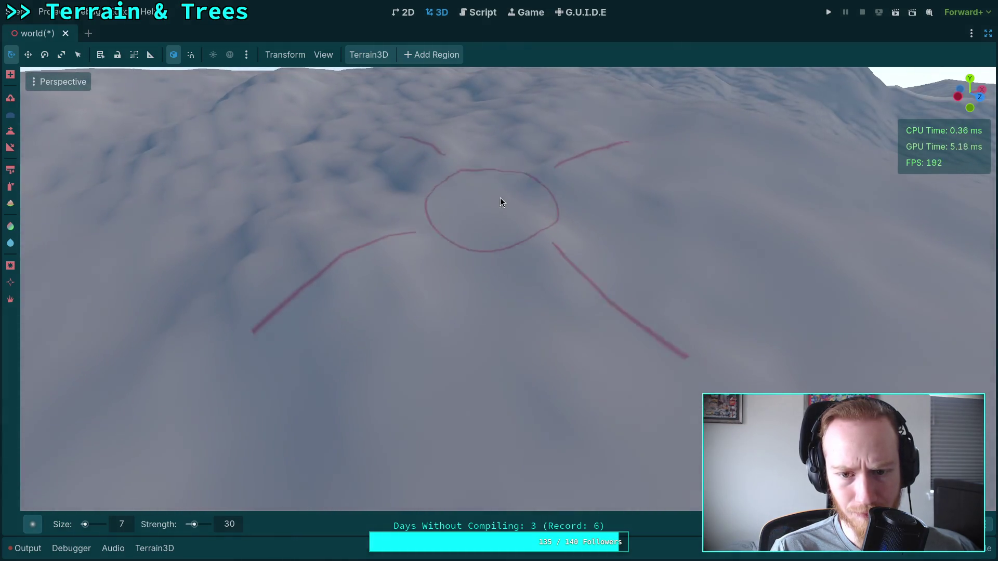
{"action": "scroll", "coordinate": [509, 218], "scroll_direction": "up", "scroll_amount": 3}
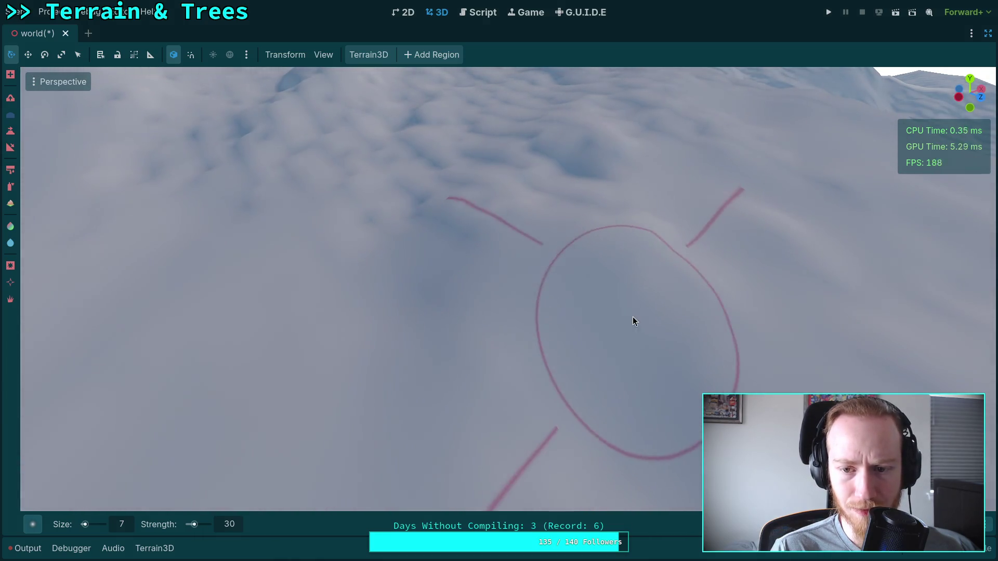
{"action": "scroll", "coordinate": [513, 318], "scroll_direction": "down", "scroll_amount": 2}
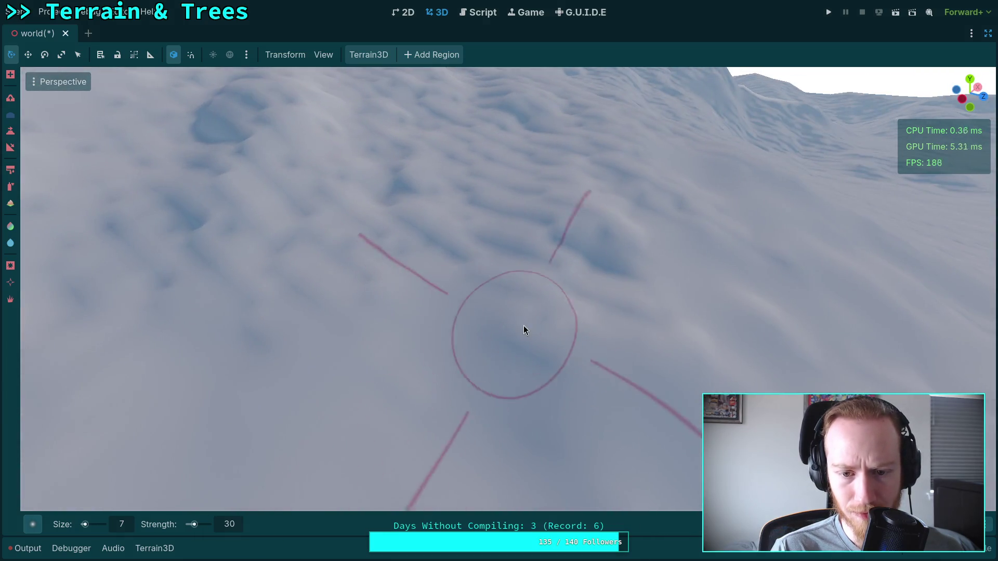
{"action": "scroll", "coordinate": [523, 326], "scroll_direction": "up", "scroll_amount": 4}
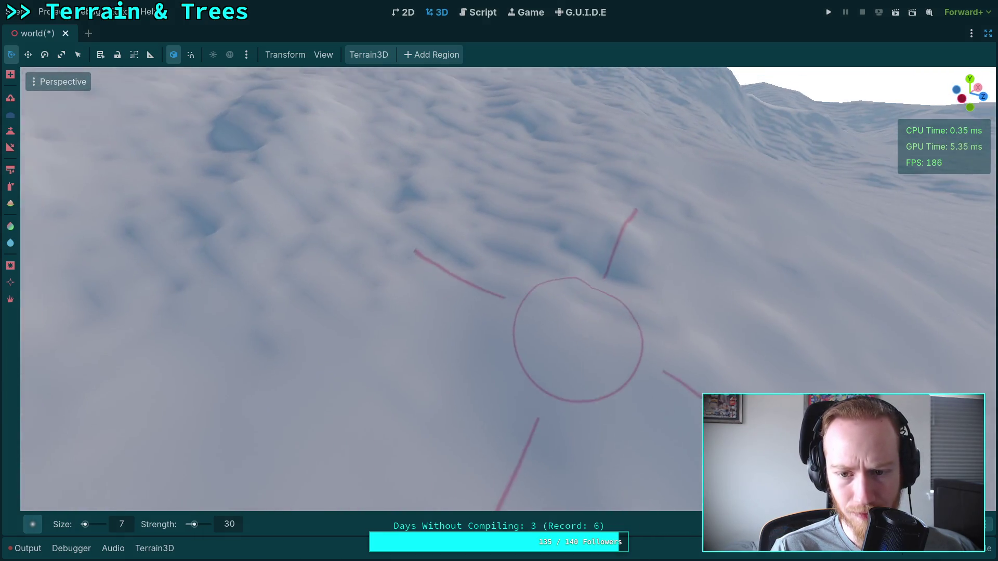
{"action": "scroll", "coordinate": [513, 303], "scroll_direction": "down", "scroll_amount": 5}
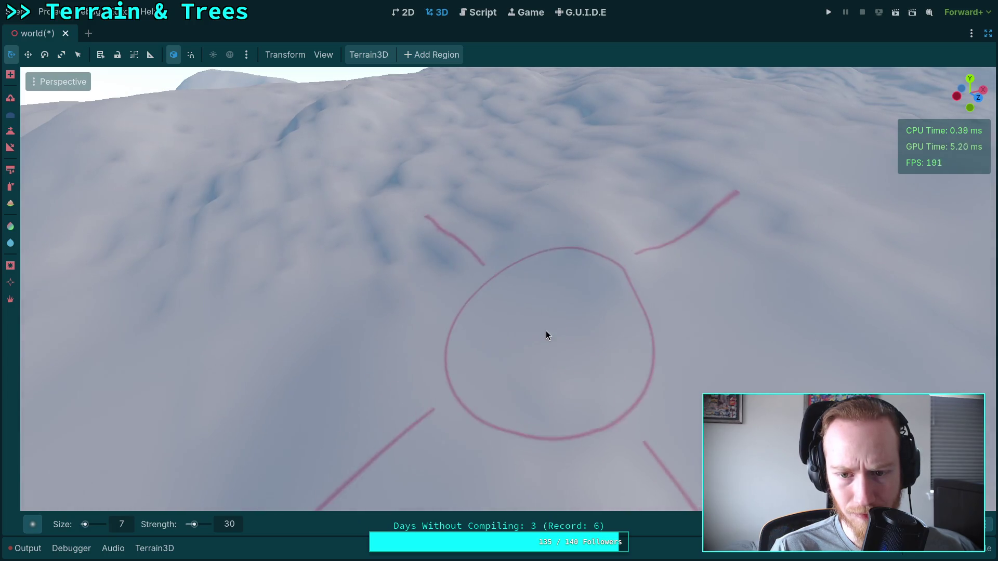
{"action": "scroll", "coordinate": [391, 235], "scroll_direction": "up", "scroll_amount": 4}
{"action": "scroll", "coordinate": [410, 297], "scroll_direction": "down", "scroll_amount": 3}
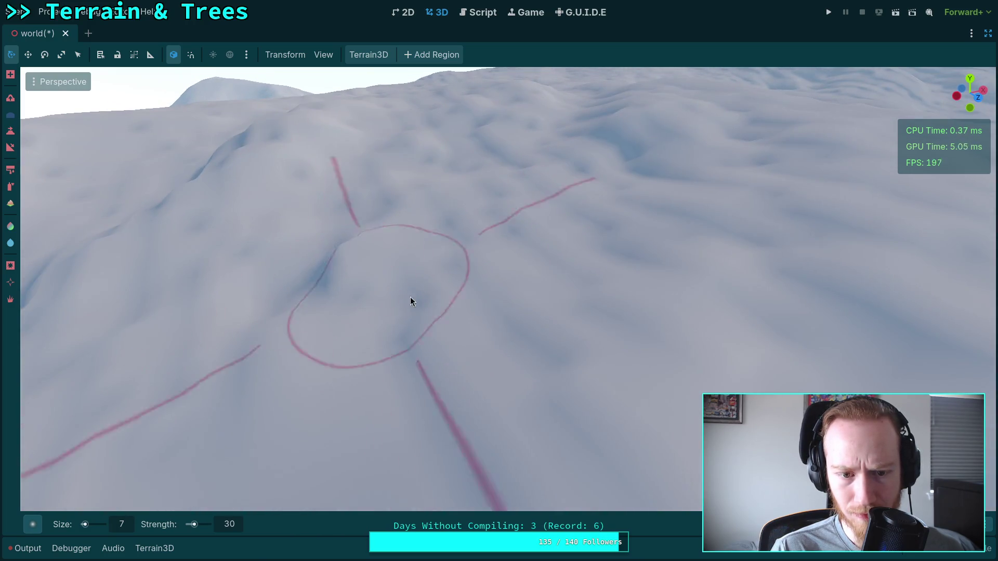
{"action": "scroll", "coordinate": [456, 271], "scroll_direction": "up", "scroll_amount": 3}
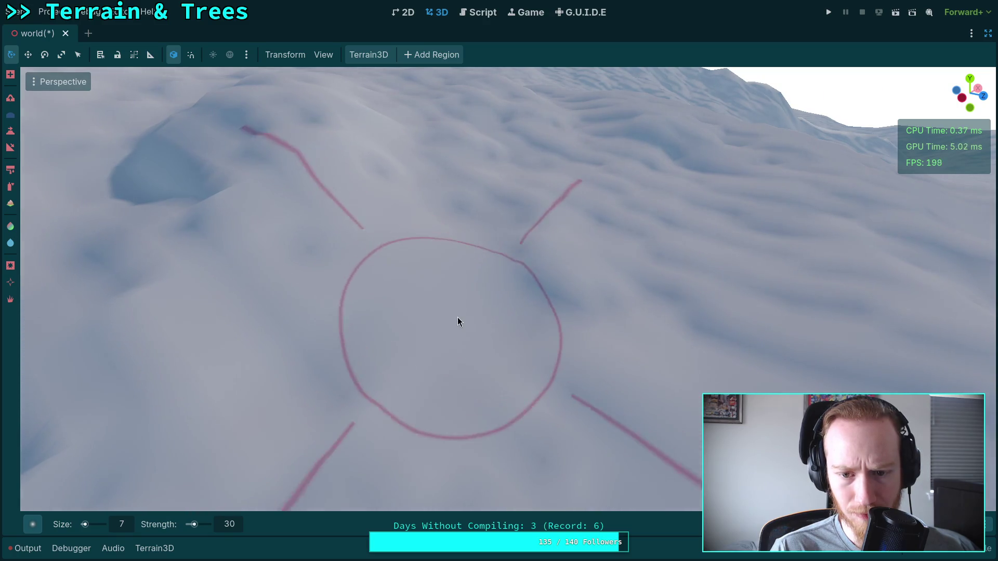
{"action": "scroll", "coordinate": [519, 291], "scroll_direction": "down", "scroll_amount": 3}
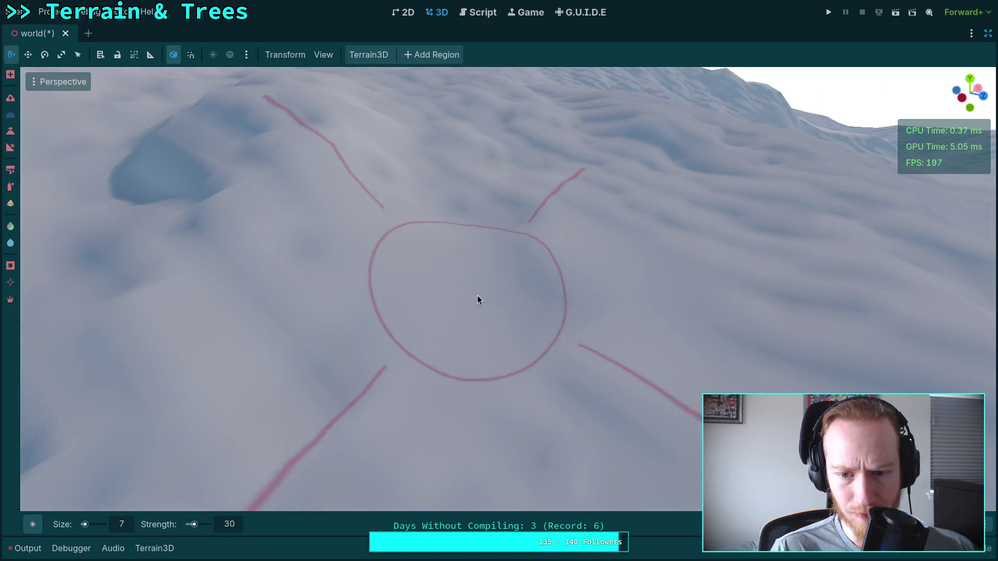
{"action": "scroll", "coordinate": [467, 222], "scroll_direction": "up", "scroll_amount": 3}
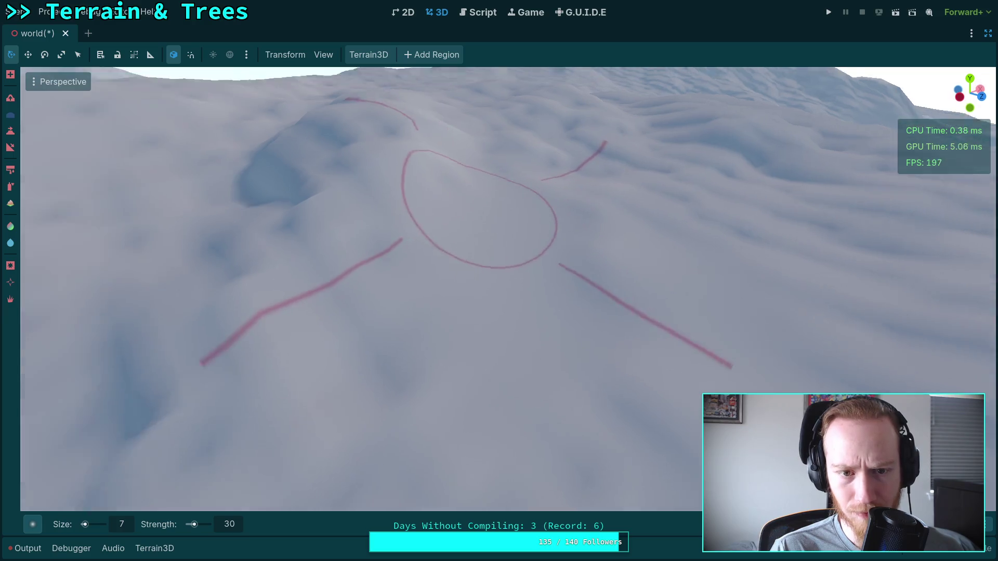
{"action": "scroll", "coordinate": [478, 208], "scroll_direction": "down", "scroll_amount": 3}
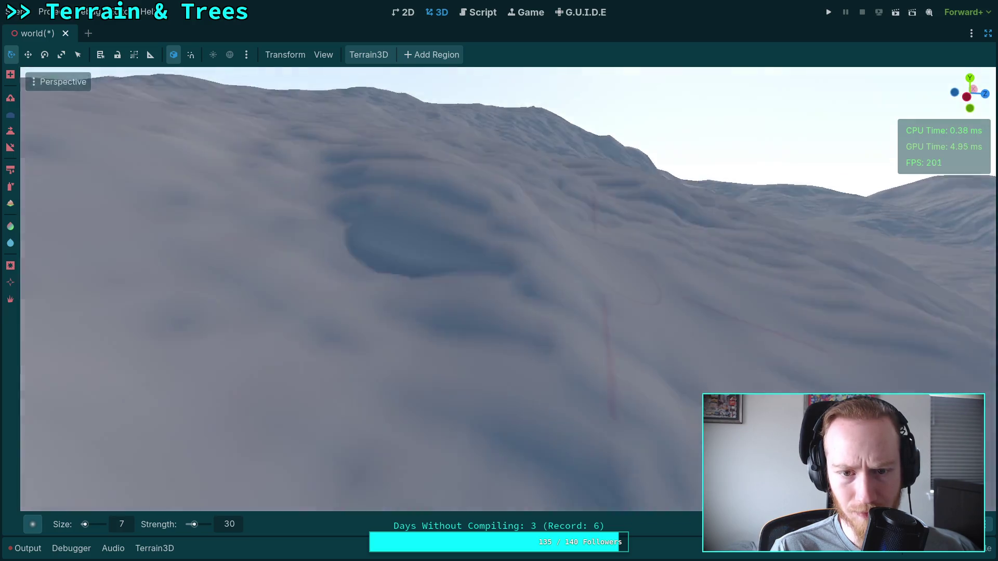
{"action": "scroll", "coordinate": [395, 265], "scroll_direction": "up", "scroll_amount": 3}
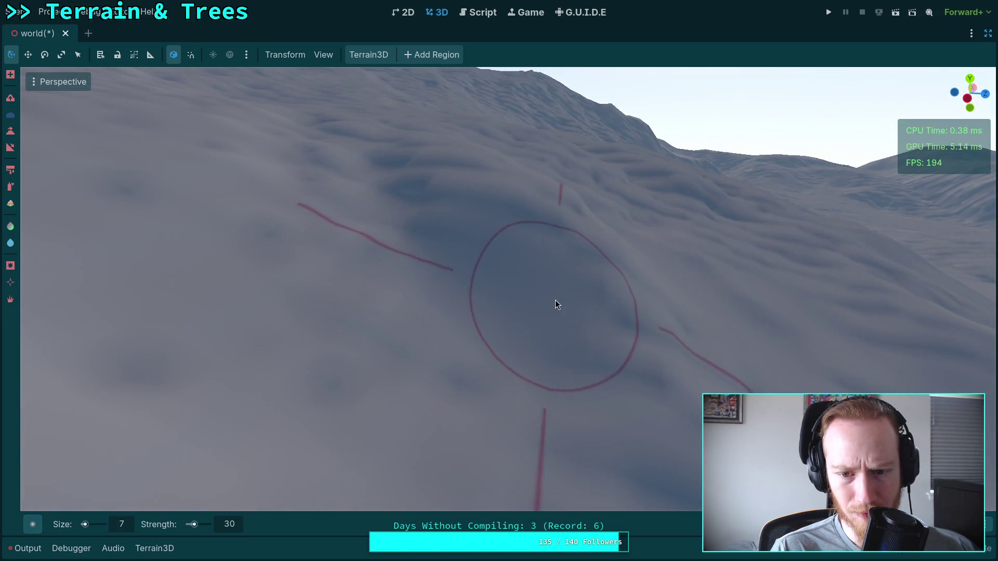
{"action": "scroll", "coordinate": [555, 304], "scroll_direction": "down", "scroll_amount": 3}
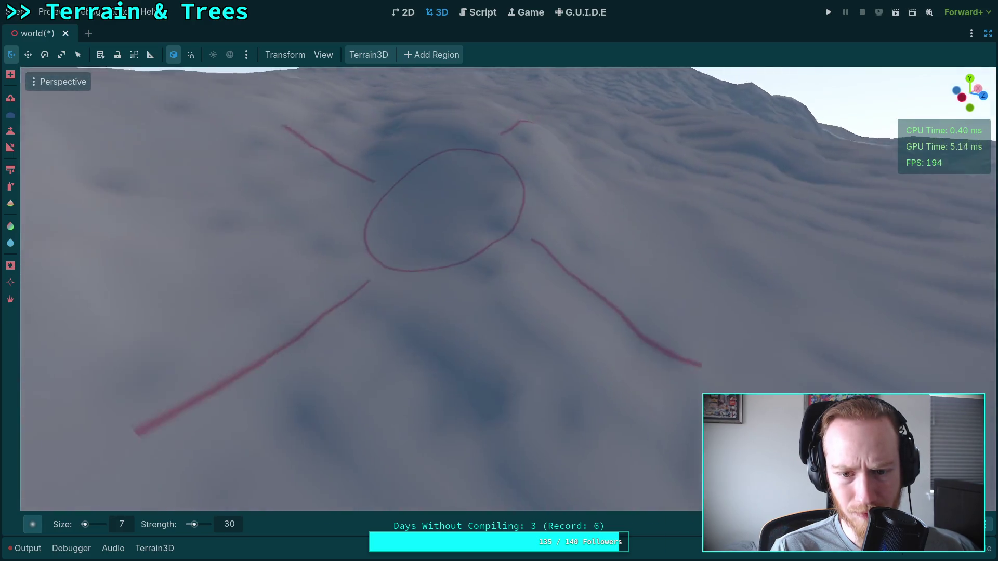
{"action": "scroll", "coordinate": [485, 230], "scroll_direction": "up", "scroll_amount": 3}
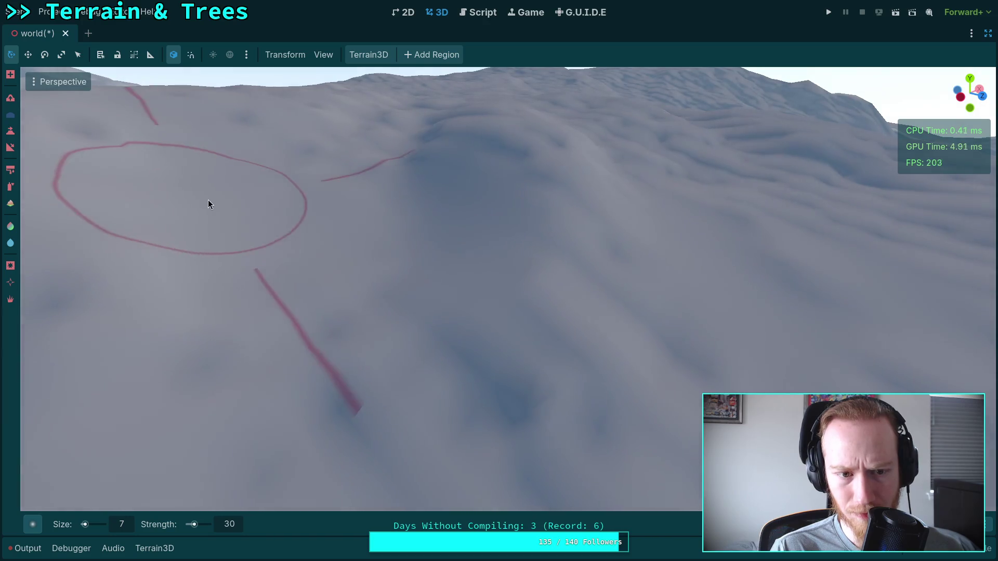
{"action": "scroll", "coordinate": [260, 228], "scroll_direction": "down", "scroll_amount": 3}
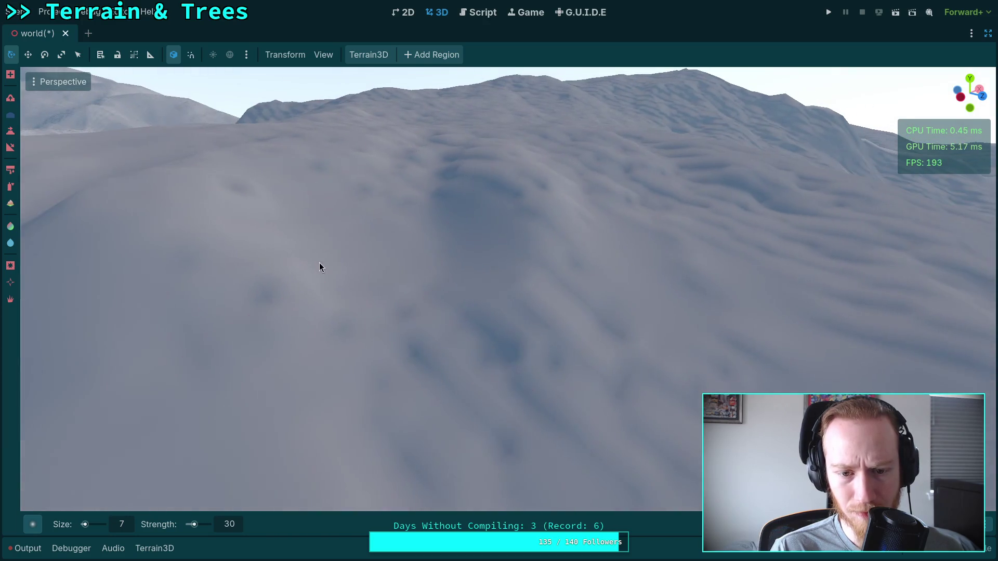
{"action": "scroll", "coordinate": [494, 390], "scroll_direction": "up", "scroll_amount": 3}
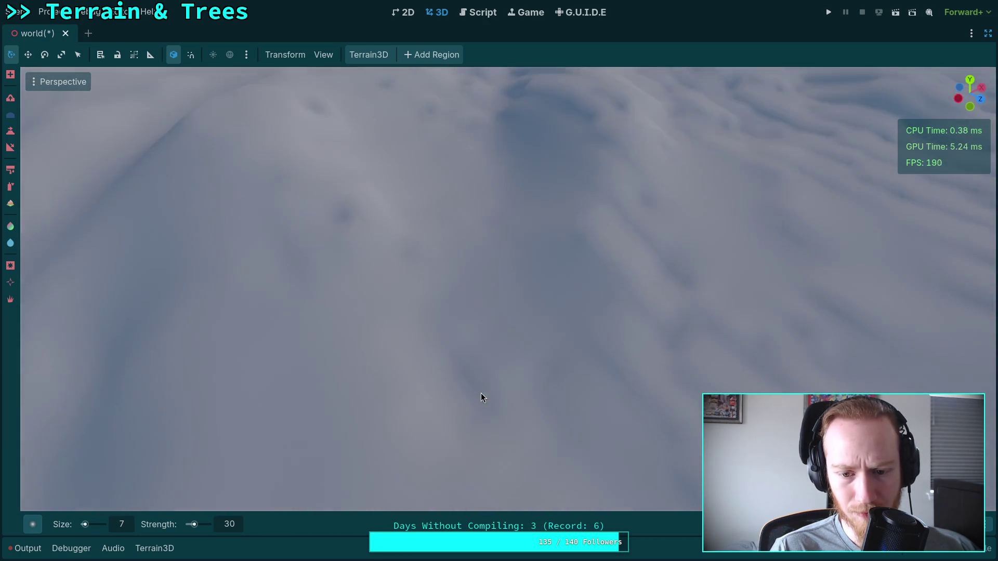
{"action": "scroll", "coordinate": [499, 390], "scroll_direction": "down", "scroll_amount": 3}
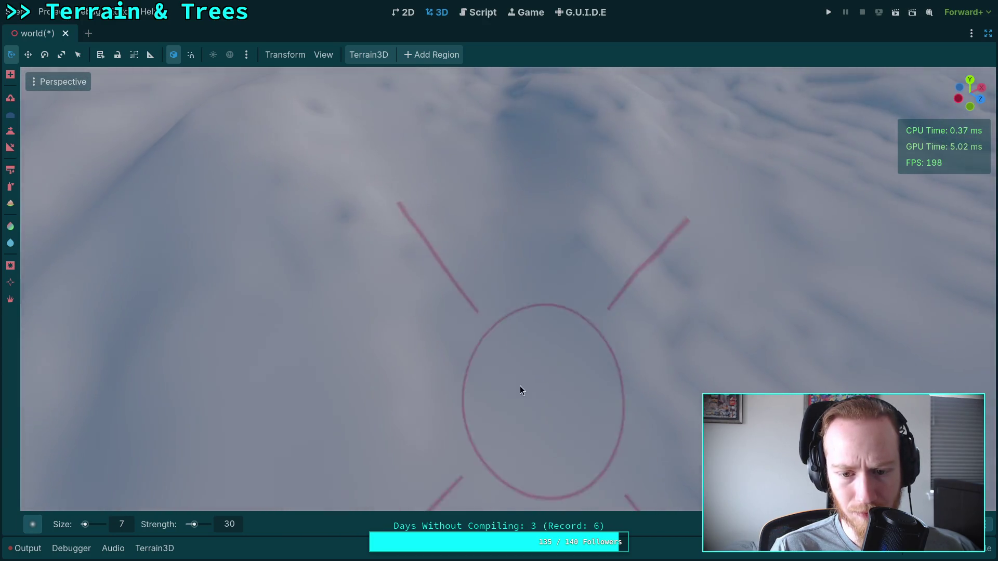
{"action": "scroll", "coordinate": [345, 205], "scroll_direction": "up", "scroll_amount": 3}
{"action": "scroll", "coordinate": [363, 227], "scroll_direction": "down", "scroll_amount": 3}
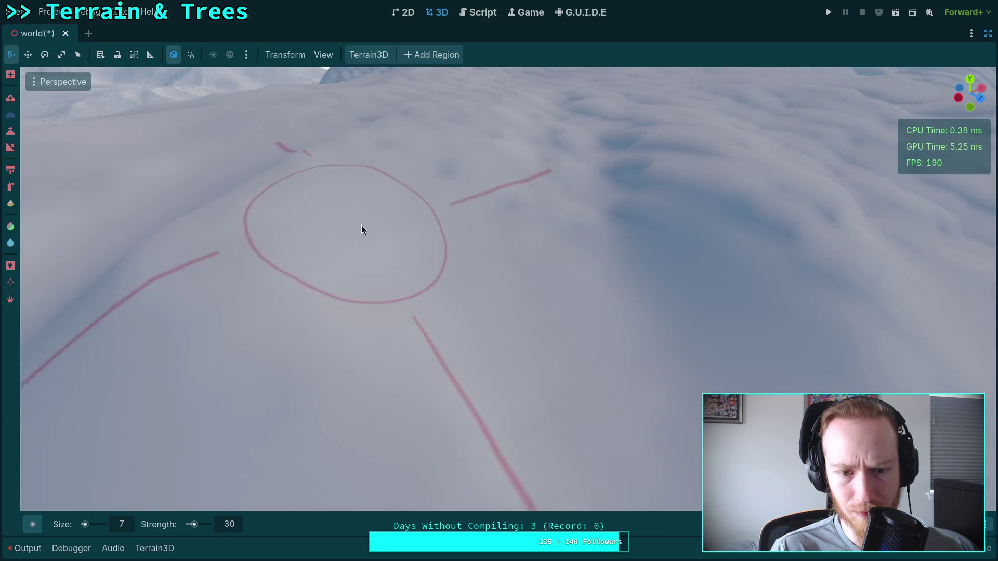
{"action": "scroll", "coordinate": [607, 285], "scroll_direction": "up", "scroll_amount": 3}
{"action": "scroll", "coordinate": [650, 322], "scroll_direction": "down", "scroll_amount": 3}
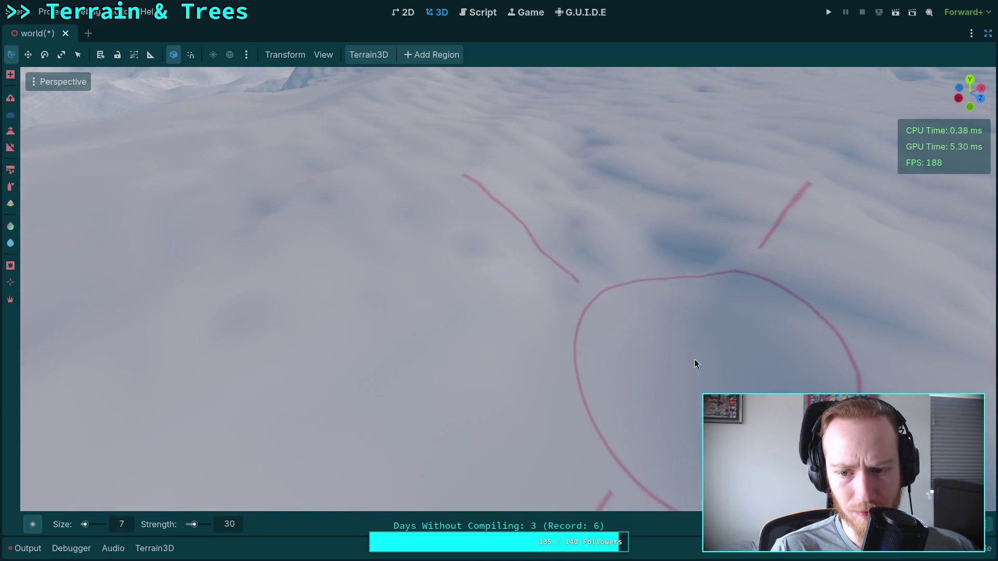
{"action": "scroll", "coordinate": [463, 228], "scroll_direction": "up", "scroll_amount": 3}
{"action": "left_click_drag", "start_coordinate": [470, 279], "coordinate": [359, 236]}
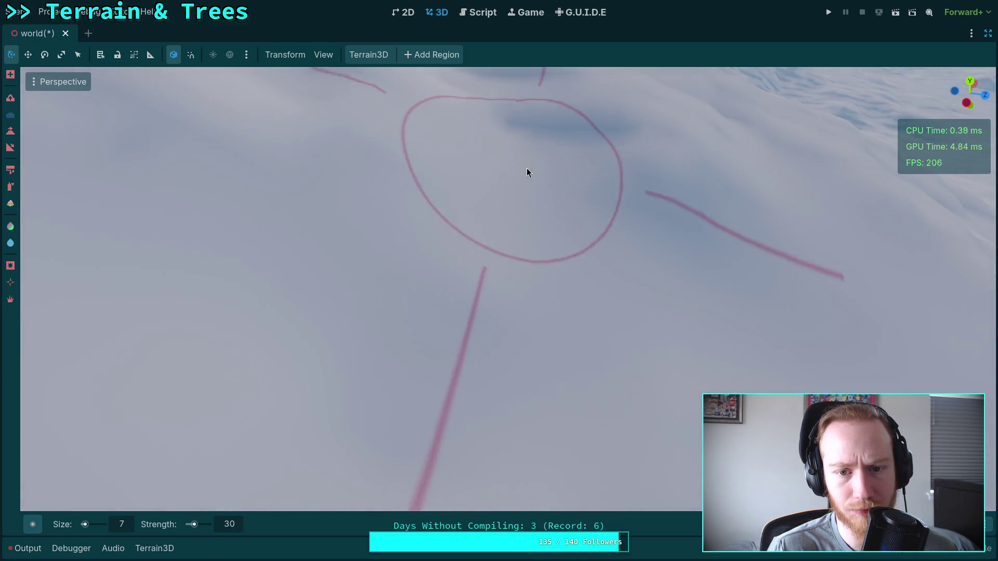
{"action": "scroll", "coordinate": [543, 159], "scroll_direction": "down", "scroll_amount": 5}
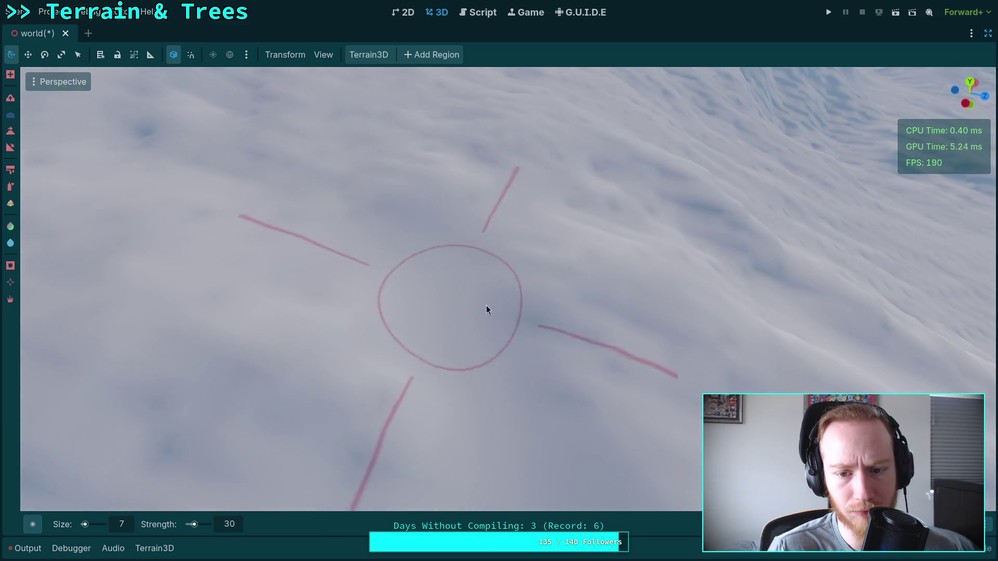
{"action": "scroll", "coordinate": [435, 286], "scroll_direction": "up", "scroll_amount": 5}
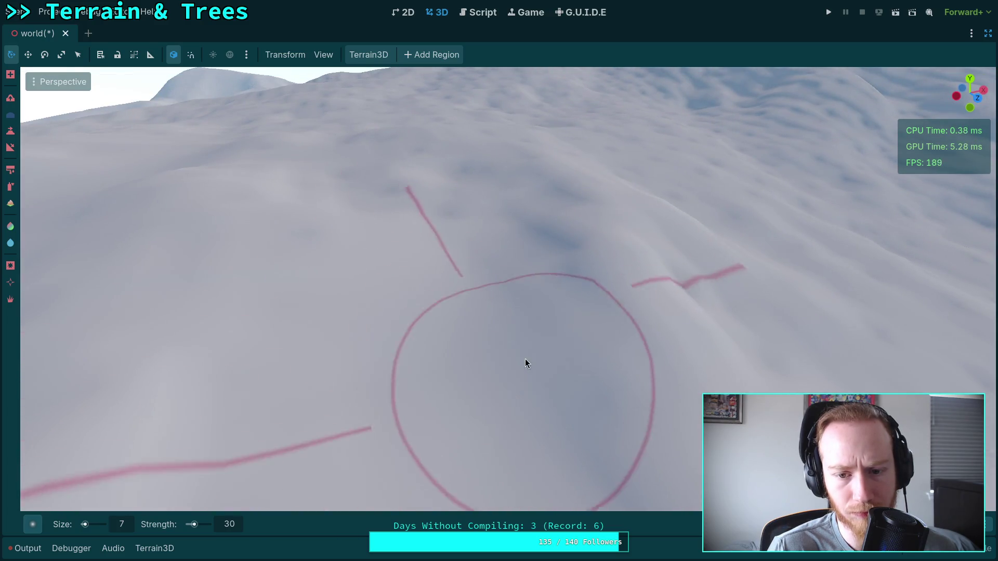
{"action": "mouse_move", "coordinate": [566, 288]}
{"action": "left_mouse_down"}
{"action": "mouse_move", "coordinate": [286, 272]}
{"action": "mouse_move", "coordinate": [394, 294]}
{"action": "mouse_move", "coordinate": [532, 294]}
{"action": "mouse_move", "coordinate": [535, 276]}
{"action": "mouse_move", "coordinate": [494, 286]}
{"action": "left_mouse_up"}
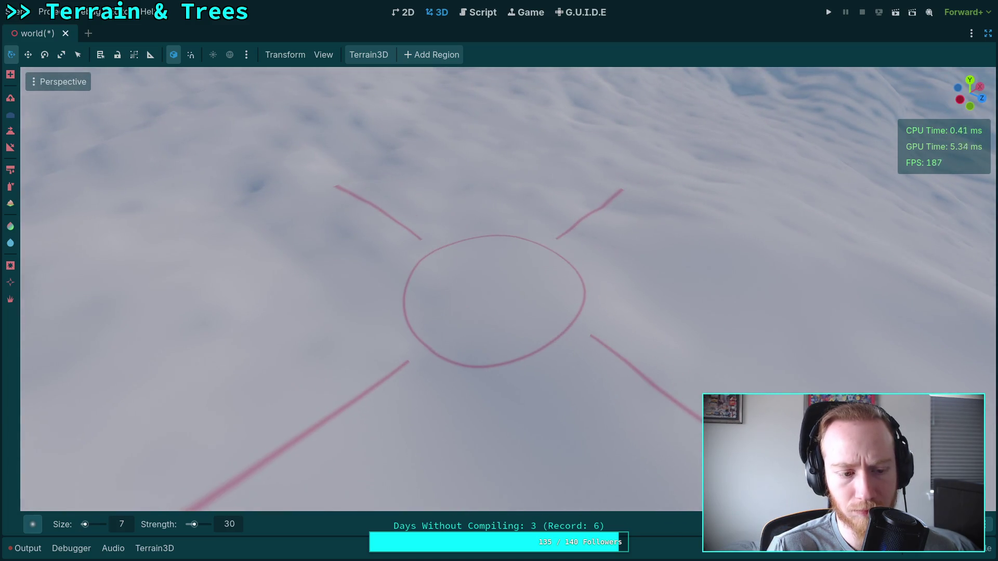
{"action": "scroll", "coordinate": [494, 285], "scroll_direction": "up", "scroll_amount": 2}
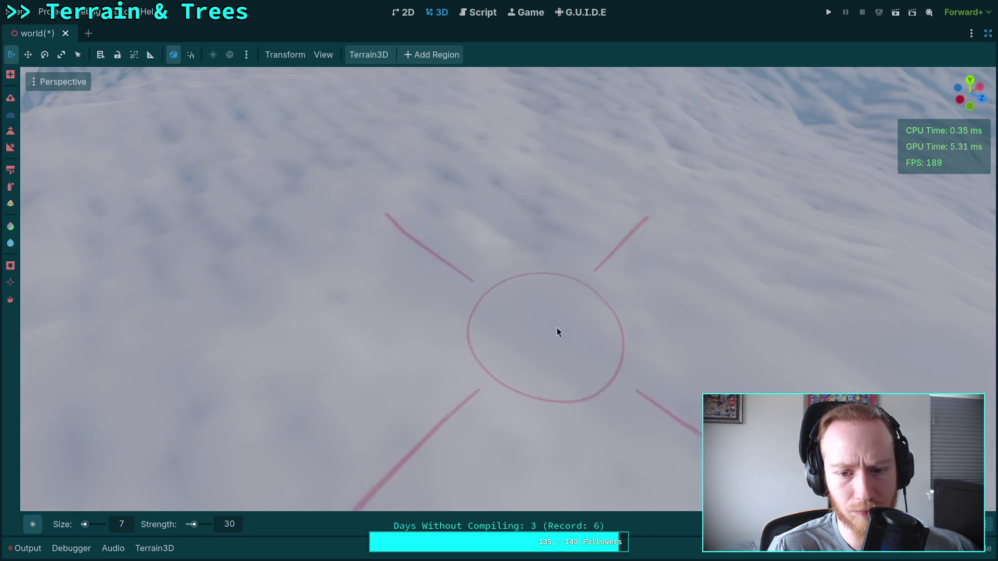
{"action": "scroll", "coordinate": [642, 332], "scroll_direction": "up", "scroll_amount": 2}
{"action": "scroll", "coordinate": [501, 330], "scroll_direction": "up", "scroll_amount": 5}
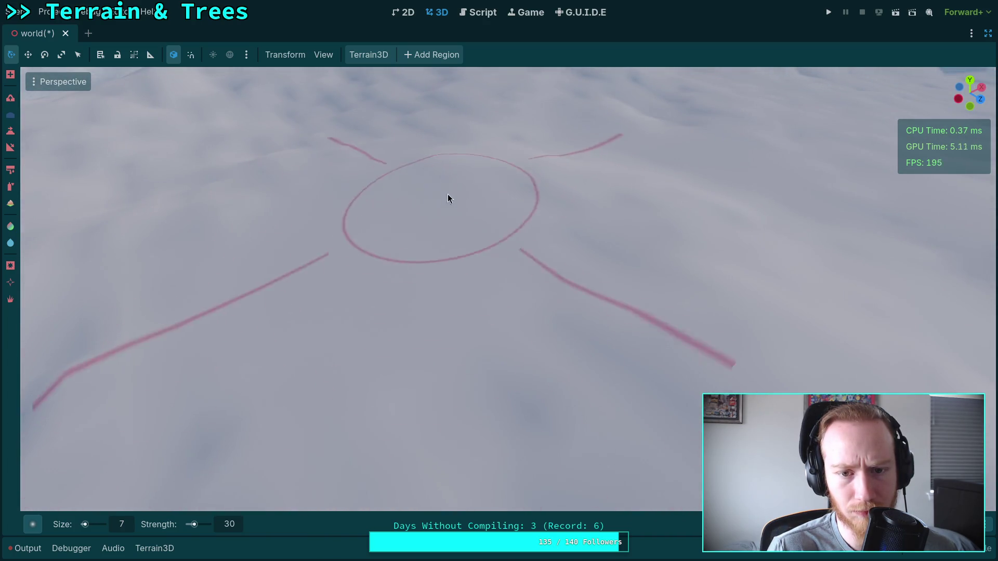
{"action": "scroll", "coordinate": [550, 280], "scroll_direction": "down", "scroll_amount": 2}
{"action": "scroll", "coordinate": [452, 216], "scroll_direction": "up", "scroll_amount": 3}
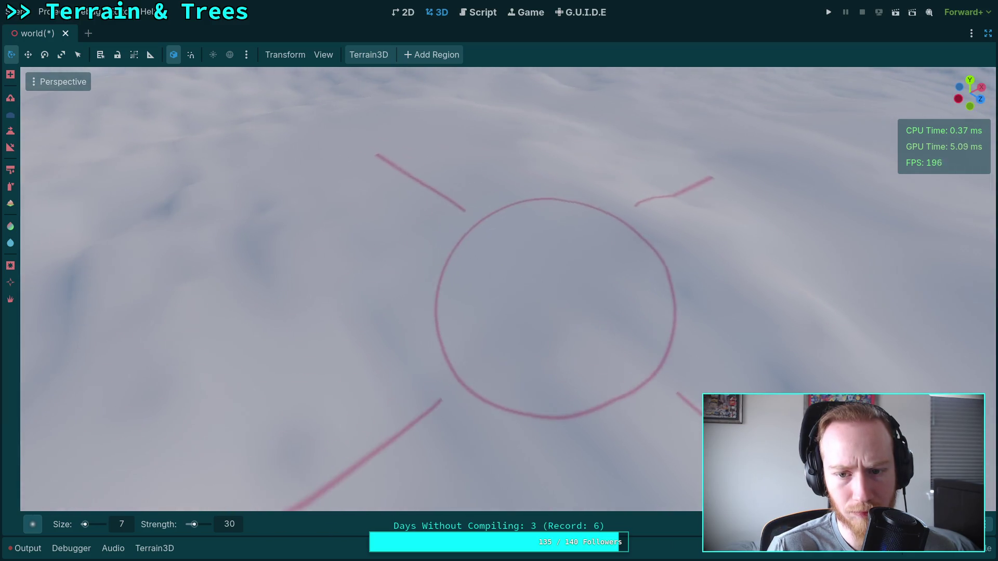
{"action": "scroll", "coordinate": [551, 307], "scroll_direction": "down", "scroll_amount": 2}
{"action": "scroll", "coordinate": [498, 279], "scroll_direction": "up", "scroll_amount": 3}
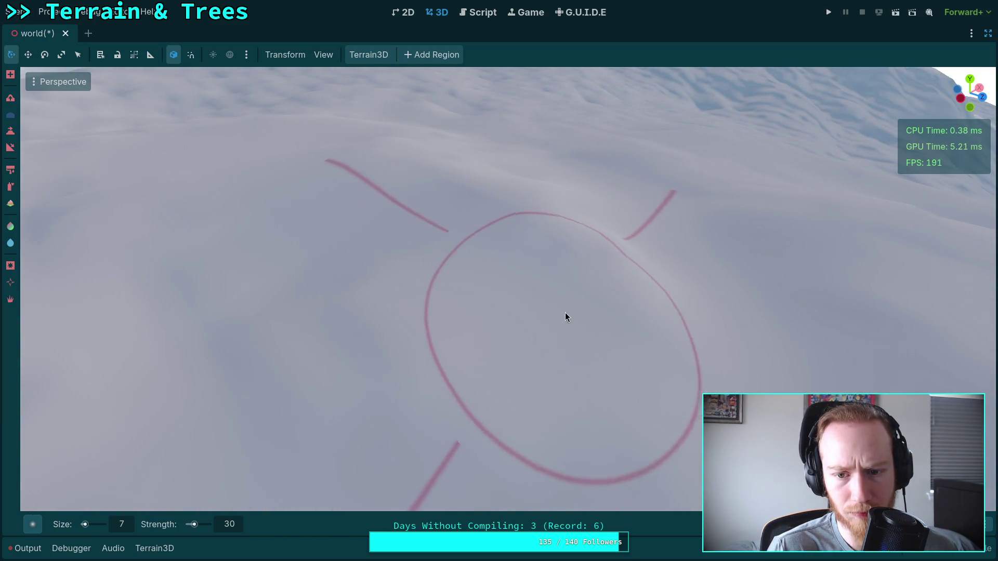
{"action": "scroll", "coordinate": [590, 318], "scroll_direction": "down", "scroll_amount": 3}
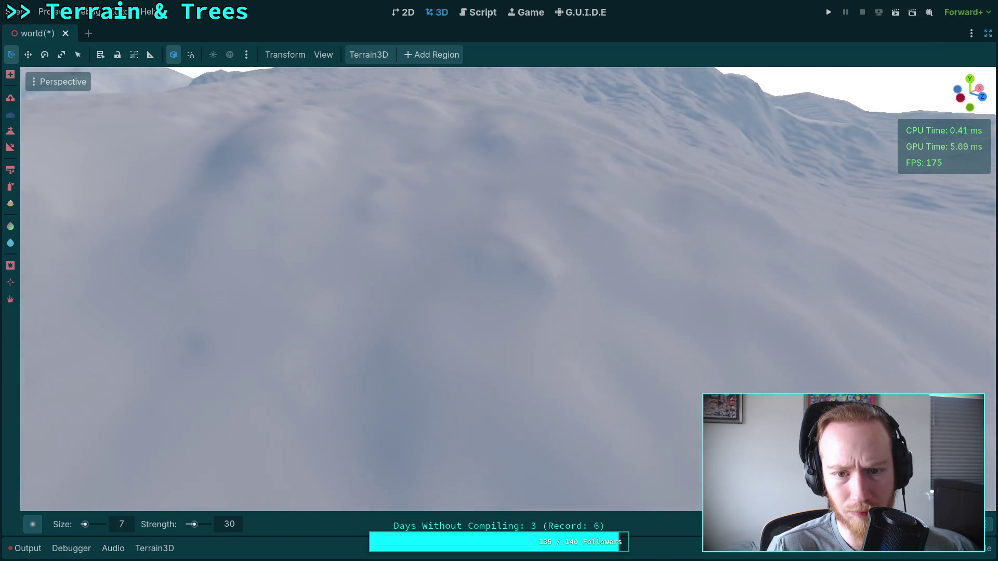
{"action": "scroll", "coordinate": [510, 273], "scroll_direction": "down", "scroll_amount": 3}
{"action": "scroll", "coordinate": [591, 207], "scroll_direction": "up", "scroll_amount": 3}
{"action": "mouse_move", "coordinate": [500, 148]}
{"action": "left_mouse_down"}
{"action": "mouse_move", "coordinate": [528, 262]}
{"action": "mouse_move", "coordinate": [381, 243]}
{"action": "mouse_move", "coordinate": [251, 205]}
{"action": "mouse_move", "coordinate": [83, 208]}
{"action": "mouse_move", "coordinate": [241, 244]}
{"action": "mouse_move", "coordinate": [365, 214]}
{"action": "mouse_move", "coordinate": [450, 238]}
{"action": "mouse_move", "coordinate": [512, 317]}
{"action": "mouse_move", "coordinate": [459, 335]}
{"action": "mouse_move", "coordinate": [292, 296]}
{"action": "mouse_move", "coordinate": [270, 218]}
{"action": "mouse_move", "coordinate": [335, 246]}
{"action": "mouse_move", "coordinate": [395, 208]}
{"action": "mouse_move", "coordinate": [383, 244]}
{"action": "mouse_move", "coordinate": [419, 310]}
{"action": "mouse_move", "coordinate": [267, 300]}
{"action": "mouse_move", "coordinate": [392, 260]}
{"action": "mouse_move", "coordinate": [446, 211]}
{"action": "mouse_move", "coordinate": [528, 301]}
{"action": "mouse_move", "coordinate": [559, 227]}
{"action": "mouse_move", "coordinate": [156, 311]}
{"action": "mouse_move", "coordinate": [604, 232]}
{"action": "mouse_move", "coordinate": [591, 187]}
{"action": "mouse_move", "coordinate": [421, 343]}
{"action": "mouse_move", "coordinate": [520, 353]}
{"action": "mouse_move", "coordinate": [505, 332]}
{"action": "mouse_move", "coordinate": [514, 323]}
{"action": "mouse_move", "coordinate": [520, 344]}
{"action": "mouse_move", "coordinate": [555, 327]}
{"action": "left_mouse_up"}
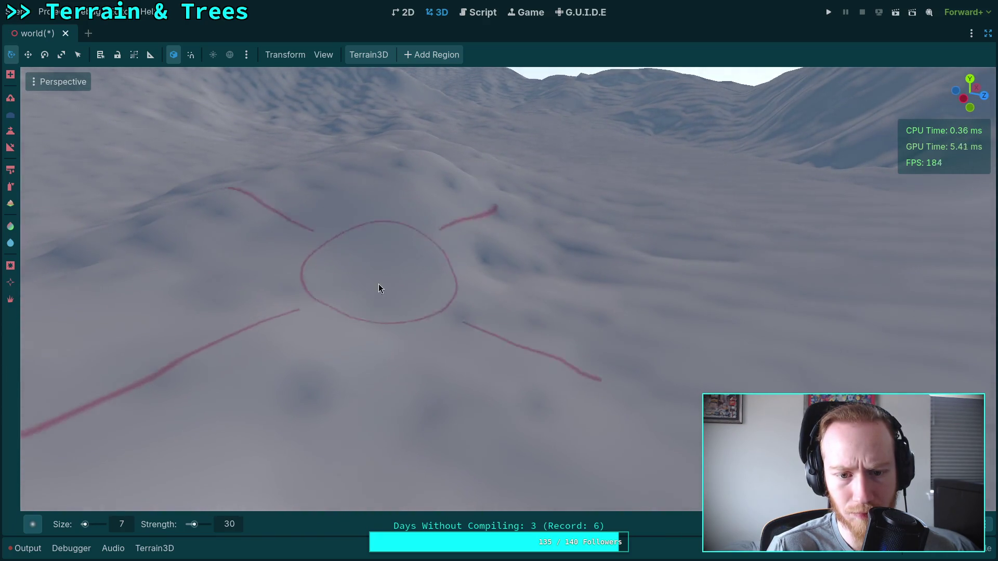
{"action": "left_click_drag", "start_coordinate": [560, 268], "coordinate": [423, 281]}
{"action": "left_click_drag", "start_coordinate": [672, 411], "coordinate": [463, 278]}
{"action": "left_click_drag", "start_coordinate": [373, 223], "coordinate": [364, 219]}
{"action": "mouse_move", "coordinate": [461, 254]}
{"action": "left_mouse_down"}
{"action": "mouse_move", "coordinate": [409, 269]}
{"action": "mouse_move", "coordinate": [414, 281]}
{"action": "mouse_move", "coordinate": [502, 288]}
{"action": "mouse_move", "coordinate": [463, 378]}
{"action": "left_mouse_up"}
{"action": "mouse_move", "coordinate": [250, 375]}
{"action": "left_mouse_down"}
{"action": "mouse_move", "coordinate": [289, 272]}
{"action": "mouse_move", "coordinate": [334, 289]}
{"action": "left_mouse_up"}
{"action": "mouse_move", "coordinate": [194, 223]}
{"action": "left_mouse_down"}
{"action": "mouse_move", "coordinate": [440, 239]}
{"action": "mouse_move", "coordinate": [198, 223]}
{"action": "left_mouse_up"}
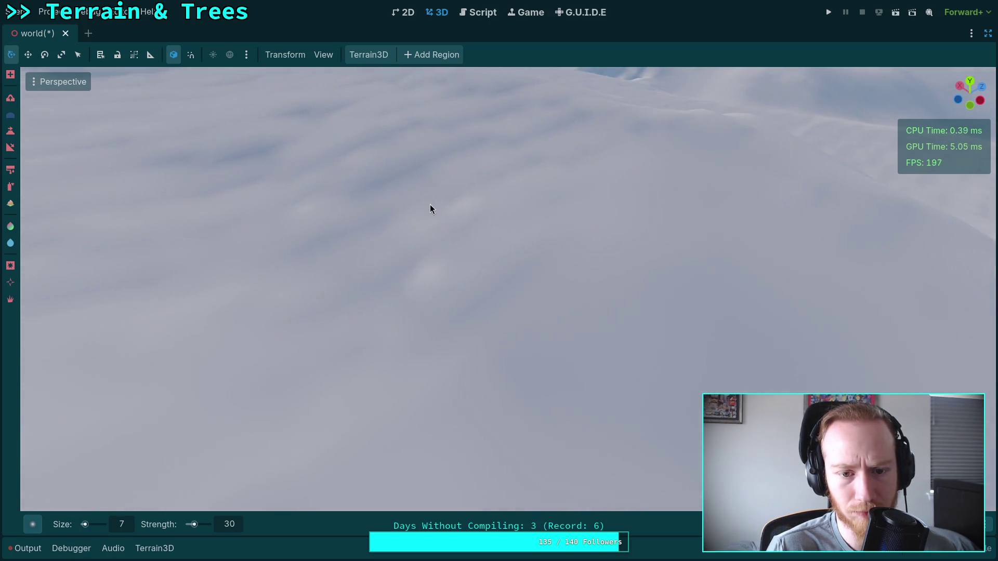
{"action": "scroll", "coordinate": [338, 209], "scroll_direction": "up", "scroll_amount": 3}
{"action": "scroll", "coordinate": [397, 242], "scroll_direction": "down", "scroll_amount": 3}
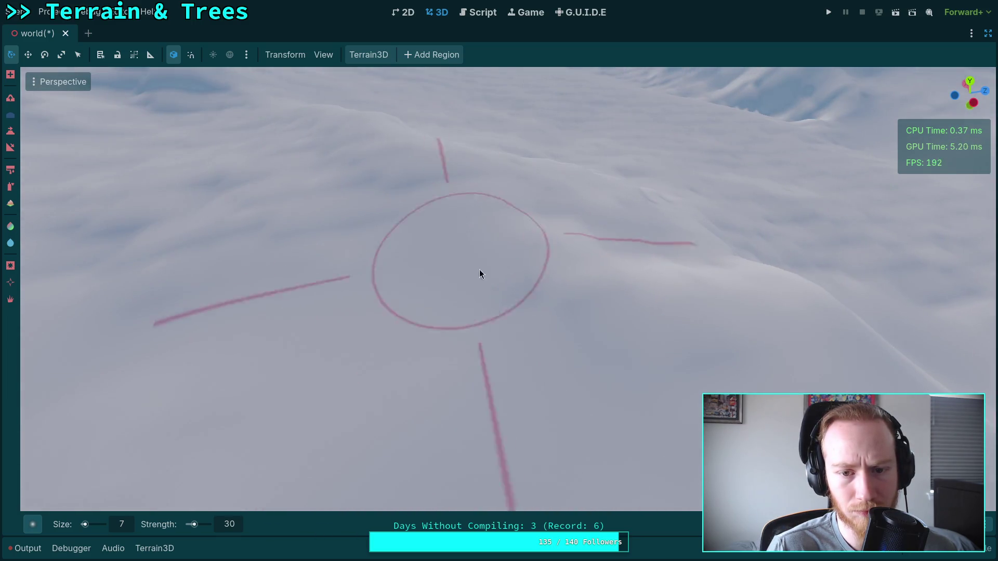
{"action": "scroll", "coordinate": [479, 276], "scroll_direction": "up", "scroll_amount": 3}
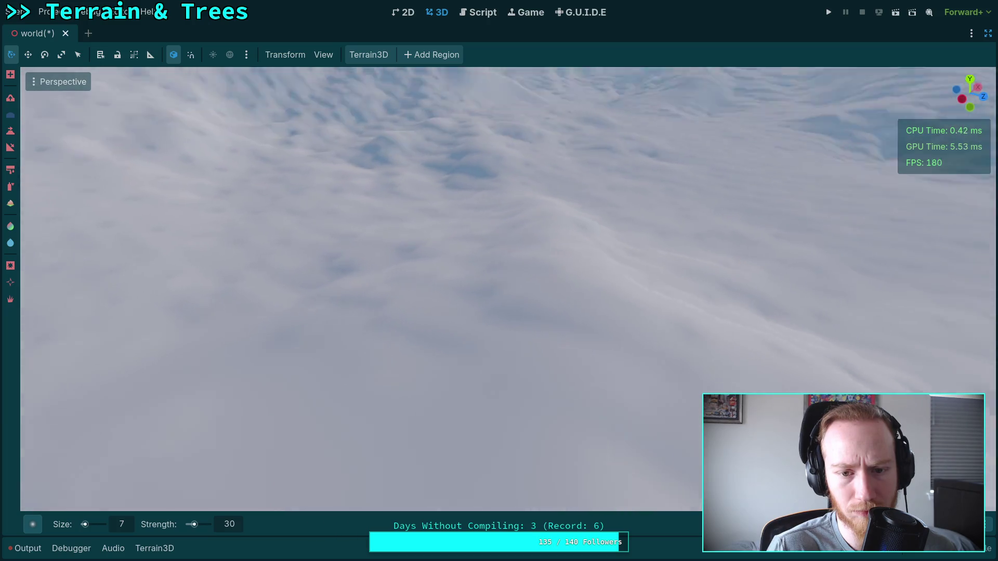
{"action": "scroll", "coordinate": [525, 339], "scroll_direction": "down", "scroll_amount": 3}
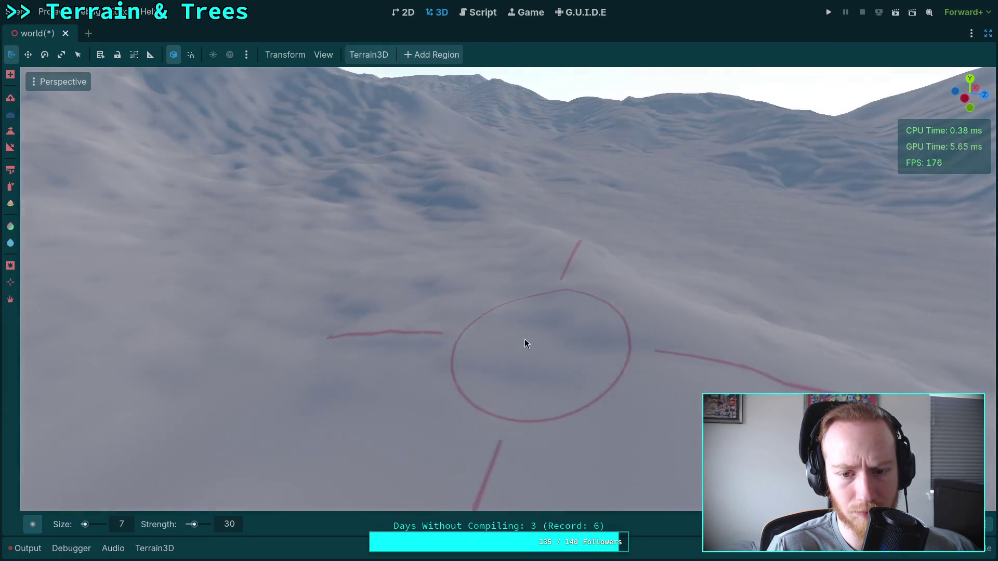
{"action": "scroll", "coordinate": [445, 223], "scroll_direction": "up", "scroll_amount": 3}
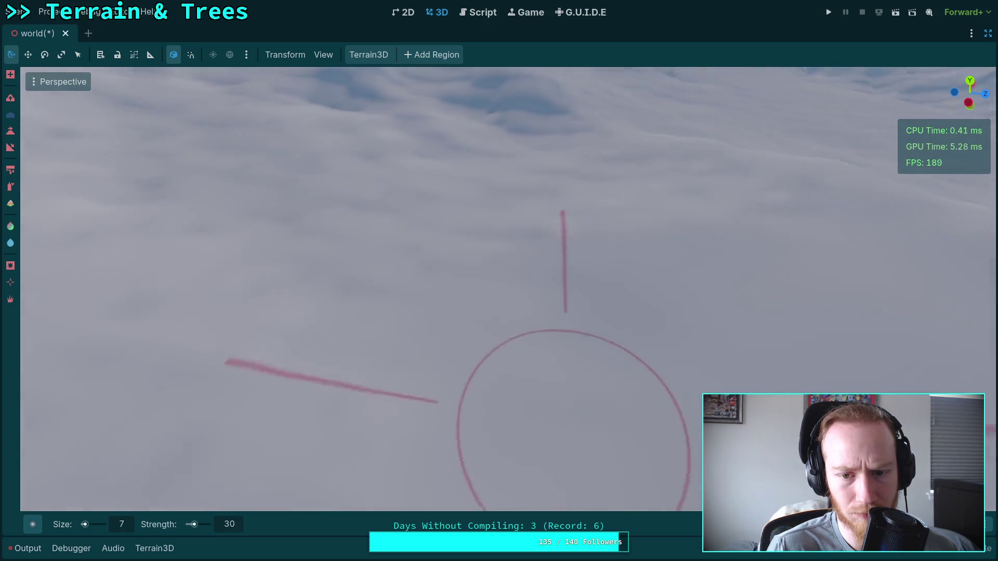
{"action": "scroll", "coordinate": [521, 249], "scroll_direction": "down", "scroll_amount": 3}
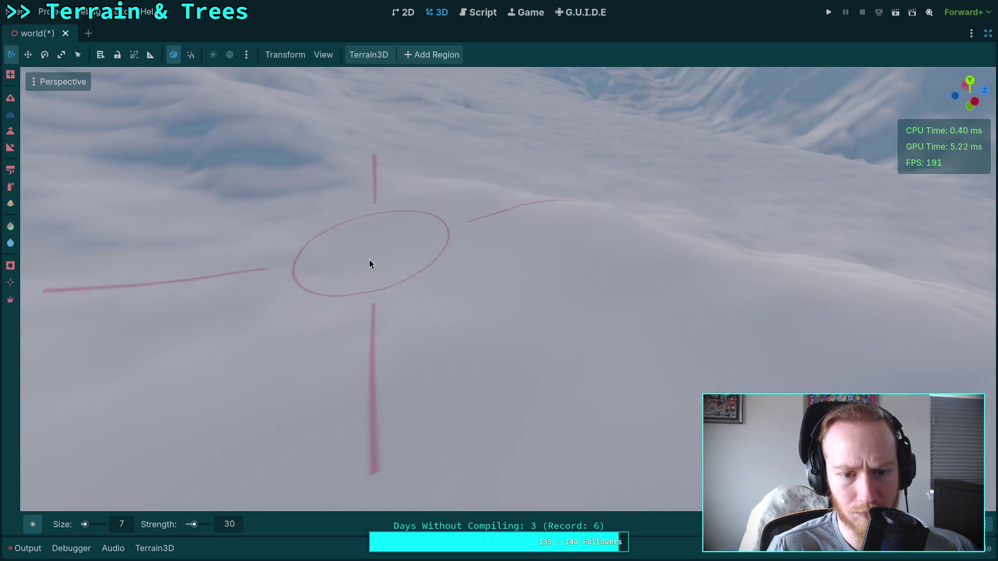
{"action": "scroll", "coordinate": [323, 288], "scroll_direction": "up", "scroll_amount": 3}
{"action": "scroll", "coordinate": [437, 220], "scroll_direction": "up", "scroll_amount": 3}
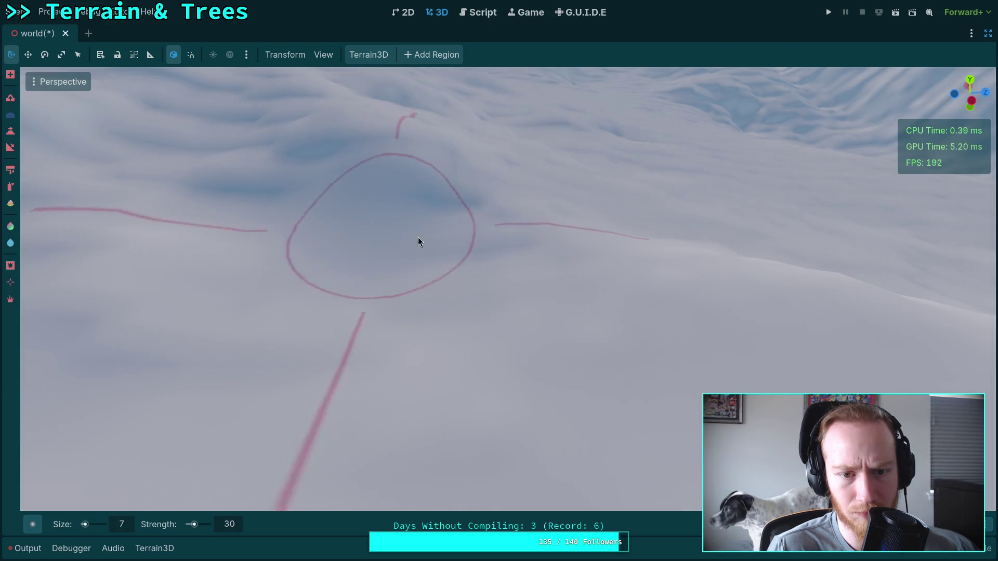
{"action": "scroll", "coordinate": [441, 309], "scroll_direction": "up", "scroll_amount": 3}
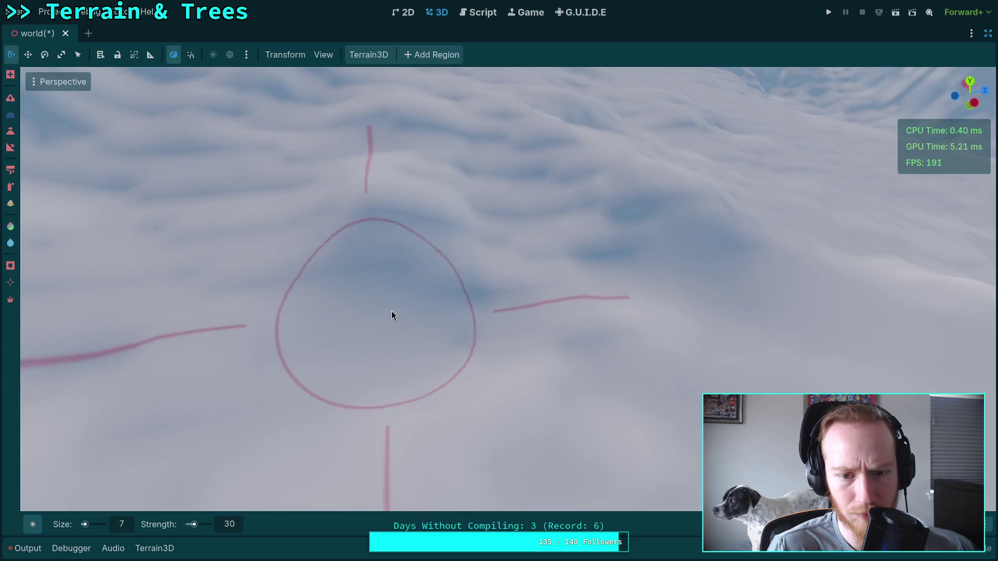
{"action": "scroll", "coordinate": [392, 312], "scroll_direction": "down", "scroll_amount": 3}
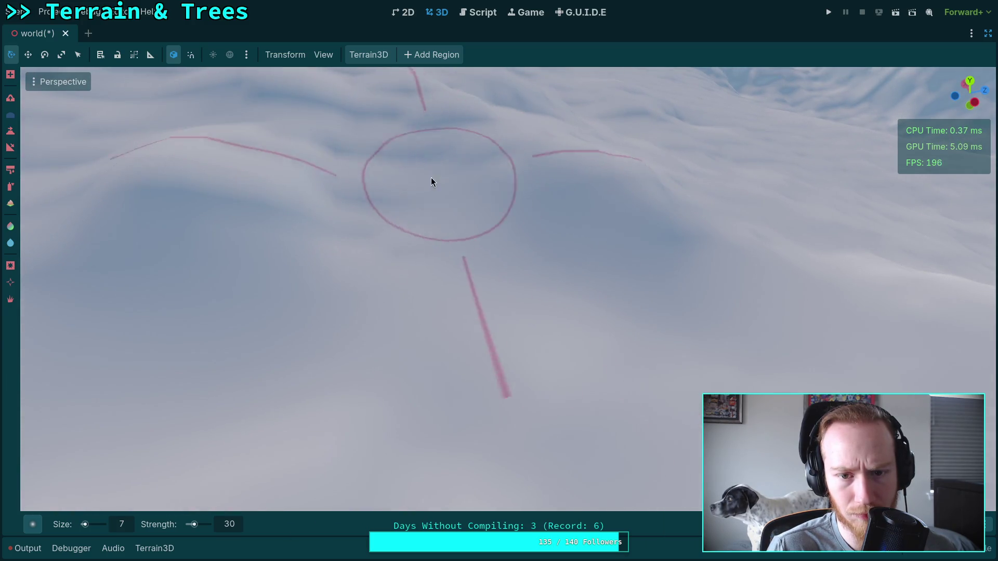
{"action": "scroll", "coordinate": [459, 157], "scroll_direction": "down", "scroll_amount": 5}
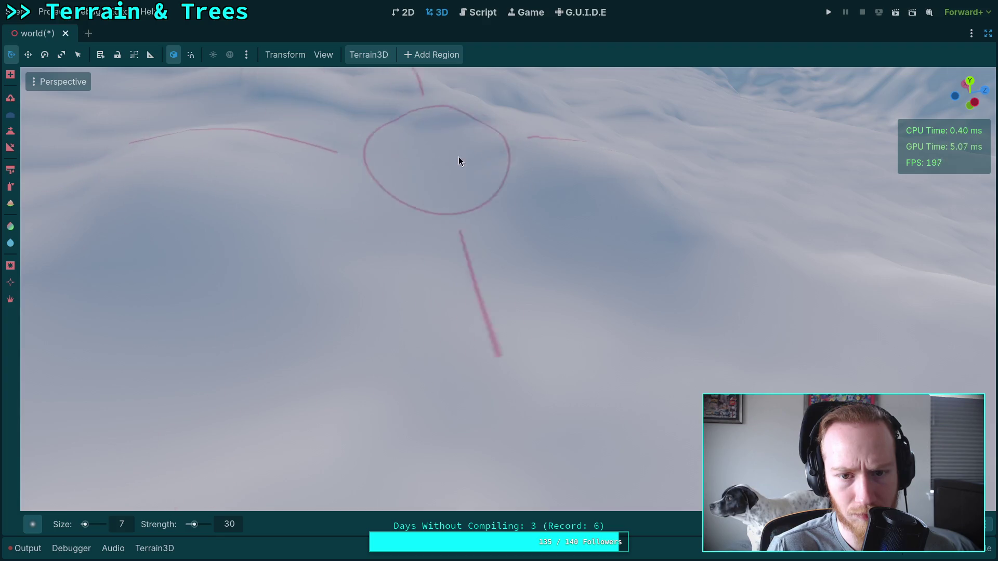
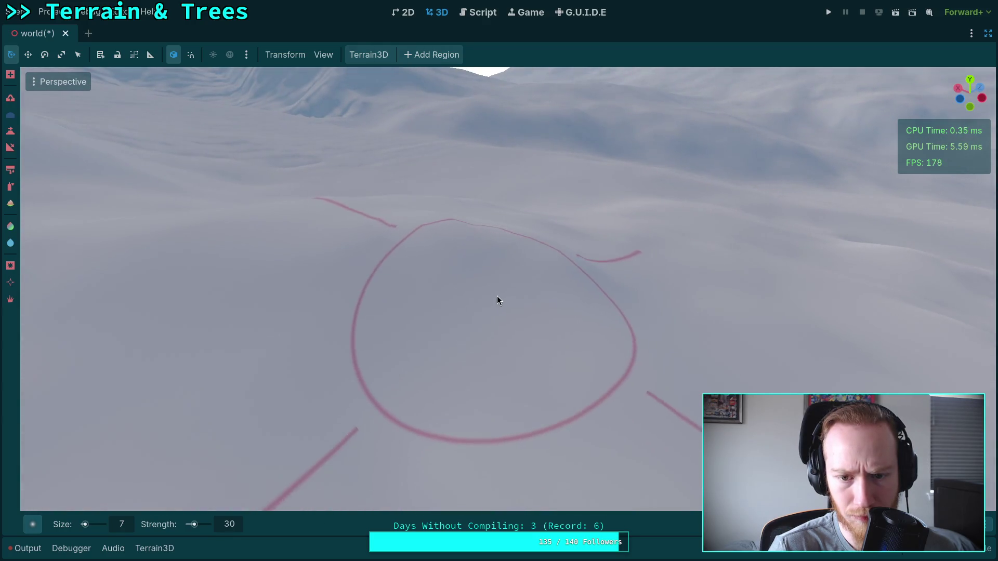
Zoom and orbit the viewport to frame the snowy slope under the brush
{"action": "scroll", "coordinate": [503, 339], "scroll_direction": "down", "scroll_amount": 3}
{"action": "scroll", "coordinate": [373, 301], "scroll_direction": "up", "scroll_amount": 3}
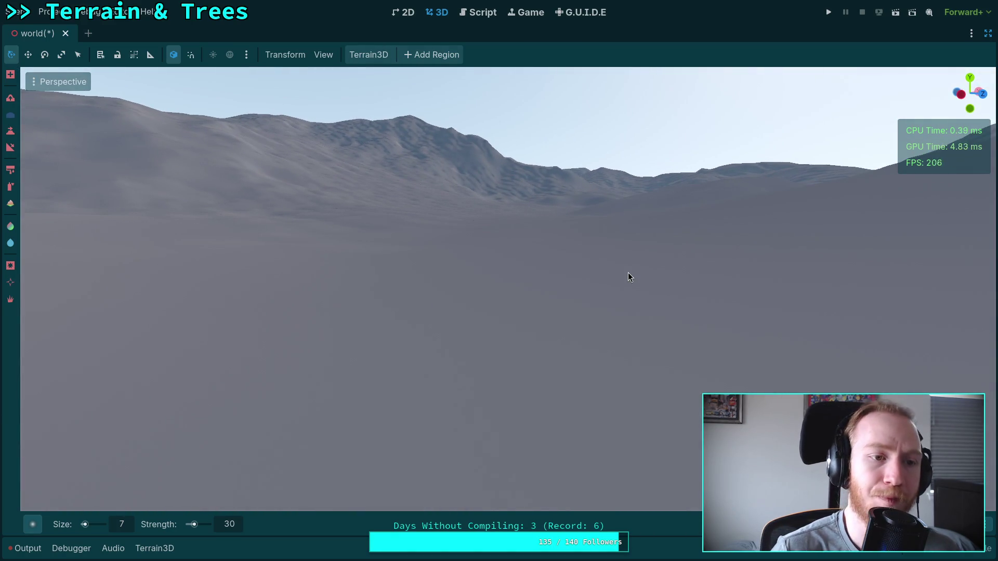
{"action": "scroll", "coordinate": [627, 277], "scroll_direction": "up", "scroll_amount": 3}
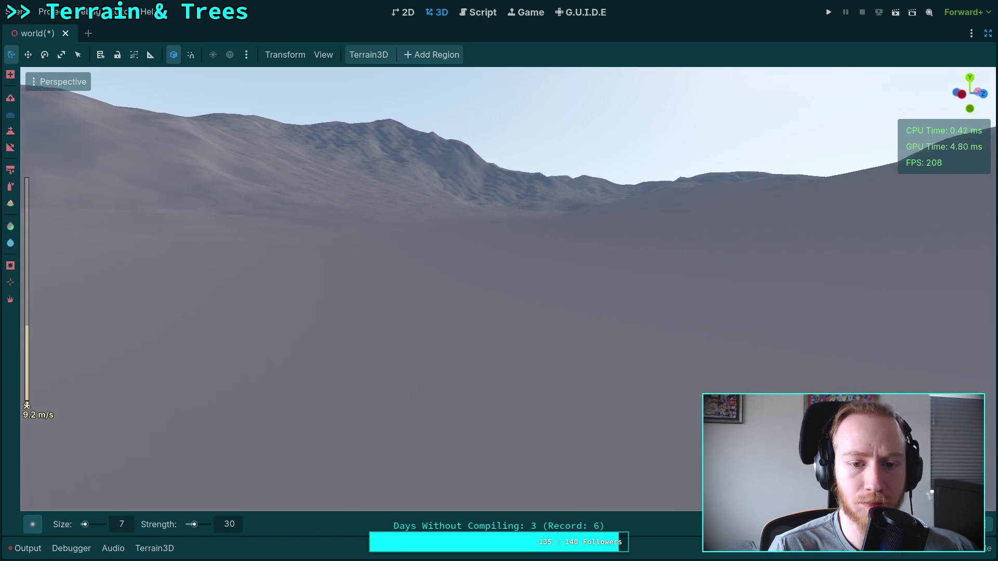
{"action": "scroll", "coordinate": [363, 286], "scroll_direction": "down", "scroll_amount": 6}
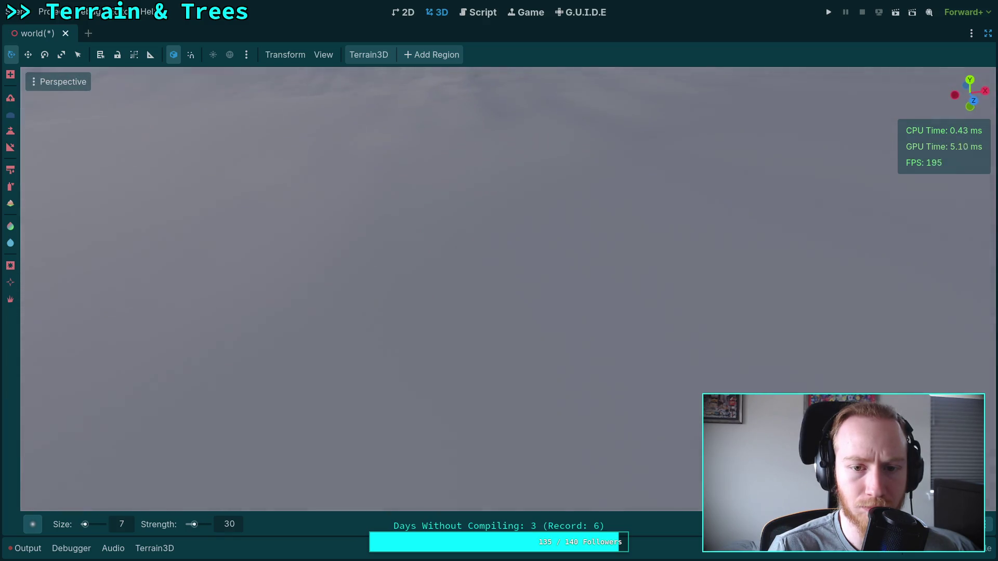
{"action": "scroll", "coordinate": [499, 280], "scroll_direction": "up", "scroll_amount": 15}
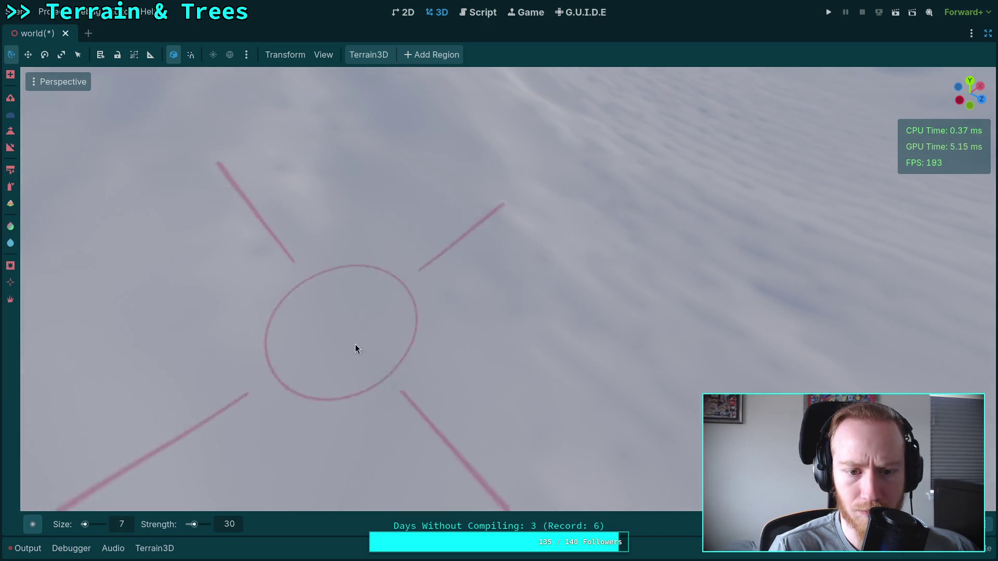
{"action": "scroll", "coordinate": [351, 137], "scroll_direction": "up", "scroll_amount": 3}
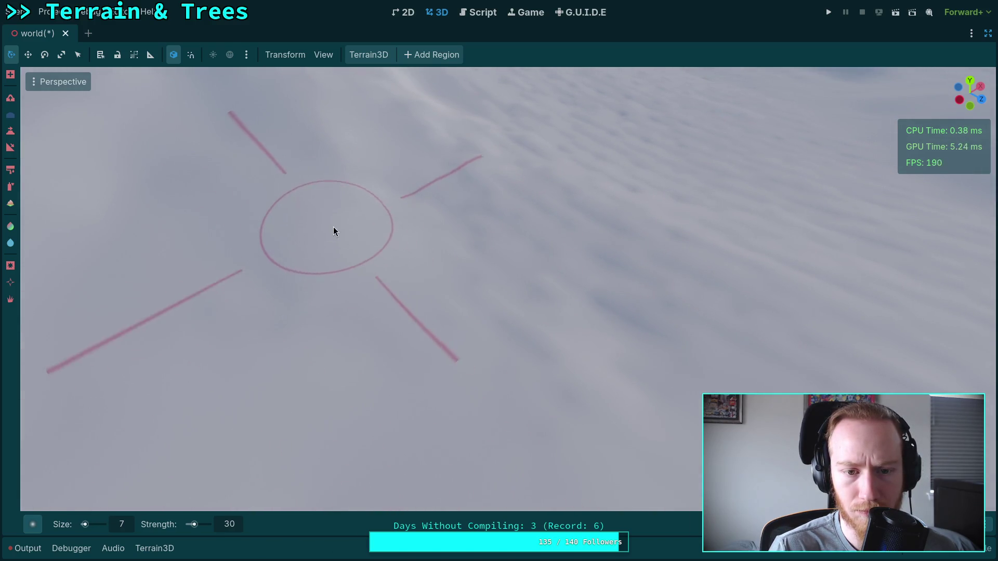
{"action": "left_click_drag", "start_coordinate": [332, 227], "coordinate": [370, 283]}
{"action": "mouse_move", "coordinate": [482, 346]}
{"action": "left_mouse_down"}
{"action": "mouse_move", "coordinate": [394, 247]}
{"action": "mouse_move", "coordinate": [401, 296]}
{"action": "mouse_move", "coordinate": [466, 298]}
{"action": "mouse_move", "coordinate": [379, 337]}
{"action": "mouse_move", "coordinate": [385, 324]}
{"action": "left_mouse_up"}
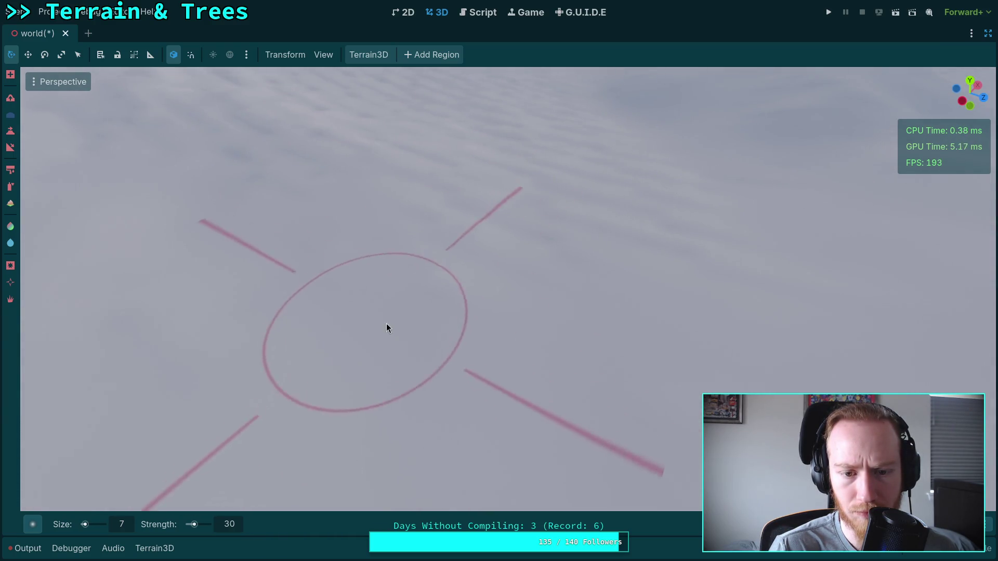
{"action": "mouse_move", "coordinate": [598, 240]}
{"action": "left_mouse_down"}
{"action": "mouse_move", "coordinate": [548, 244]}
{"action": "mouse_move", "coordinate": [492, 285]}
{"action": "mouse_move", "coordinate": [517, 327]}
{"action": "left_mouse_up"}
{"action": "mouse_move", "coordinate": [480, 273]}
{"action": "left_mouse_down"}
{"action": "mouse_move", "coordinate": [504, 338]}
{"action": "mouse_move", "coordinate": [510, 299]}
{"action": "mouse_move", "coordinate": [447, 255]}
{"action": "left_mouse_up"}
{"action": "left_click_drag", "start_coordinate": [335, 233], "coordinate": [335, 218]}
{"action": "left_click_drag", "start_coordinate": [368, 468], "coordinate": [368, 507]}
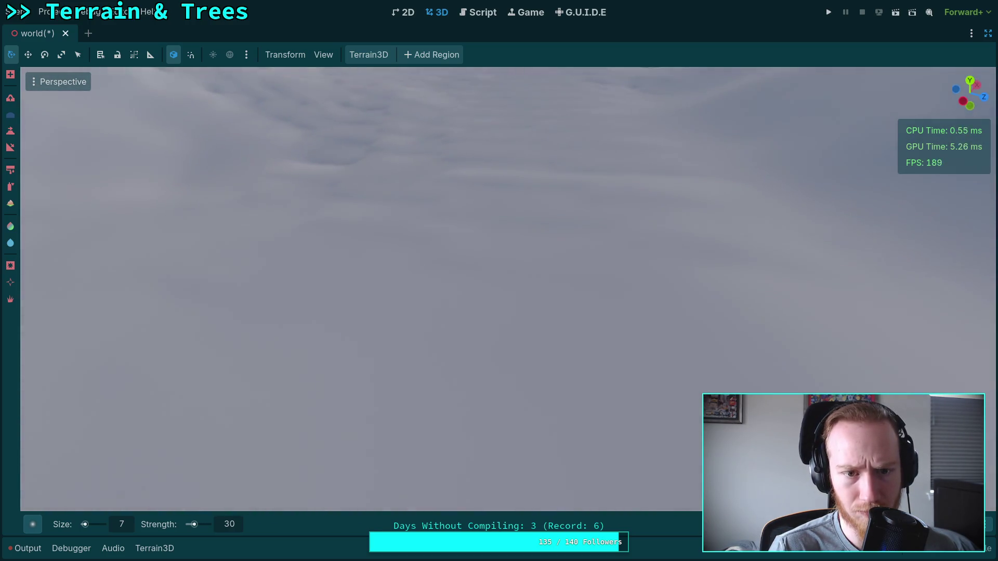
{"action": "left_click_drag", "start_coordinate": [685, 254], "coordinate": [405, 206]}
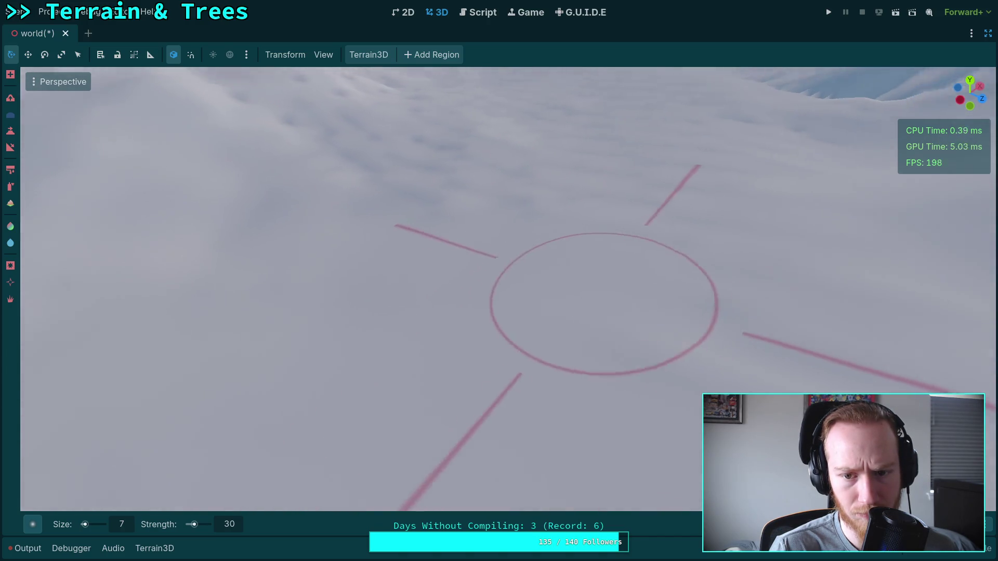
Sculpt bumpy hills across the snowy slope with the size 7, strength 30 brush
{"action": "left_click_drag", "start_coordinate": [600, 329], "coordinate": [468, 333]}
{"action": "left_click_drag", "start_coordinate": [648, 327], "coordinate": [648, 328]}
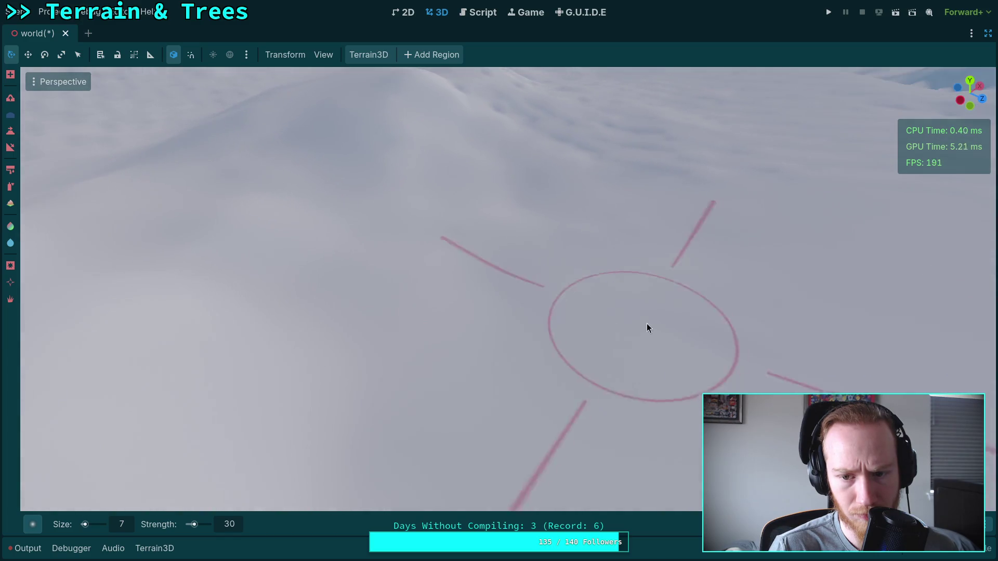
{"action": "mouse_move", "coordinate": [735, 372]}
{"action": "left_mouse_down"}
{"action": "mouse_move", "coordinate": [645, 457]}
{"action": "mouse_move", "coordinate": [432, 321]}
{"action": "mouse_move", "coordinate": [451, 218]}
{"action": "left_mouse_up"}
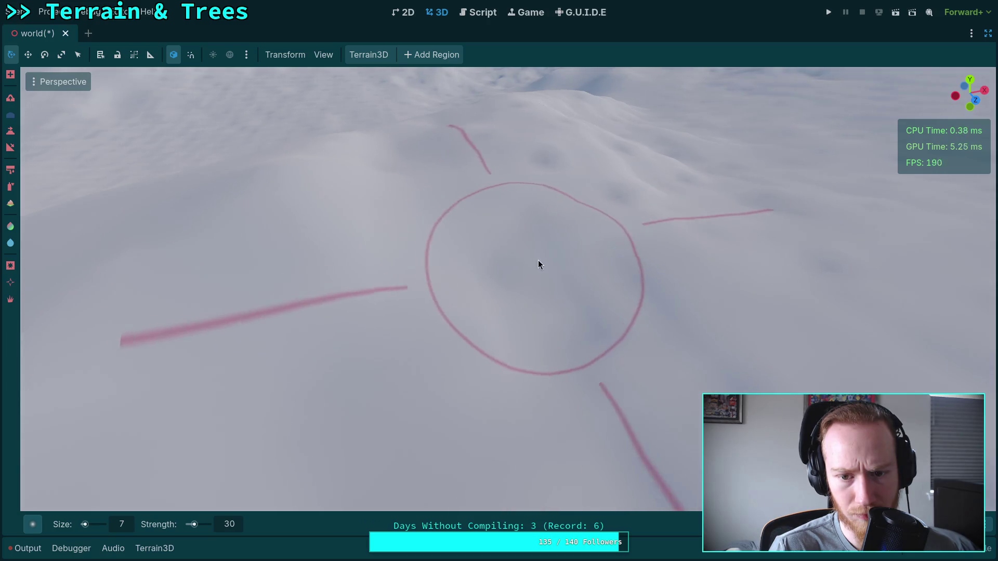
{"action": "left_click_drag", "start_coordinate": [628, 225], "coordinate": [596, 269]}
{"action": "mouse_move", "coordinate": [537, 314]}
{"action": "left_mouse_down"}
{"action": "mouse_move", "coordinate": [580, 367]}
{"action": "mouse_move", "coordinate": [584, 398]}
{"action": "left_mouse_up"}
{"action": "left_click_drag", "start_coordinate": [559, 289], "coordinate": [436, 341]}
{"action": "left_click_drag", "start_coordinate": [521, 265], "coordinate": [391, 267]}
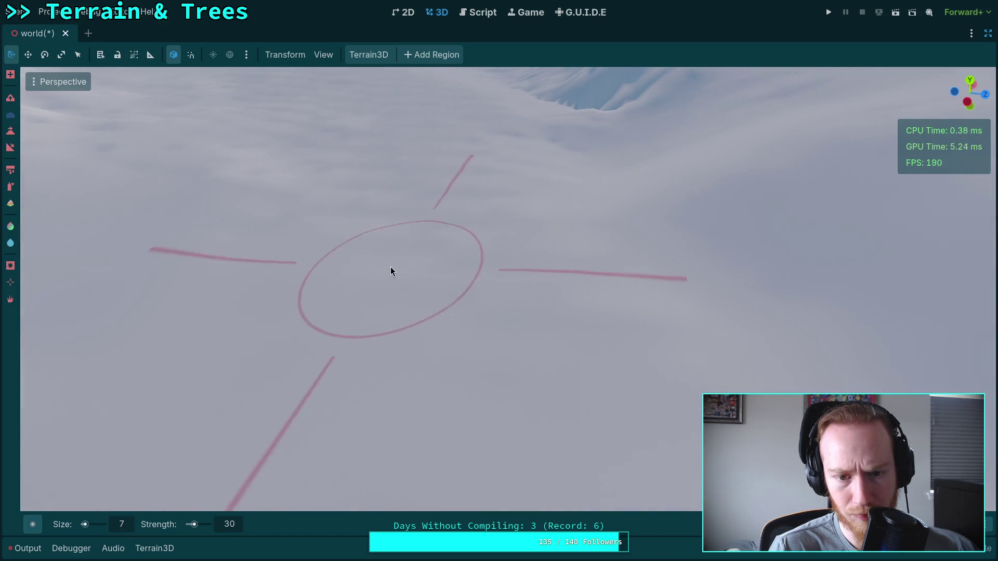
Carve deep ridges along the hillside, then undo the last stroke
{"action": "mouse_move", "coordinate": [544, 308]}
{"action": "left_mouse_down"}
{"action": "mouse_move", "coordinate": [535, 335]}
{"action": "mouse_move", "coordinate": [571, 304]}
{"action": "mouse_move", "coordinate": [555, 284]}
{"action": "left_mouse_up"}
{"action": "left_click_drag", "start_coordinate": [516, 223], "coordinate": [510, 232]}
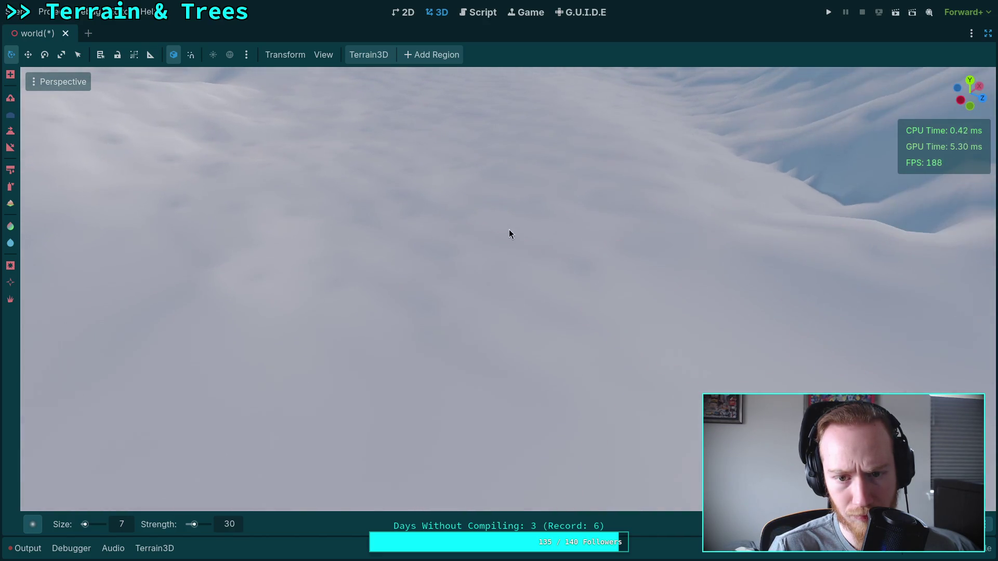
{"action": "left_click_drag", "start_coordinate": [341, 266], "coordinate": [412, 279]}
{"action": "mouse_move", "coordinate": [419, 245]}
{"action": "left_mouse_down"}
{"action": "mouse_move", "coordinate": [426, 239]}
{"action": "mouse_move", "coordinate": [352, 247]}
{"action": "left_mouse_up"}
{"action": "mouse_move", "coordinate": [480, 259]}
{"action": "left_mouse_down"}
{"action": "mouse_move", "coordinate": [401, 312]}
{"action": "mouse_move", "coordinate": [403, 301]}
{"action": "mouse_move", "coordinate": [593, 325]}
{"action": "mouse_move", "coordinate": [546, 310]}
{"action": "mouse_move", "coordinate": [495, 241]}
{"action": "mouse_move", "coordinate": [566, 250]}
{"action": "mouse_move", "coordinate": [468, 248]}
{"action": "mouse_move", "coordinate": [454, 195]}
{"action": "mouse_move", "coordinate": [470, 210]}
{"action": "mouse_move", "coordinate": [516, 354]}
{"action": "mouse_move", "coordinate": [679, 386]}
{"action": "mouse_move", "coordinate": [666, 332]}
{"action": "left_mouse_up"}
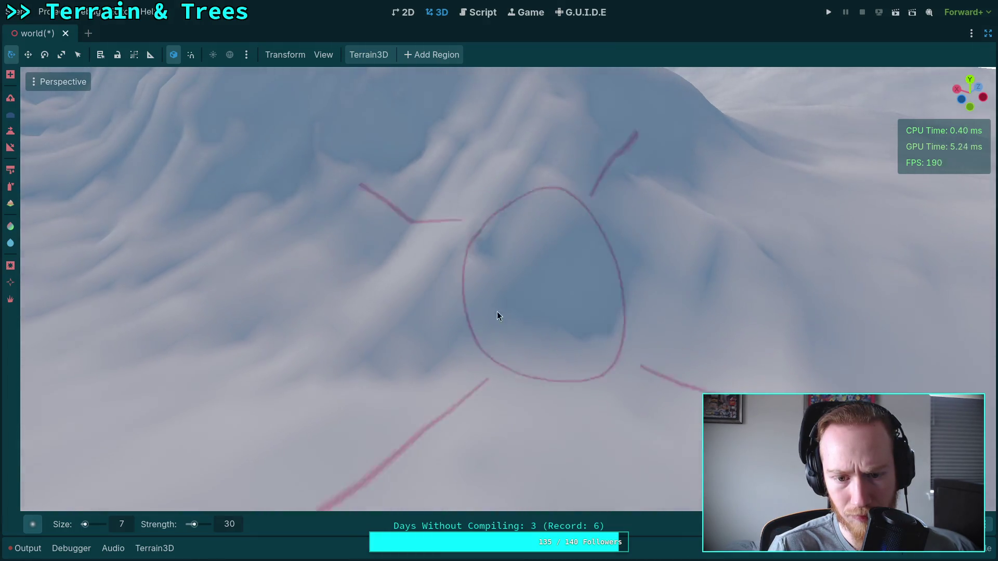
{"action": "key", "text": "ctrl+z"}
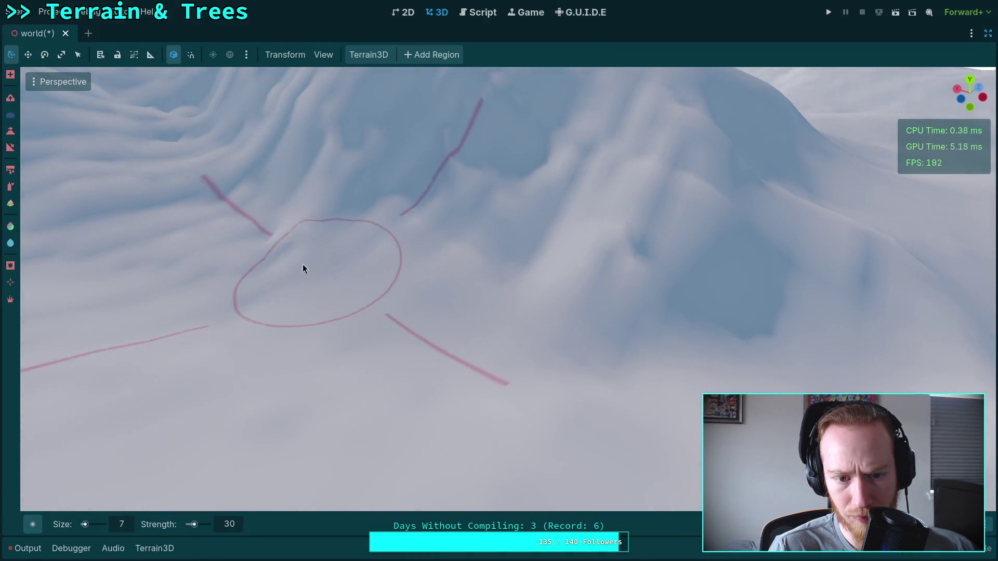
Undo the previous sculpt stroke as well and re-zoom on the ridged hill
{"action": "key", "text": "ctrl+z"}
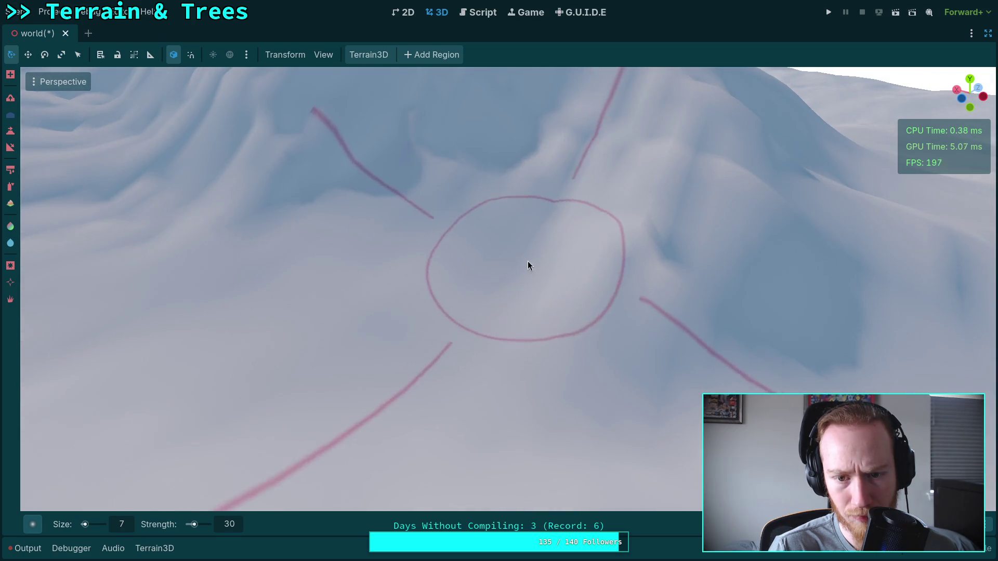
{"action": "scroll", "coordinate": [624, 307], "scroll_direction": "down", "scroll_amount": 5}
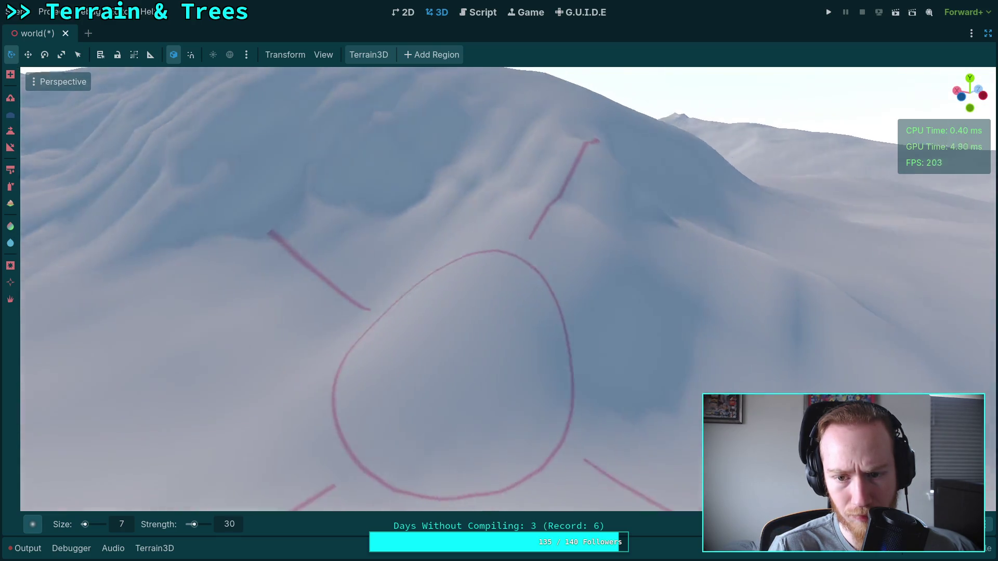
{"action": "scroll", "coordinate": [537, 249], "scroll_direction": "up", "scroll_amount": 4}
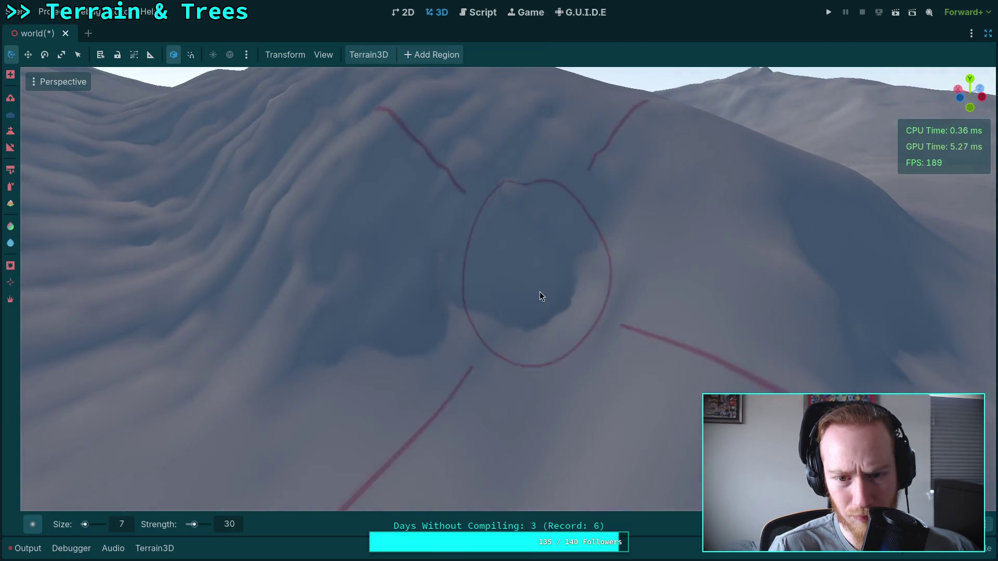
{"action": "scroll", "coordinate": [322, 291], "scroll_direction": "up", "scroll_amount": 5}
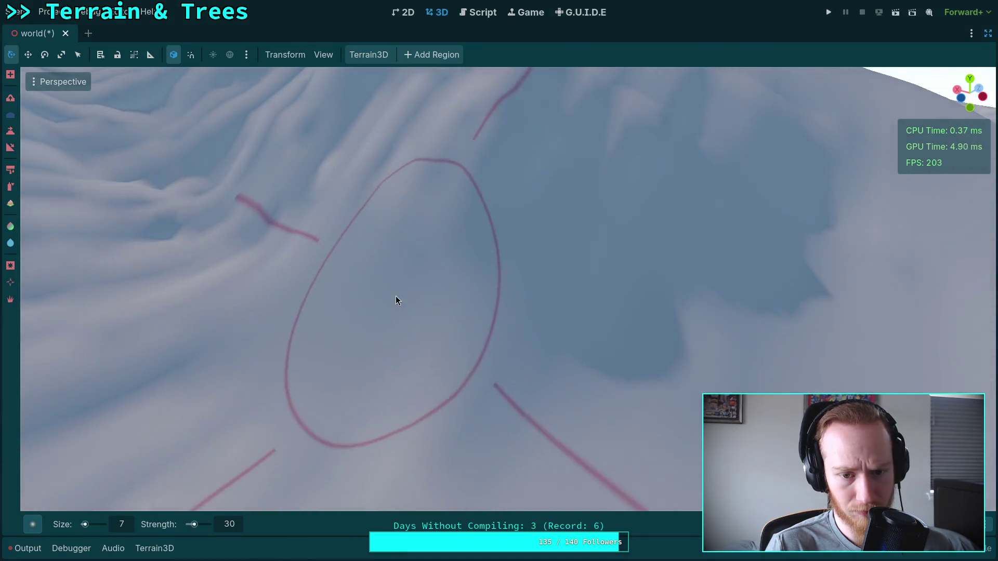
{"action": "scroll", "coordinate": [394, 294], "scroll_direction": "down", "scroll_amount": 4}
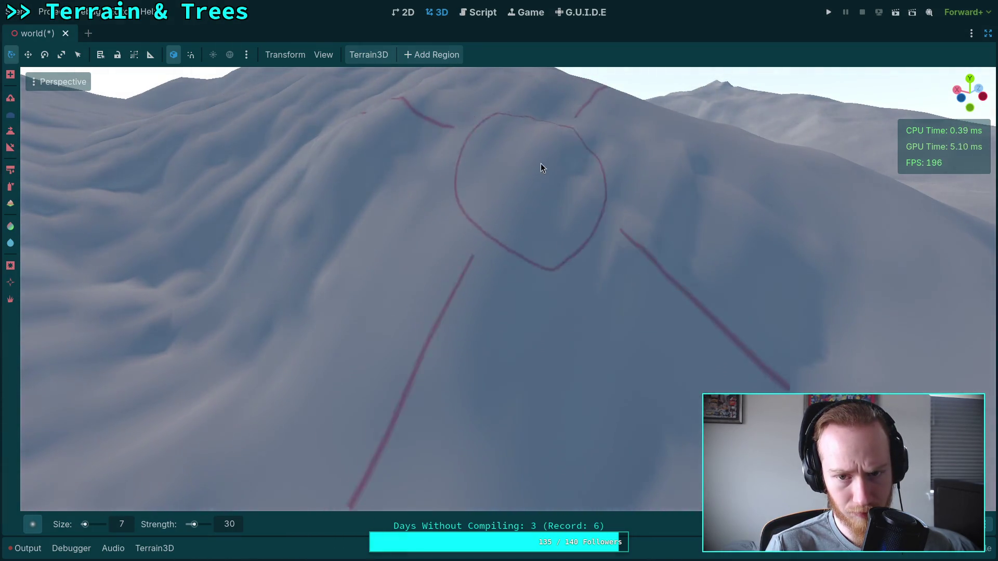
Keep sculpting and flattening the hillside, viewing it from new angles toward the distant ridge
{"action": "left_click_drag", "start_coordinate": [620, 210], "coordinate": [582, 185]}
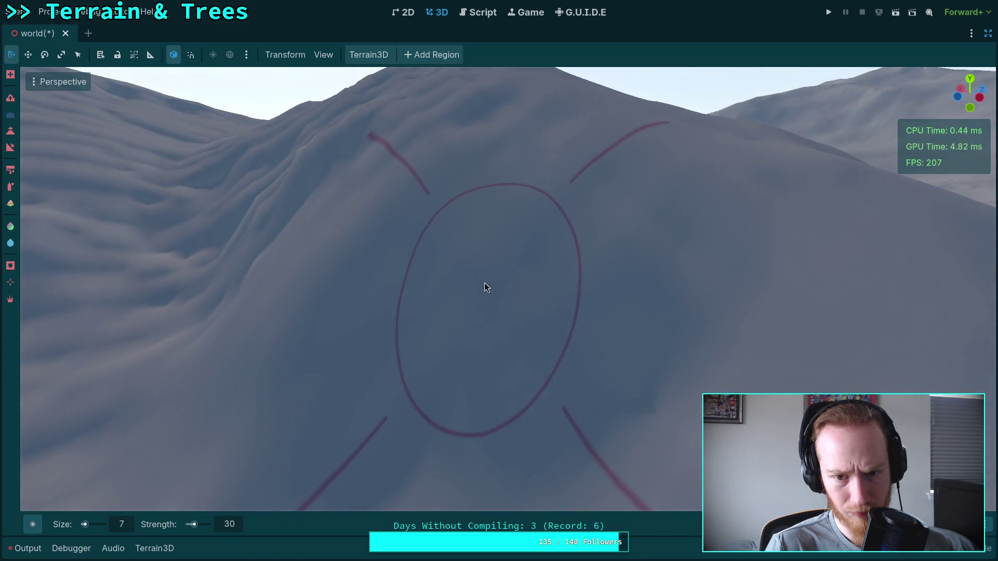
{"action": "mouse_move", "coordinate": [465, 385]}
{"action": "left_mouse_down"}
{"action": "mouse_move", "coordinate": [546, 499]}
{"action": "mouse_move", "coordinate": [491, 291]}
{"action": "left_mouse_up"}
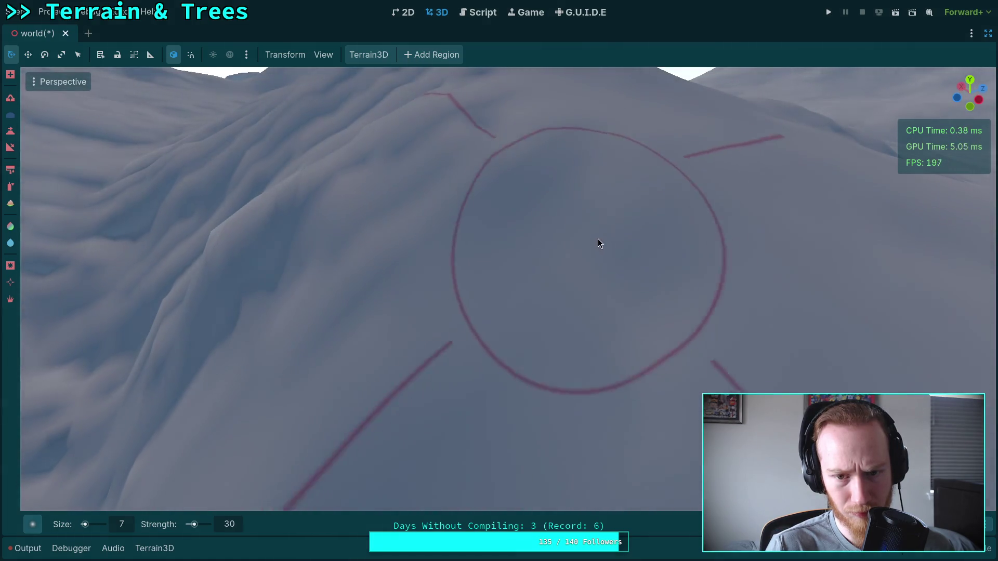
{"action": "left_click_drag", "start_coordinate": [684, 309], "coordinate": [684, 309]}
{"action": "mouse_move", "coordinate": [542, 239]}
{"action": "left_mouse_down"}
{"action": "mouse_move", "coordinate": [584, 158]}
{"action": "mouse_move", "coordinate": [588, 221]}
{"action": "mouse_move", "coordinate": [685, 234]}
{"action": "mouse_move", "coordinate": [279, 296]}
{"action": "mouse_move", "coordinate": [416, 234]}
{"action": "mouse_move", "coordinate": [467, 260]}
{"action": "mouse_move", "coordinate": [484, 294]}
{"action": "left_mouse_up"}
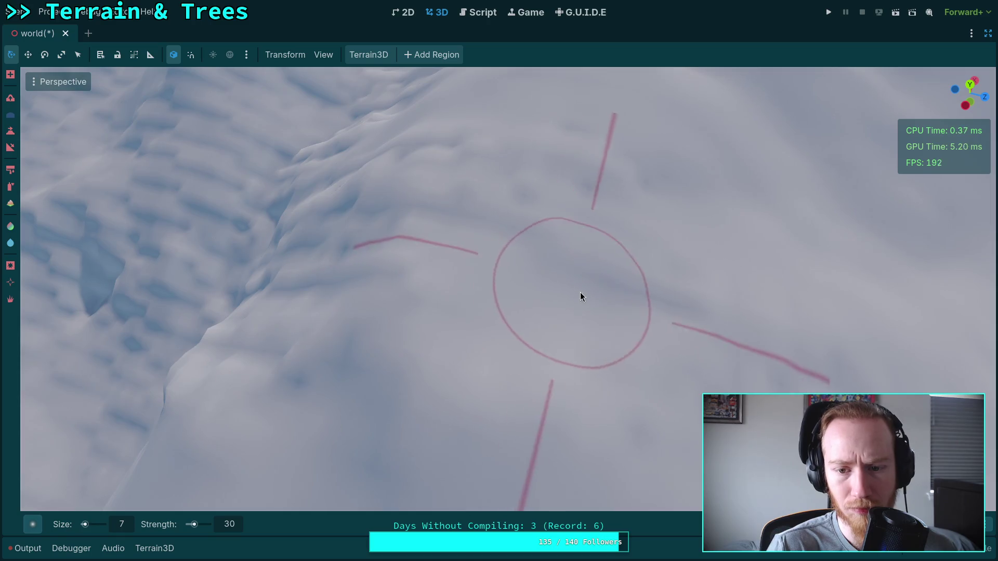
{"action": "mouse_move", "coordinate": [580, 297]}
{"action": "left_mouse_down"}
{"action": "mouse_move", "coordinate": [579, 218]}
{"action": "mouse_move", "coordinate": [388, 310]}
{"action": "left_mouse_up"}
{"action": "left_click_drag", "start_coordinate": [497, 236], "coordinate": [403, 247]}
{"action": "mouse_move", "coordinate": [621, 291]}
{"action": "left_mouse_down"}
{"action": "mouse_move", "coordinate": [614, 224]}
{"action": "mouse_move", "coordinate": [537, 307]}
{"action": "mouse_move", "coordinate": [450, 295]}
{"action": "left_mouse_up"}
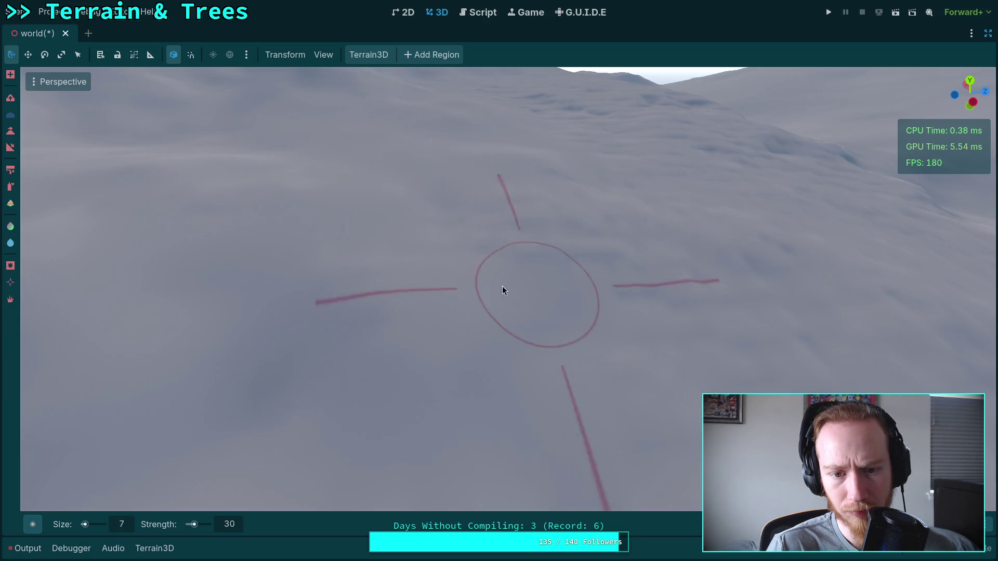
{"action": "left_click_drag", "start_coordinate": [665, 331], "coordinate": [510, 300]}
{"action": "mouse_move", "coordinate": [438, 306]}
{"action": "left_mouse_down"}
{"action": "mouse_move", "coordinate": [375, 229]}
{"action": "mouse_move", "coordinate": [385, 257]}
{"action": "left_mouse_up"}
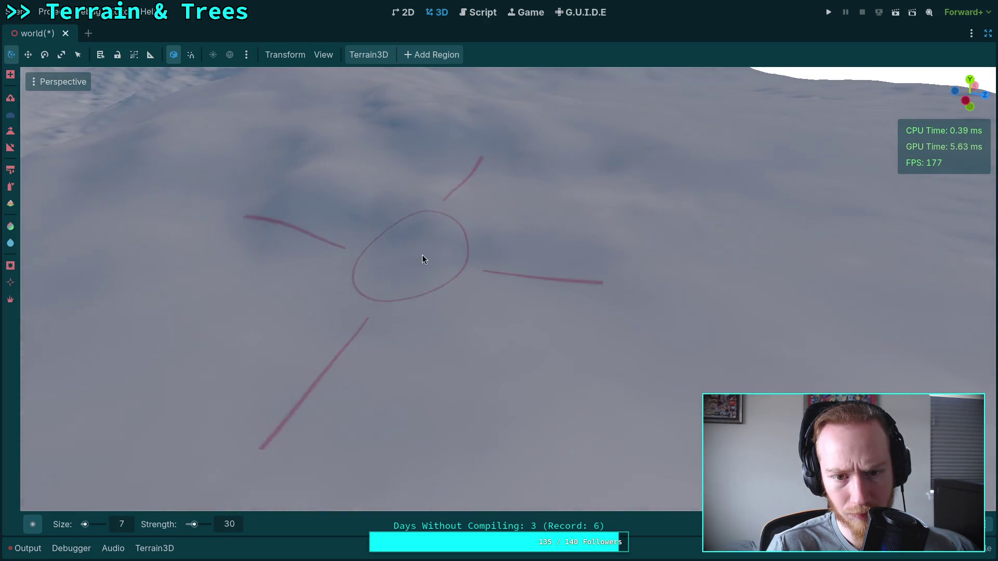
{"action": "mouse_move", "coordinate": [486, 260]}
{"action": "left_mouse_down"}
{"action": "mouse_move", "coordinate": [494, 208]}
{"action": "mouse_move", "coordinate": [427, 315]}
{"action": "left_mouse_up"}
{"action": "mouse_move", "coordinate": [545, 287]}
{"action": "left_mouse_down"}
{"action": "mouse_move", "coordinate": [513, 256]}
{"action": "mouse_move", "coordinate": [522, 284]}
{"action": "mouse_move", "coordinate": [517, 265]}
{"action": "mouse_move", "coordinate": [379, 307]}
{"action": "mouse_move", "coordinate": [368, 272]}
{"action": "mouse_move", "coordinate": [346, 303]}
{"action": "mouse_move", "coordinate": [464, 270]}
{"action": "mouse_move", "coordinate": [461, 288]}
{"action": "mouse_move", "coordinate": [541, 256]}
{"action": "left_mouse_up"}
{"action": "scroll", "coordinate": [499, 322], "scroll_direction": "down", "scroll_amount": 3}
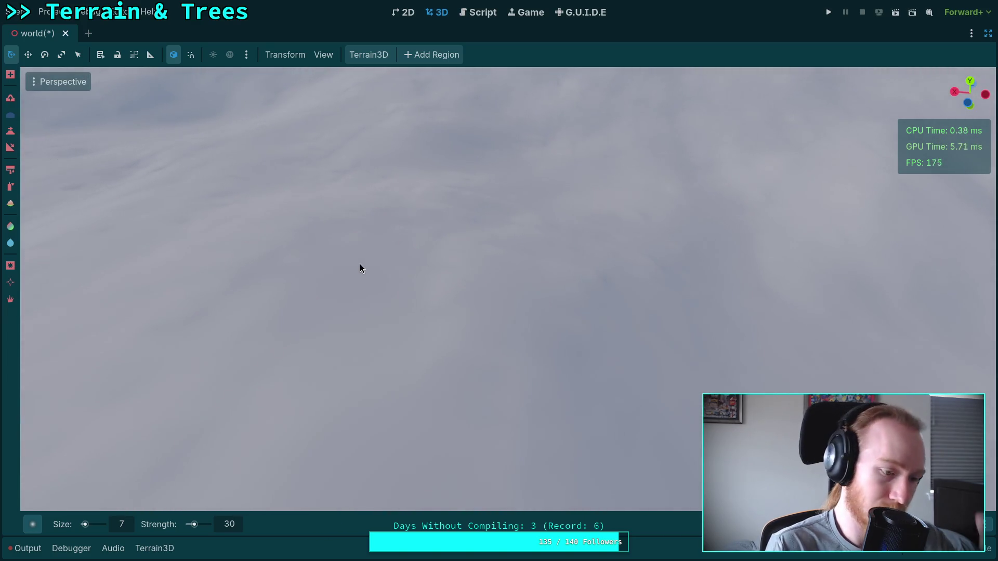
{"action": "mouse_move", "coordinate": [299, 272]}
{"action": "left_mouse_down"}
{"action": "mouse_move", "coordinate": [499, 332]}
{"action": "mouse_move", "coordinate": [497, 281]}
{"action": "mouse_move", "coordinate": [367, 294]}
{"action": "left_mouse_up"}
{"action": "scroll", "coordinate": [408, 191], "scroll_direction": "up", "scroll_amount": 5}
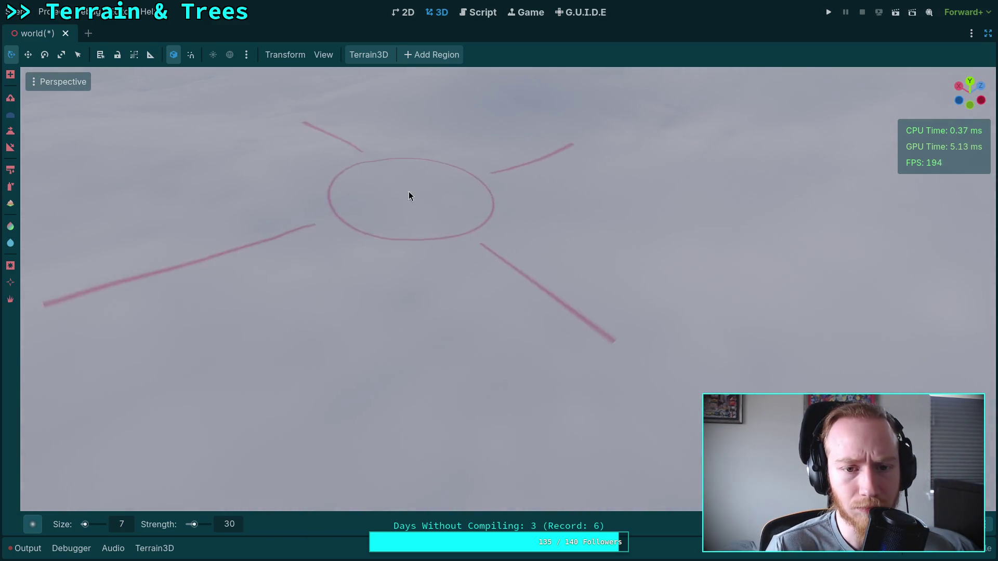
{"action": "scroll", "coordinate": [488, 348], "scroll_direction": "down", "scroll_amount": 3}
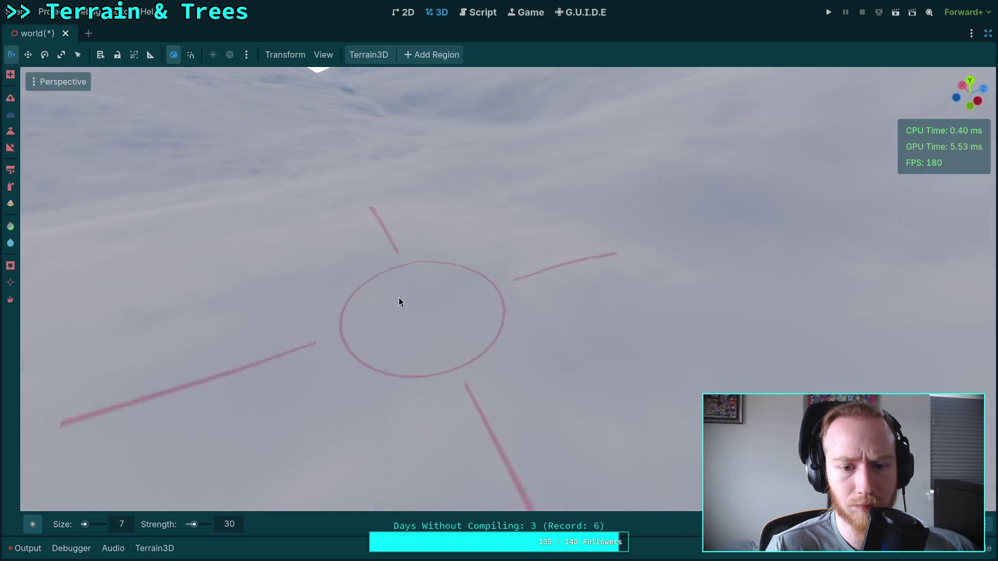
{"action": "left_click_drag", "start_coordinate": [390, 229], "coordinate": [435, 326]}
{"action": "scroll", "coordinate": [435, 327], "scroll_direction": "down", "scroll_amount": 2}
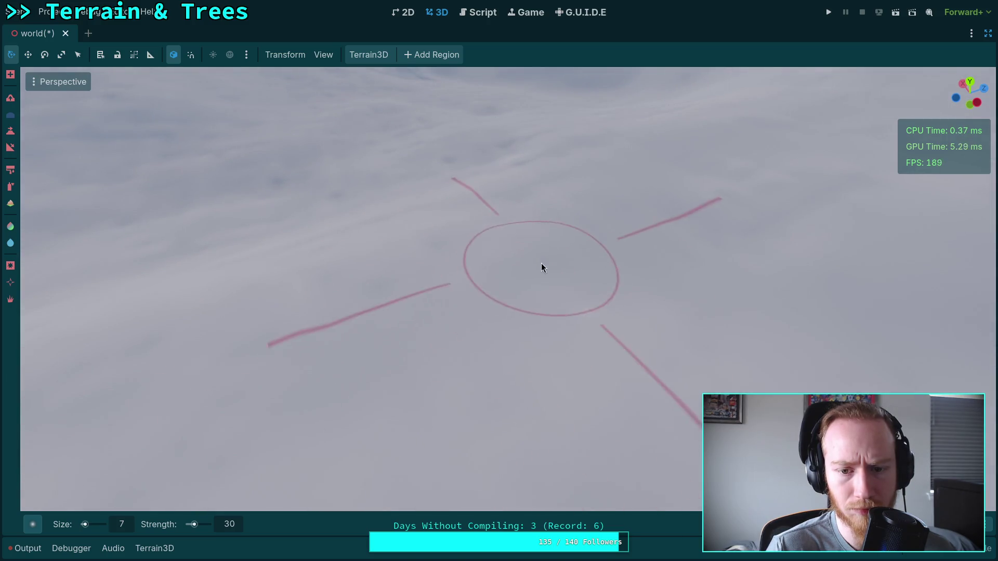
{"action": "scroll", "coordinate": [442, 248], "scroll_direction": "up", "scroll_amount": 2}
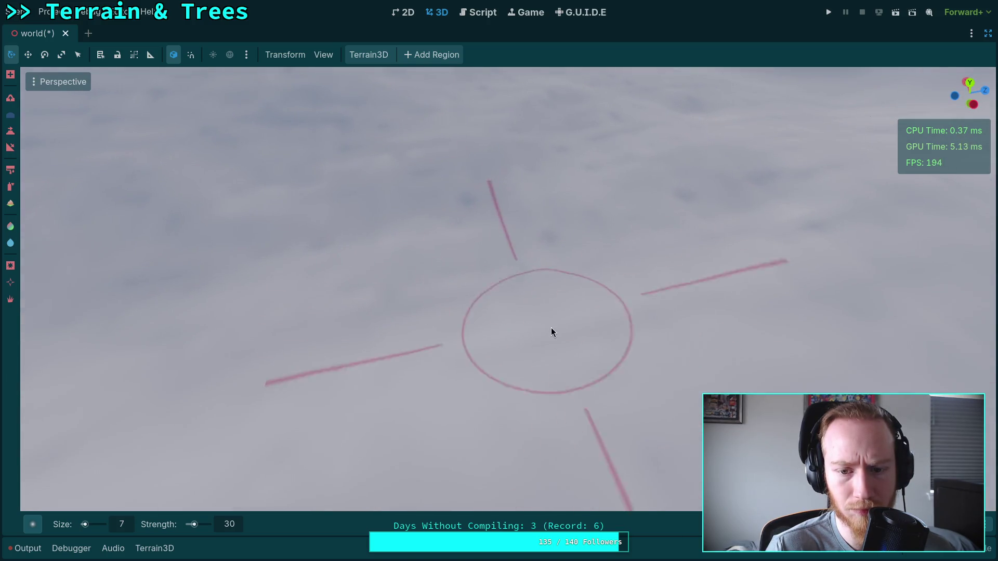
{"action": "scroll", "coordinate": [486, 319], "scroll_direction": "down", "scroll_amount": 2}
{"action": "scroll", "coordinate": [539, 263], "scroll_direction": "up", "scroll_amount": 2}
{"action": "left_click_drag", "start_coordinate": [539, 263], "coordinate": [520, 268]}
{"action": "scroll", "coordinate": [513, 271], "scroll_direction": "up", "scroll_amount": 3}
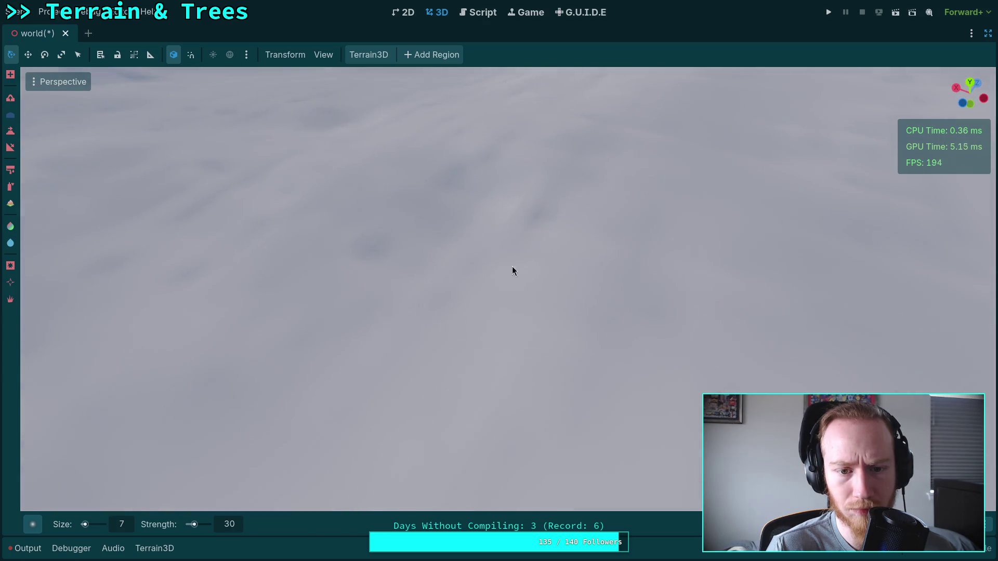
{"action": "scroll", "coordinate": [513, 270], "scroll_direction": "down", "scroll_amount": 3}
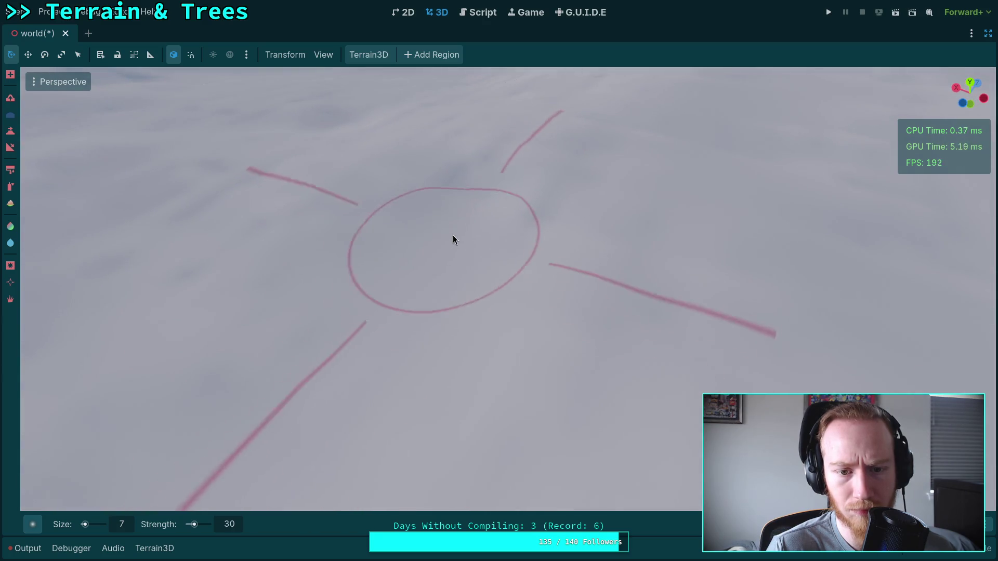
{"action": "scroll", "coordinate": [603, 185], "scroll_direction": "up", "scroll_amount": 3}
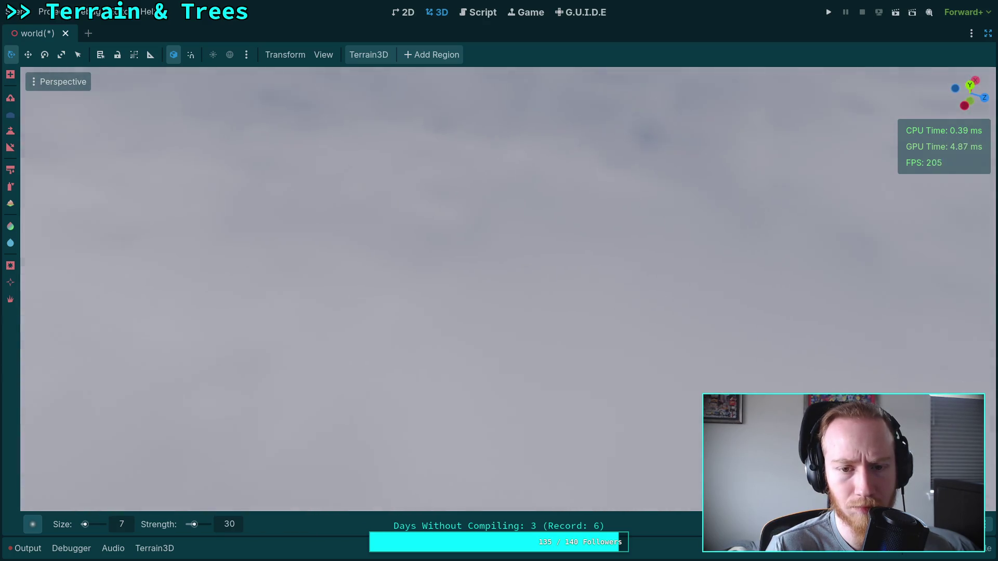
{"action": "scroll", "coordinate": [563, 245], "scroll_direction": "down", "scroll_amount": 3}
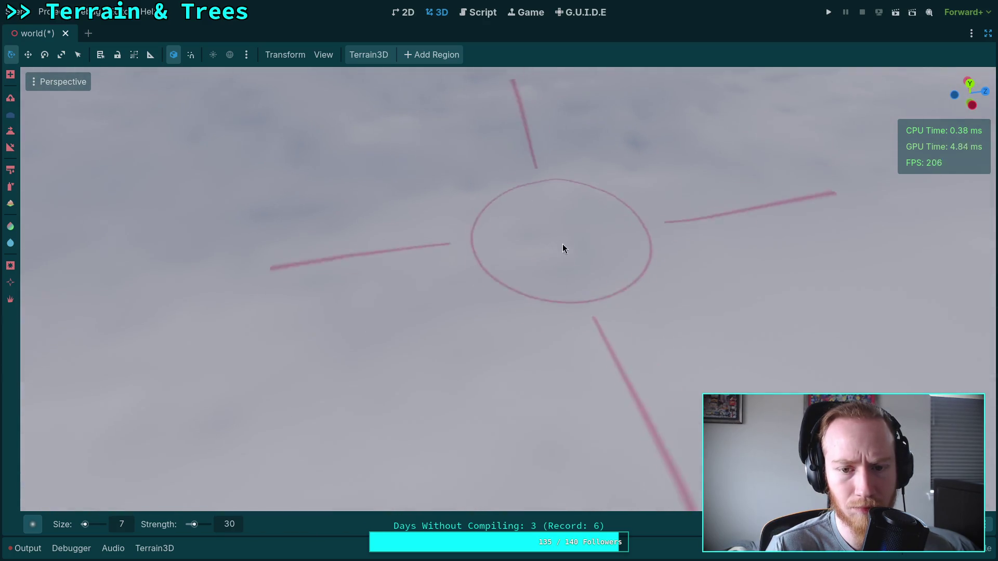
{"action": "scroll", "coordinate": [463, 189], "scroll_direction": "up", "scroll_amount": 1}
{"action": "scroll", "coordinate": [374, 300], "scroll_direction": "down", "scroll_amount": 2}
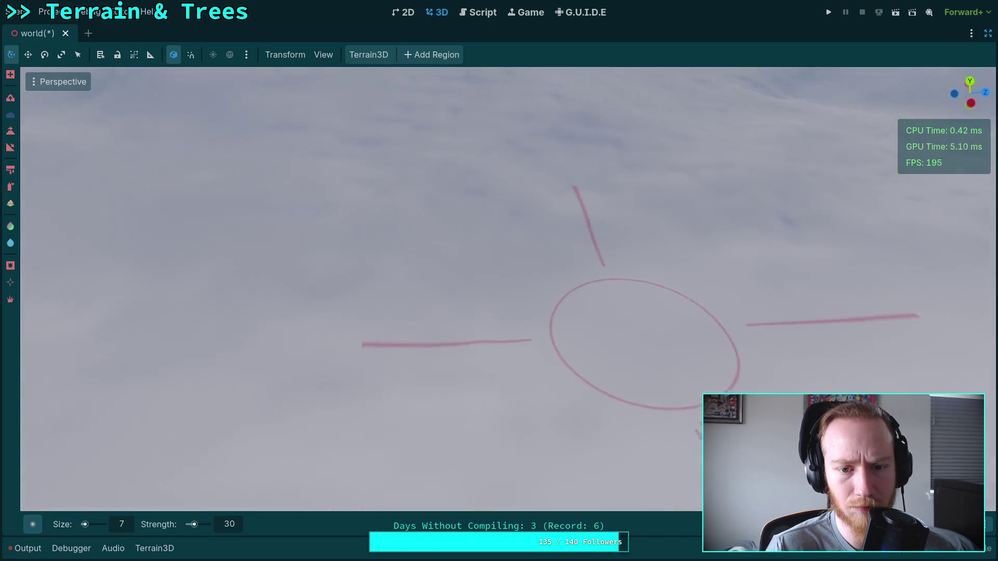
{"action": "scroll", "coordinate": [647, 334], "scroll_direction": "up", "scroll_amount": 3}
{"action": "scroll", "coordinate": [394, 327], "scroll_direction": "down", "scroll_amount": 3}
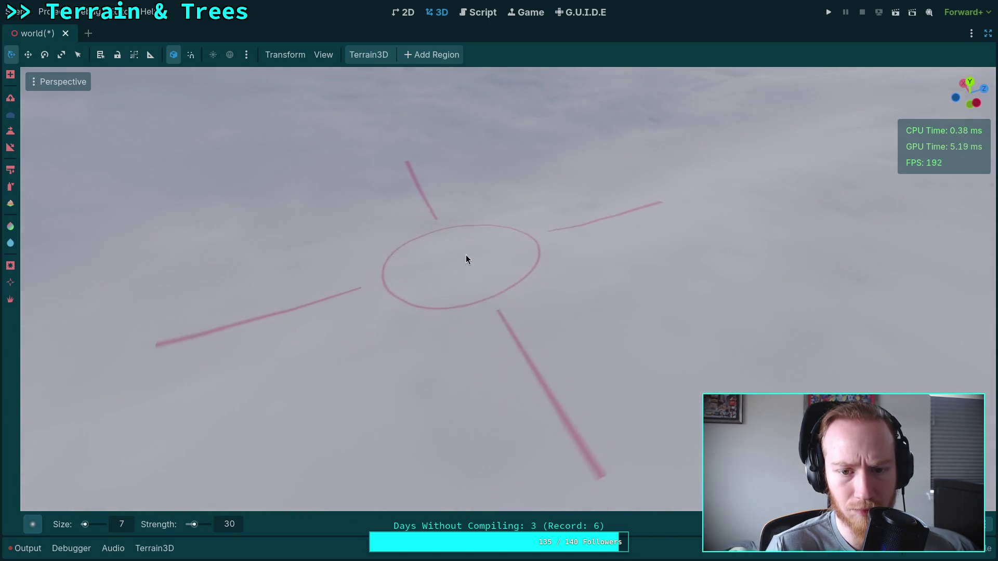
{"action": "scroll", "coordinate": [466, 259], "scroll_direction": "up", "scroll_amount": 4}
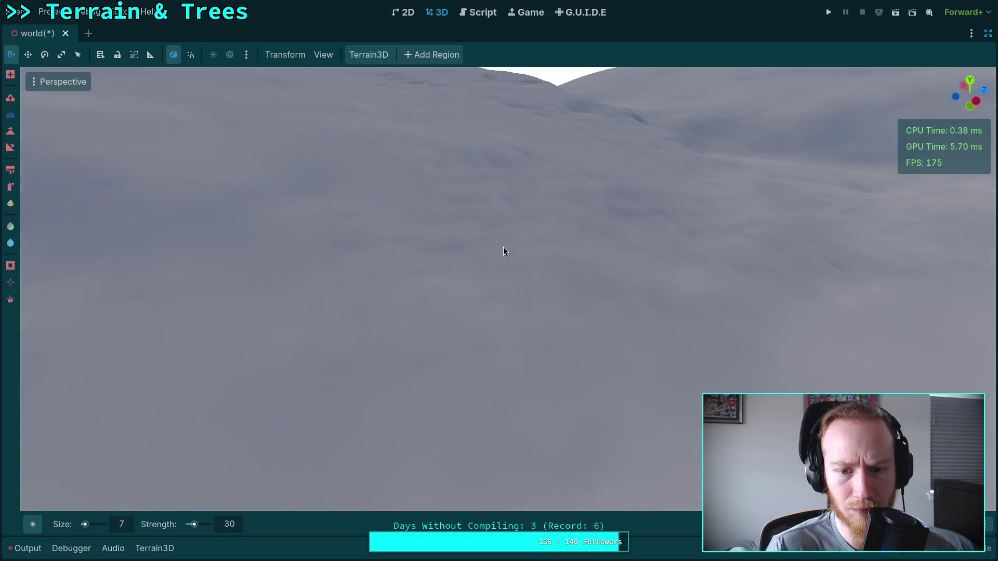
{"action": "scroll", "coordinate": [503, 251], "scroll_direction": "down", "scroll_amount": 4}
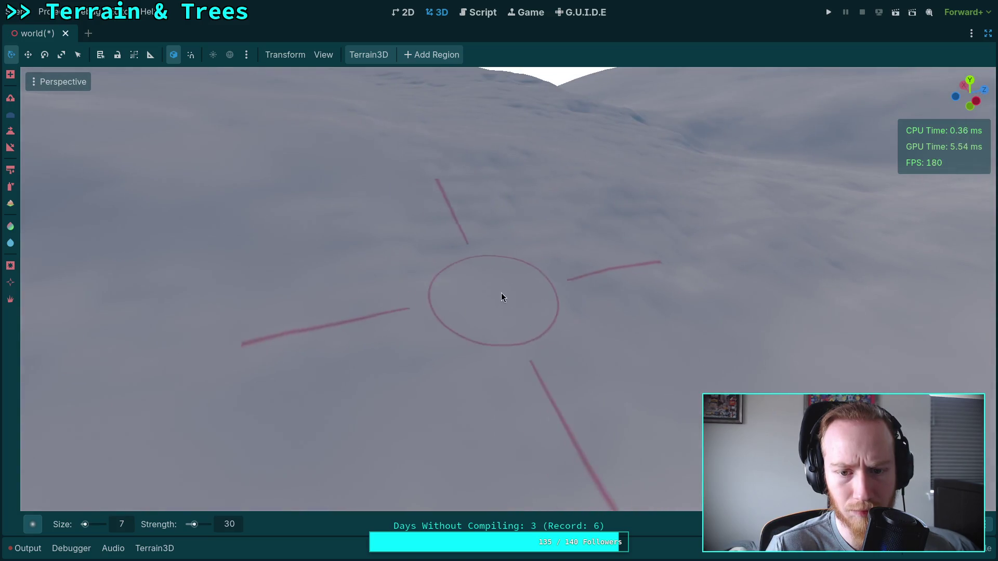
{"action": "scroll", "coordinate": [633, 295], "scroll_direction": "down", "scroll_amount": 1}
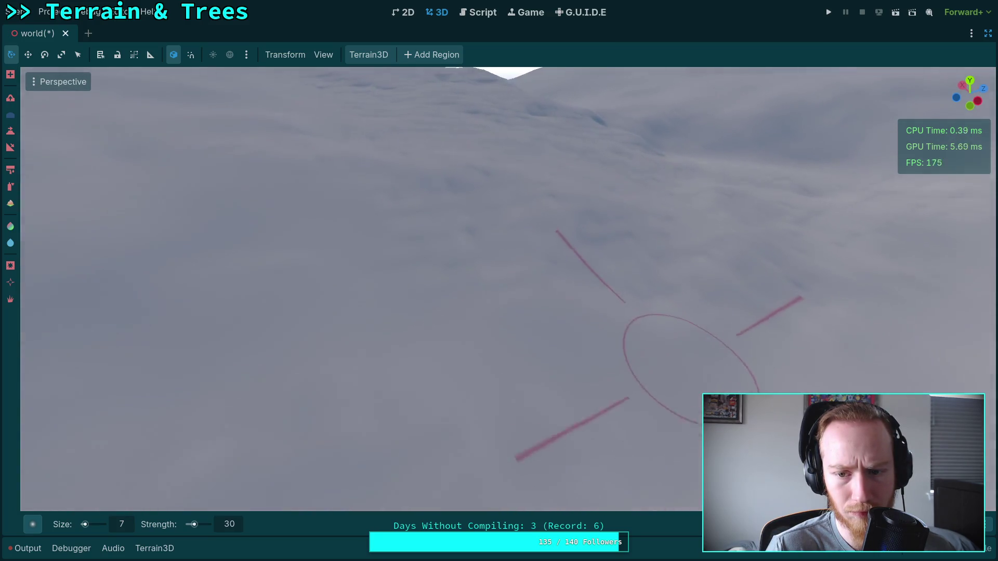
{"action": "scroll", "coordinate": [565, 369], "scroll_direction": "up", "scroll_amount": 3}
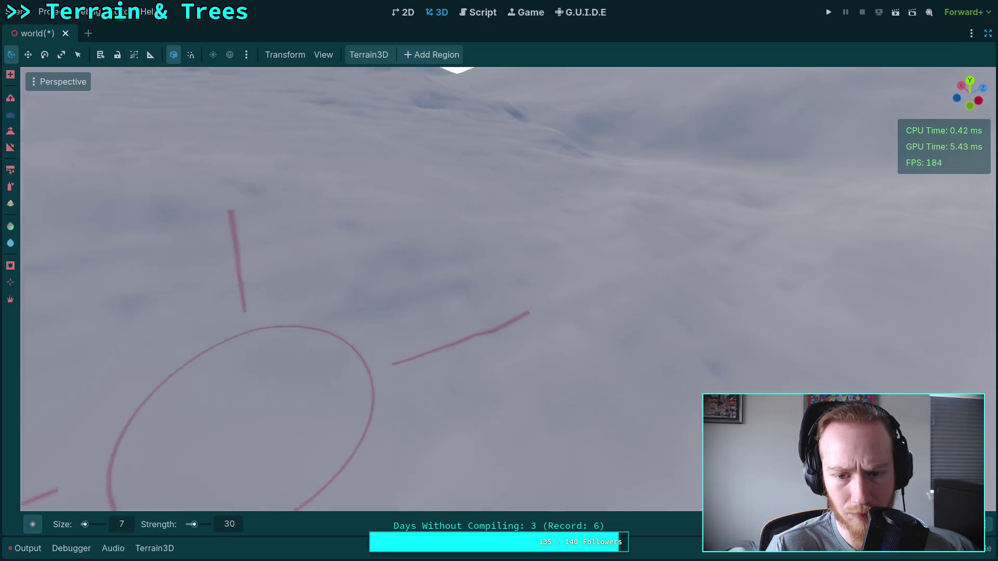
{"action": "scroll", "coordinate": [413, 348], "scroll_direction": "down", "scroll_amount": 5}
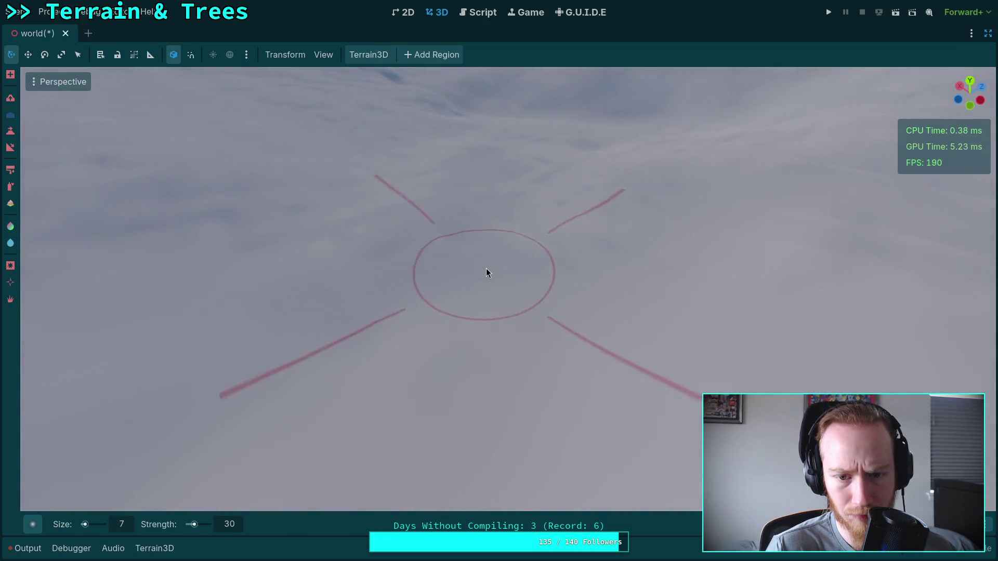
{"action": "left_click_drag", "start_coordinate": [487, 271], "coordinate": [524, 272]}
{"action": "mouse_move", "coordinate": [494, 303]}
{"action": "left_mouse_down"}
{"action": "mouse_move", "coordinate": [501, 297]}
{"action": "mouse_move", "coordinate": [470, 236]}
{"action": "mouse_move", "coordinate": [544, 267]}
{"action": "mouse_move", "coordinate": [523, 312]}
{"action": "left_mouse_up"}
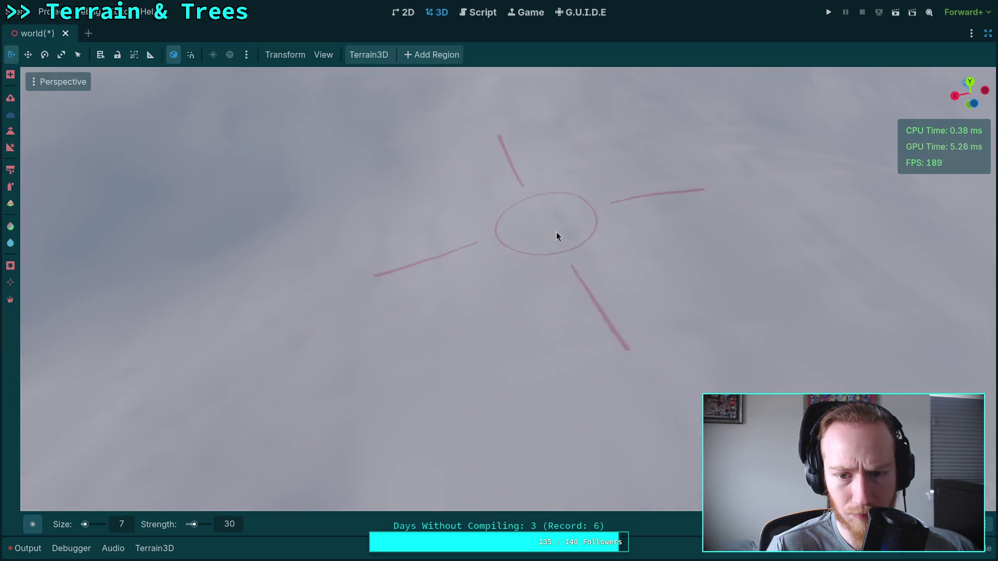
{"action": "mouse_move", "coordinate": [394, 245]}
{"action": "left_mouse_down"}
{"action": "mouse_move", "coordinate": [338, 393]}
{"action": "mouse_move", "coordinate": [406, 364]}
{"action": "mouse_move", "coordinate": [470, 395]}
{"action": "left_mouse_up"}
{"action": "left_click_drag", "start_coordinate": [532, 307], "coordinate": [510, 319]}
{"action": "scroll", "coordinate": [509, 320], "scroll_direction": "down", "scroll_amount": 3}
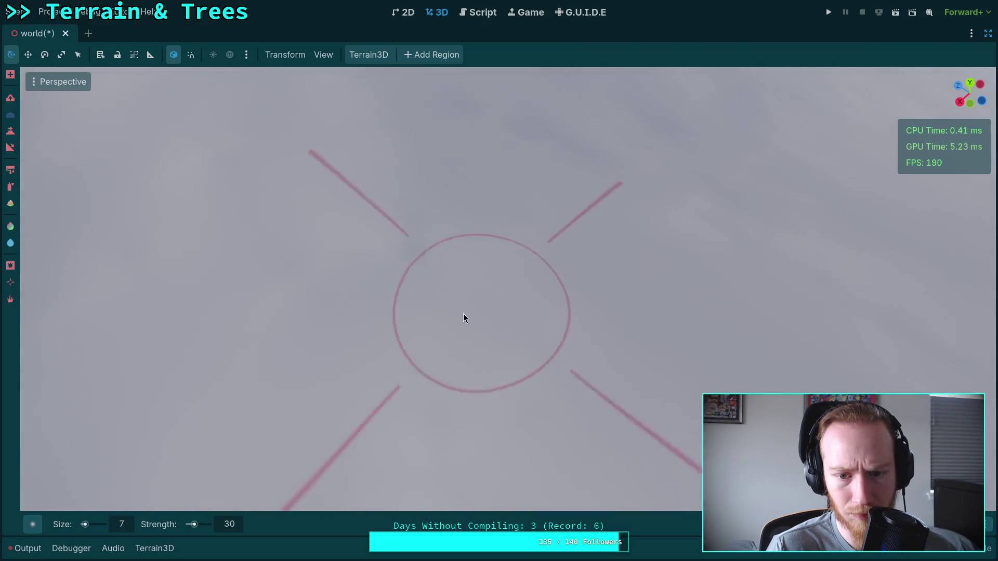
{"action": "mouse_move", "coordinate": [433, 350]}
{"action": "left_mouse_down"}
{"action": "mouse_move", "coordinate": [464, 283]}
{"action": "mouse_move", "coordinate": [528, 276]}
{"action": "mouse_move", "coordinate": [510, 268]}
{"action": "mouse_move", "coordinate": [546, 281]}
{"action": "mouse_move", "coordinate": [370, 360]}
{"action": "mouse_move", "coordinate": [494, 244]}
{"action": "mouse_move", "coordinate": [499, 198]}
{"action": "left_mouse_up"}
{"action": "scroll", "coordinate": [499, 289], "scroll_direction": "down", "scroll_amount": 5}
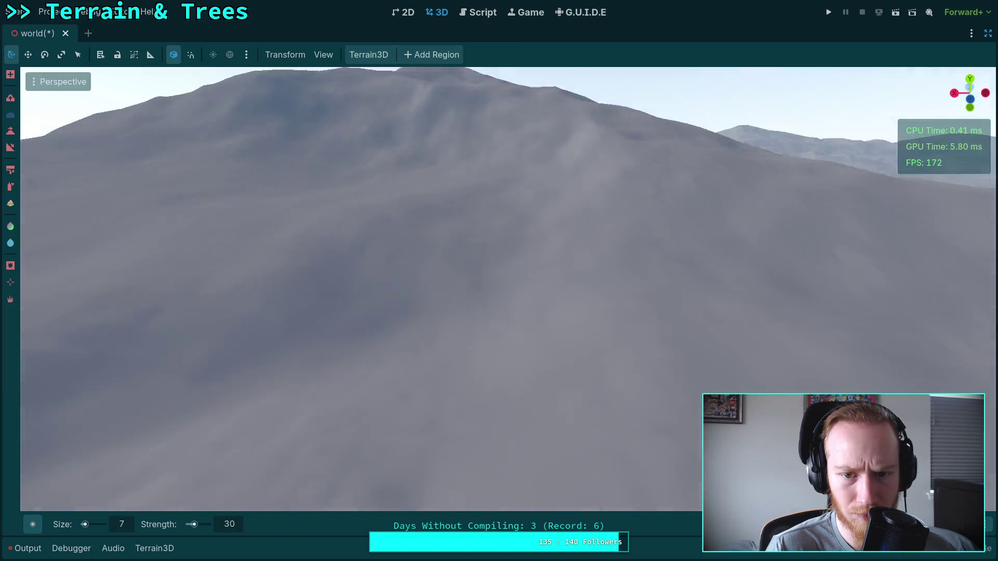
{"action": "mouse_move", "coordinate": [499, 281]}
{"action": "left_mouse_down"}
{"action": "mouse_move", "coordinate": [499, 312]}
{"action": "mouse_move", "coordinate": [499, 265]}
{"action": "mouse_move", "coordinate": [499, 286]}
{"action": "mouse_move", "coordinate": [256, 232]}
{"action": "left_mouse_up"}
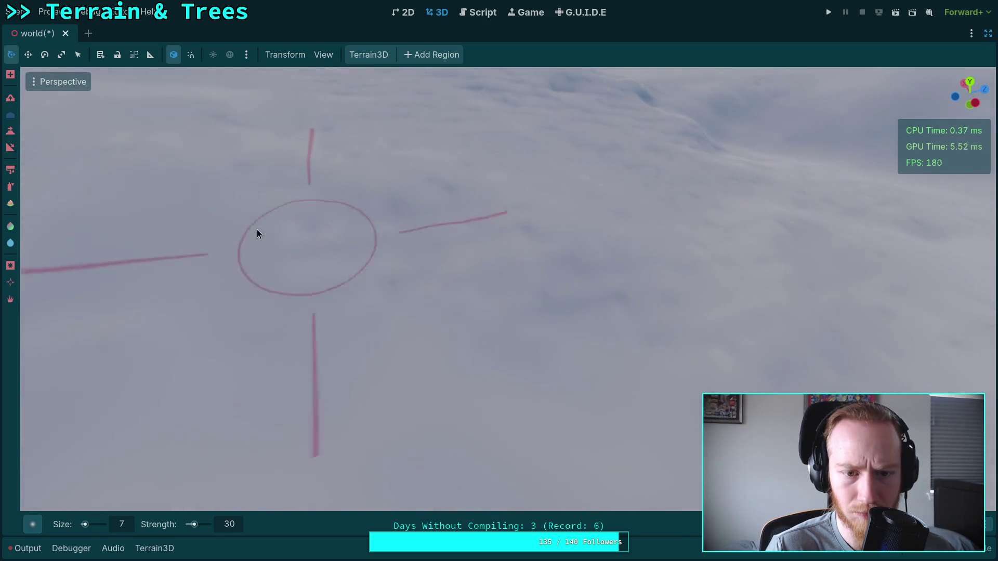
{"action": "left_click_drag", "start_coordinate": [450, 211], "coordinate": [421, 246]}
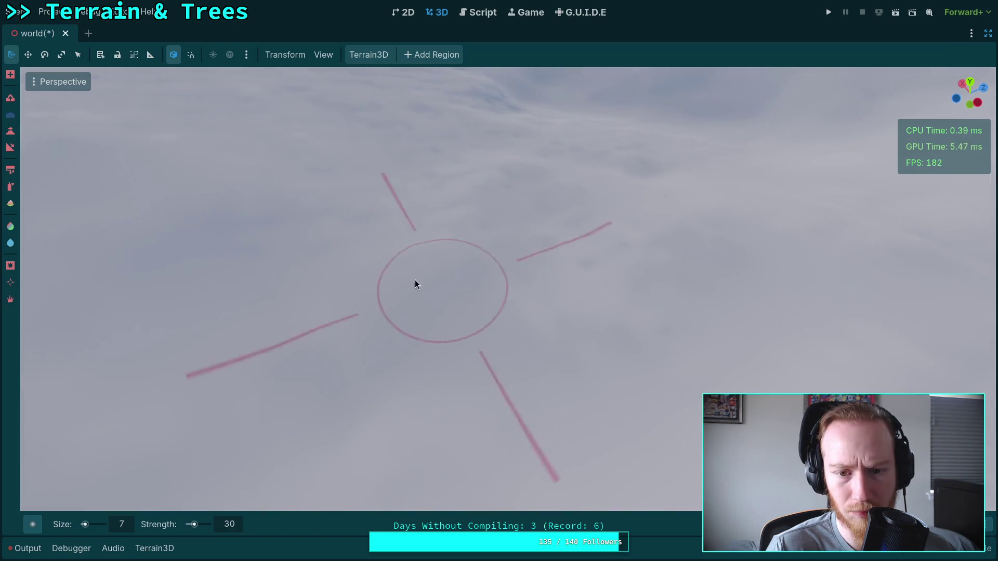
{"action": "mouse_move", "coordinate": [543, 283]}
{"action": "left_mouse_down"}
{"action": "mouse_move", "coordinate": [509, 292]}
{"action": "mouse_move", "coordinate": [470, 245]}
{"action": "mouse_move", "coordinate": [548, 249]}
{"action": "mouse_move", "coordinate": [469, 289]}
{"action": "mouse_move", "coordinate": [471, 271]}
{"action": "mouse_move", "coordinate": [553, 321]}
{"action": "left_mouse_up"}
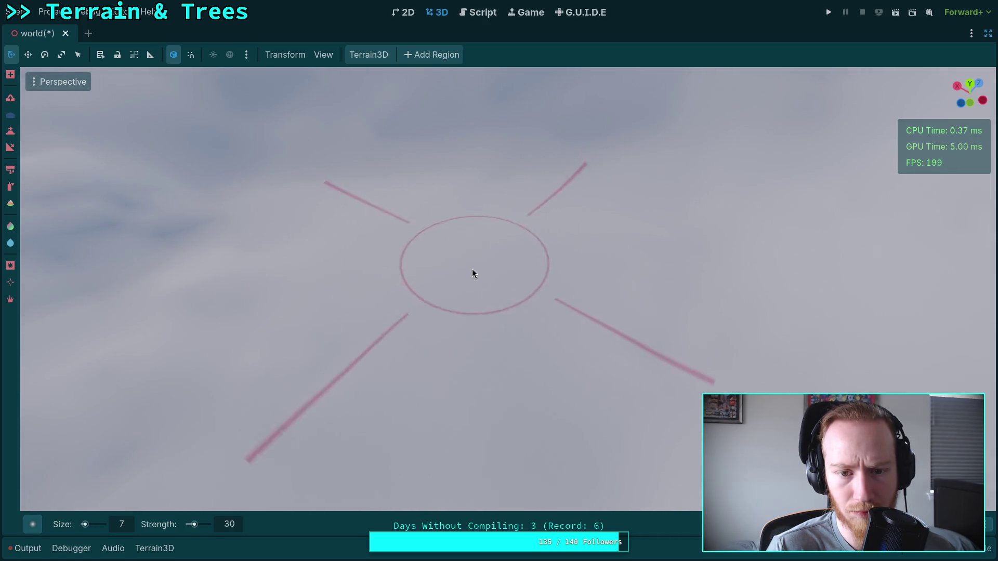
{"action": "left_click_drag", "start_coordinate": [408, 312], "coordinate": [454, 295]}
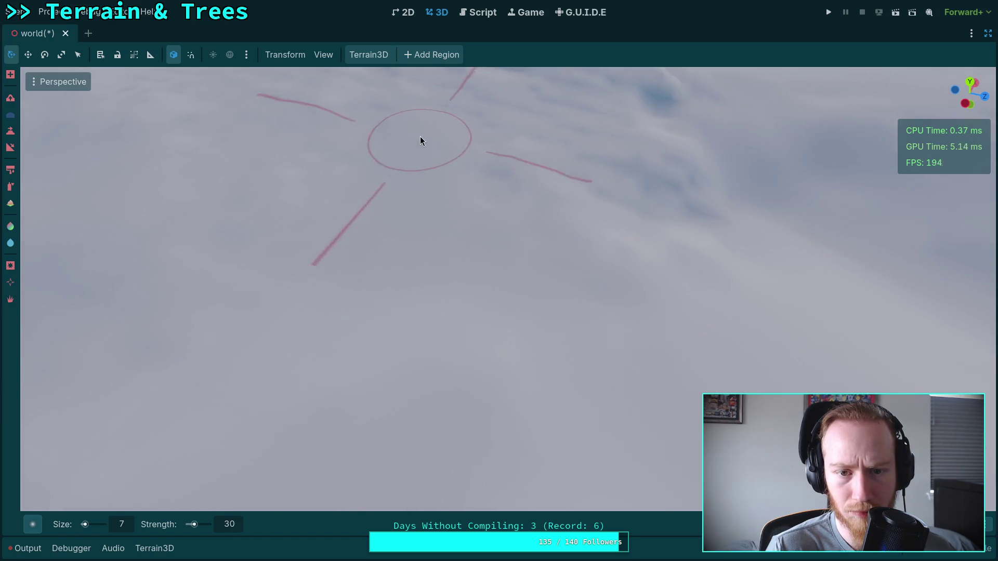
{"action": "mouse_move", "coordinate": [704, 218]}
{"action": "left_mouse_down"}
{"action": "mouse_move", "coordinate": [470, 239]}
{"action": "mouse_move", "coordinate": [657, 232]}
{"action": "left_mouse_up"}
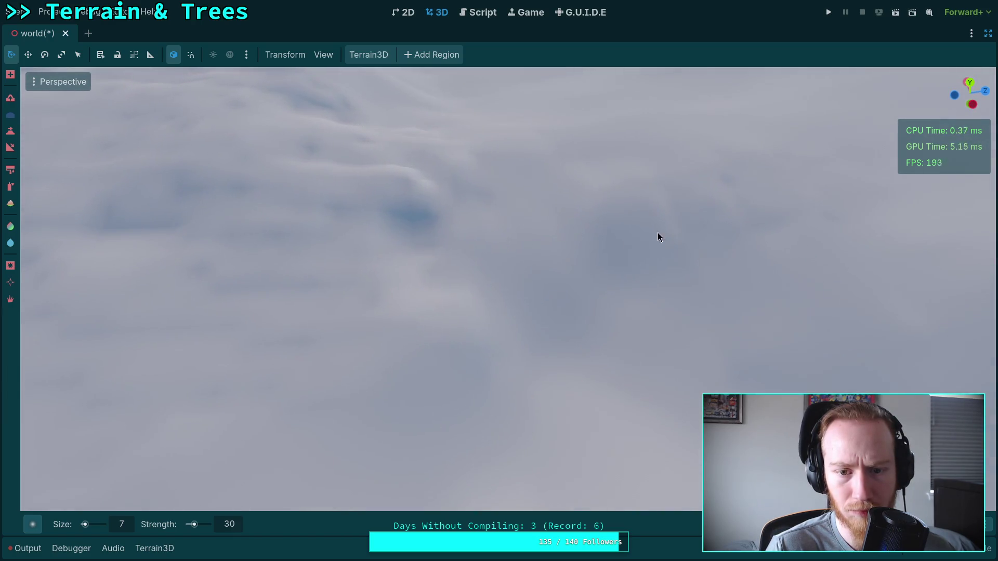
{"action": "left_click_drag", "start_coordinate": [302, 357], "coordinate": [669, 312]}
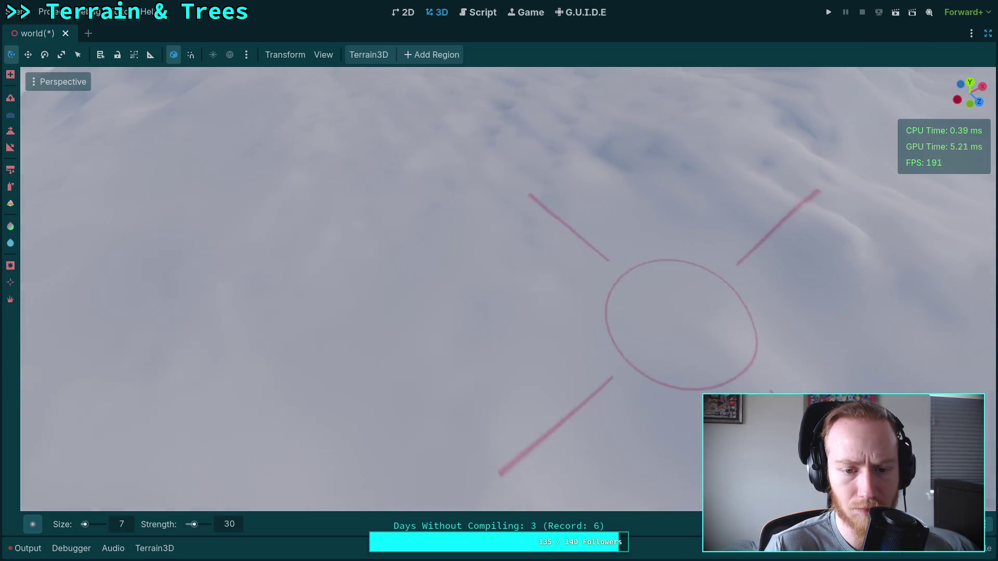
{"action": "mouse_move", "coordinate": [545, 248]}
{"action": "left_mouse_down"}
{"action": "mouse_move", "coordinate": [606, 216]}
{"action": "mouse_move", "coordinate": [447, 287]}
{"action": "left_mouse_up"}
{"action": "left_click_drag", "start_coordinate": [472, 373], "coordinate": [401, 298]}
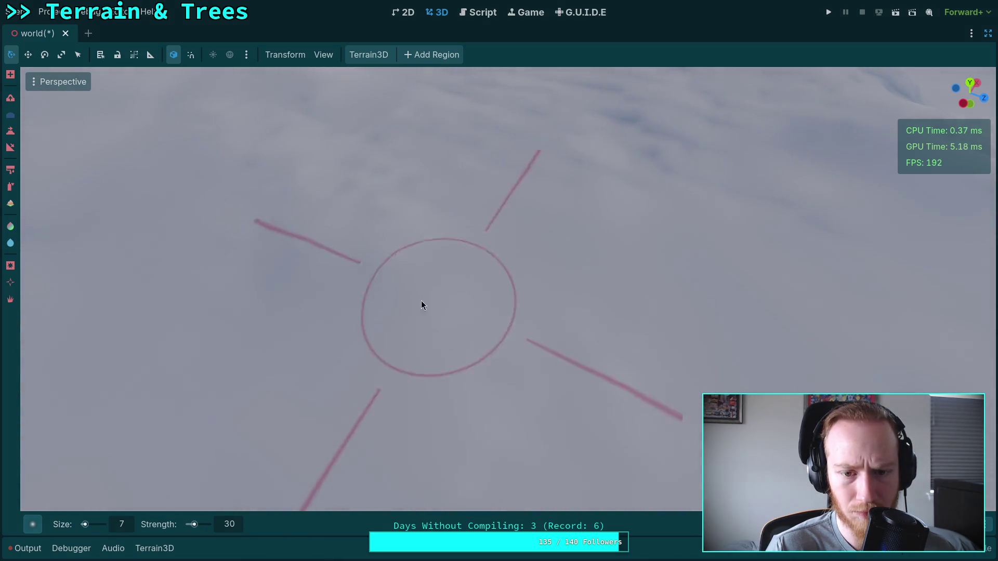
{"action": "mouse_move", "coordinate": [349, 232]}
{"action": "left_mouse_down"}
{"action": "mouse_move", "coordinate": [326, 334]}
{"action": "mouse_move", "coordinate": [427, 207]}
{"action": "mouse_move", "coordinate": [702, 290]}
{"action": "mouse_move", "coordinate": [570, 273]}
{"action": "left_mouse_up"}
{"action": "scroll", "coordinate": [571, 272], "scroll_direction": "down", "scroll_amount": 3}
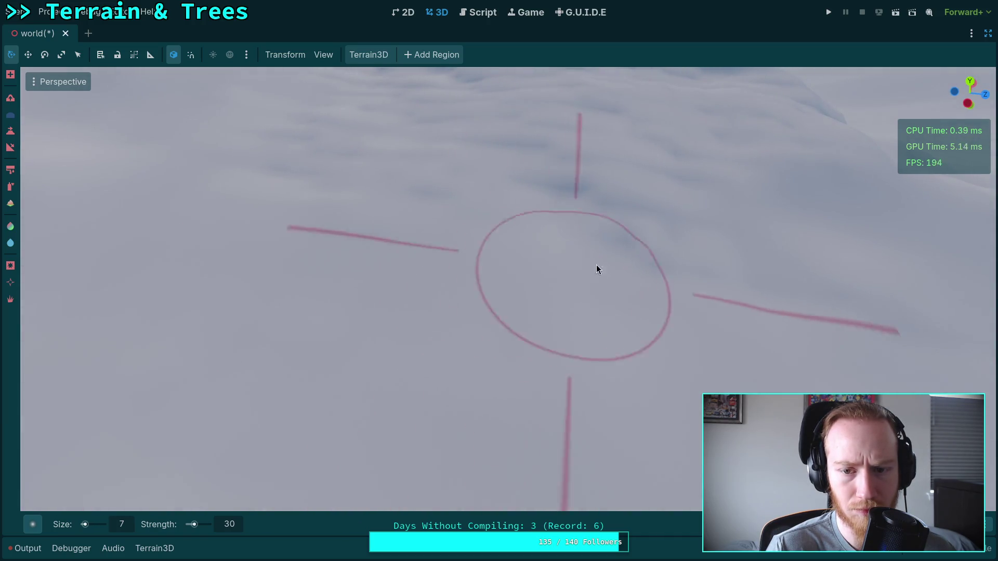
{"action": "mouse_move", "coordinate": [525, 192]}
{"action": "left_mouse_down"}
{"action": "mouse_move", "coordinate": [468, 291]}
{"action": "mouse_move", "coordinate": [372, 195]}
{"action": "mouse_move", "coordinate": [489, 172]}
{"action": "mouse_move", "coordinate": [497, 184]}
{"action": "mouse_move", "coordinate": [310, 263]}
{"action": "mouse_move", "coordinate": [485, 196]}
{"action": "mouse_move", "coordinate": [245, 239]}
{"action": "mouse_move", "coordinate": [382, 239]}
{"action": "mouse_move", "coordinate": [403, 225]}
{"action": "mouse_move", "coordinate": [619, 267]}
{"action": "mouse_move", "coordinate": [453, 279]}
{"action": "mouse_move", "coordinate": [467, 233]}
{"action": "mouse_move", "coordinate": [545, 191]}
{"action": "mouse_move", "coordinate": [528, 207]}
{"action": "mouse_move", "coordinate": [555, 256]}
{"action": "mouse_move", "coordinate": [501, 258]}
{"action": "mouse_move", "coordinate": [715, 261]}
{"action": "mouse_move", "coordinate": [333, 322]}
{"action": "mouse_move", "coordinate": [459, 363]}
{"action": "mouse_move", "coordinate": [632, 330]}
{"action": "mouse_move", "coordinate": [569, 288]}
{"action": "left_mouse_up"}
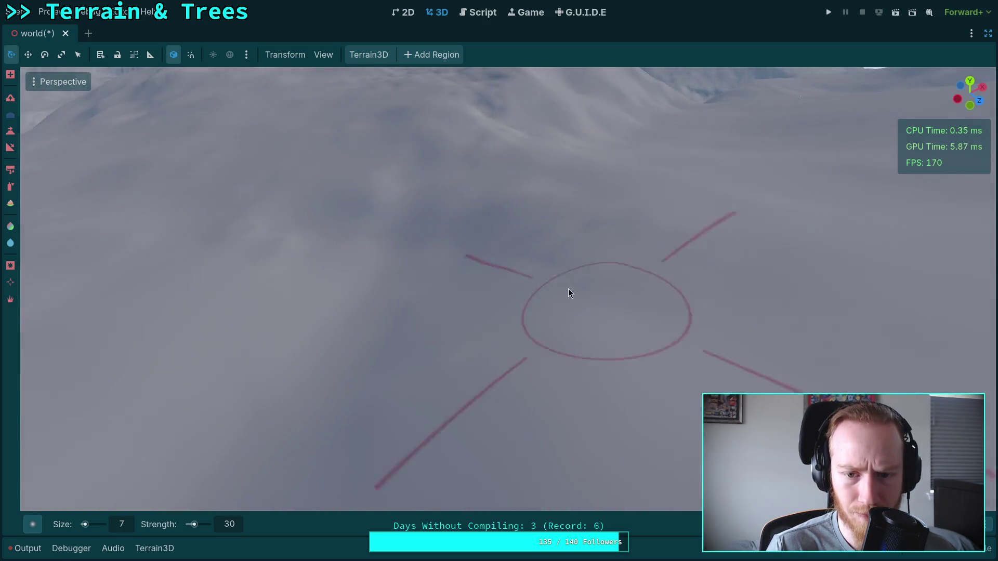
{"action": "mouse_move", "coordinate": [458, 323]}
{"action": "left_mouse_down"}
{"action": "mouse_move", "coordinate": [483, 359]}
{"action": "mouse_move", "coordinate": [498, 344]}
{"action": "left_mouse_up"}
{"action": "mouse_move", "coordinate": [423, 341]}
{"action": "left_mouse_down"}
{"action": "mouse_move", "coordinate": [462, 312]}
{"action": "mouse_move", "coordinate": [510, 189]}
{"action": "mouse_move", "coordinate": [477, 310]}
{"action": "mouse_move", "coordinate": [515, 222]}
{"action": "mouse_move", "coordinate": [509, 257]}
{"action": "mouse_move", "coordinate": [675, 210]}
{"action": "mouse_move", "coordinate": [663, 305]}
{"action": "mouse_move", "coordinate": [508, 319]}
{"action": "mouse_move", "coordinate": [561, 230]}
{"action": "left_mouse_up"}
{"action": "mouse_move", "coordinate": [578, 258]}
{"action": "left_mouse_down"}
{"action": "mouse_move", "coordinate": [500, 268]}
{"action": "mouse_move", "coordinate": [660, 213]}
{"action": "mouse_move", "coordinate": [561, 220]}
{"action": "left_mouse_up"}
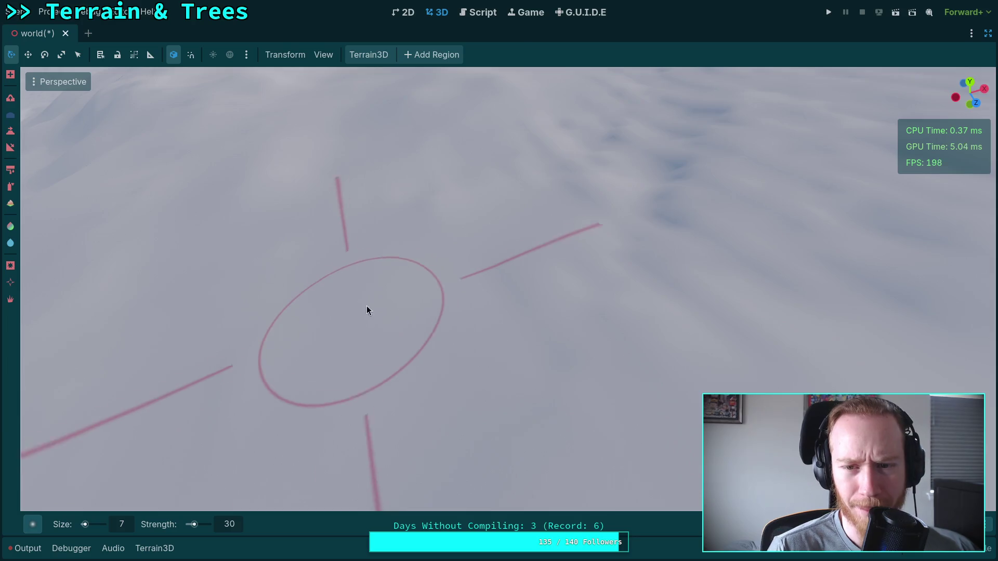
{"action": "scroll", "coordinate": [395, 302], "scroll_direction": "down", "scroll_amount": 3}
{"action": "scroll", "coordinate": [365, 269], "scroll_direction": "up", "scroll_amount": 2}
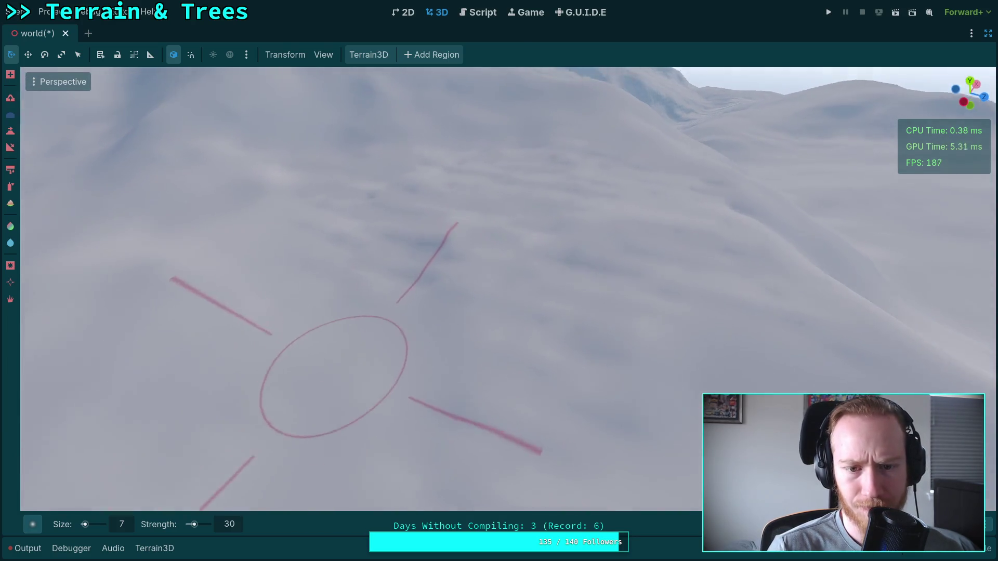
{"action": "scroll", "coordinate": [570, 394], "scroll_direction": "down", "scroll_amount": 3}
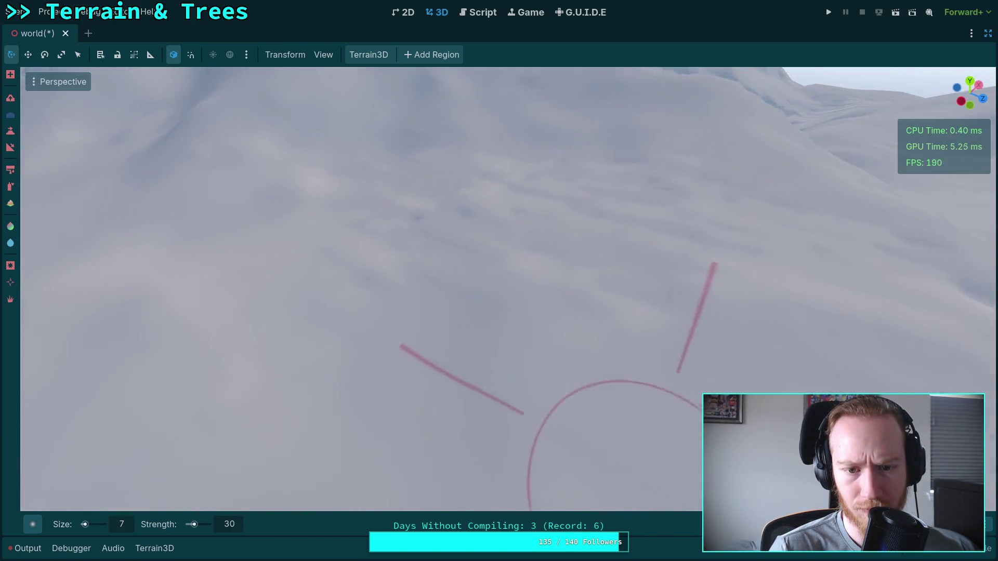
{"action": "scroll", "coordinate": [387, 198], "scroll_direction": "down", "scroll_amount": 1}
{"action": "scroll", "coordinate": [398, 318], "scroll_direction": "up", "scroll_amount": 3}
{"action": "scroll", "coordinate": [461, 272], "scroll_direction": "down", "scroll_amount": 2}
{"action": "scroll", "coordinate": [462, 272], "scroll_direction": "up", "scroll_amount": 2}
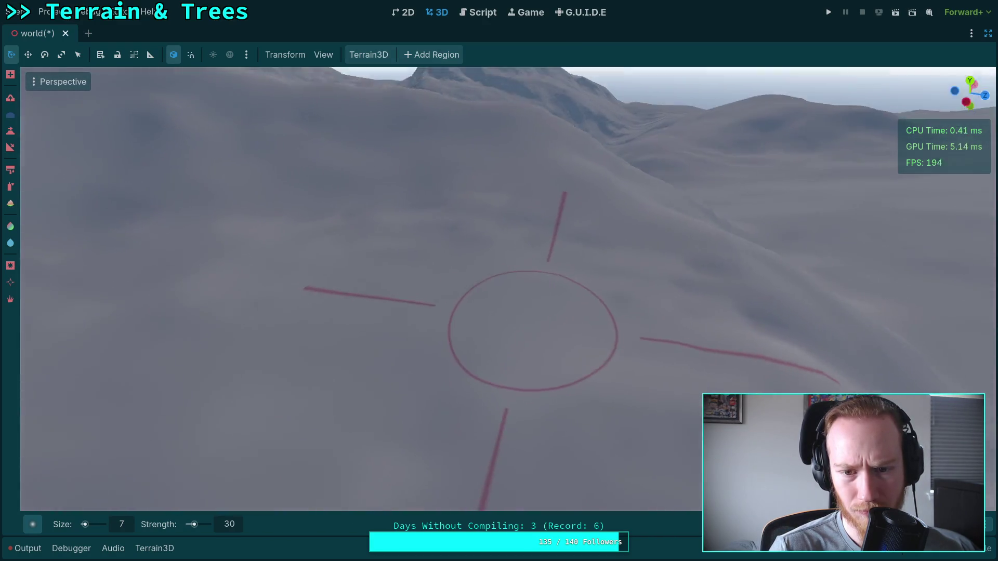
{"action": "scroll", "coordinate": [453, 305], "scroll_direction": "down", "scroll_amount": 2}
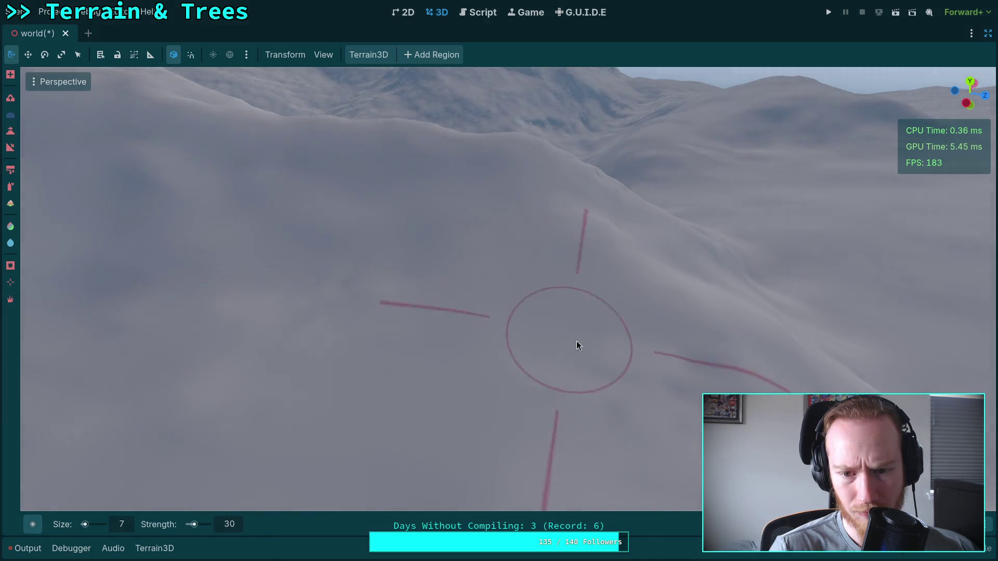
{"action": "scroll", "coordinate": [372, 248], "scroll_direction": "down", "scroll_amount": 2}
{"action": "scroll", "coordinate": [548, 290], "scroll_direction": "up", "scroll_amount": 3}
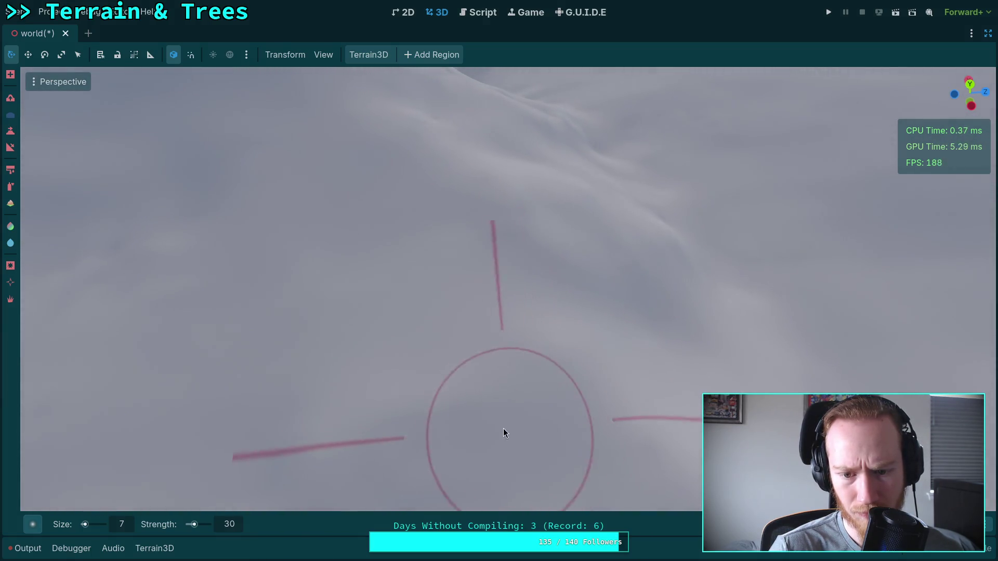
{"action": "scroll", "coordinate": [503, 429], "scroll_direction": "down", "scroll_amount": 3}
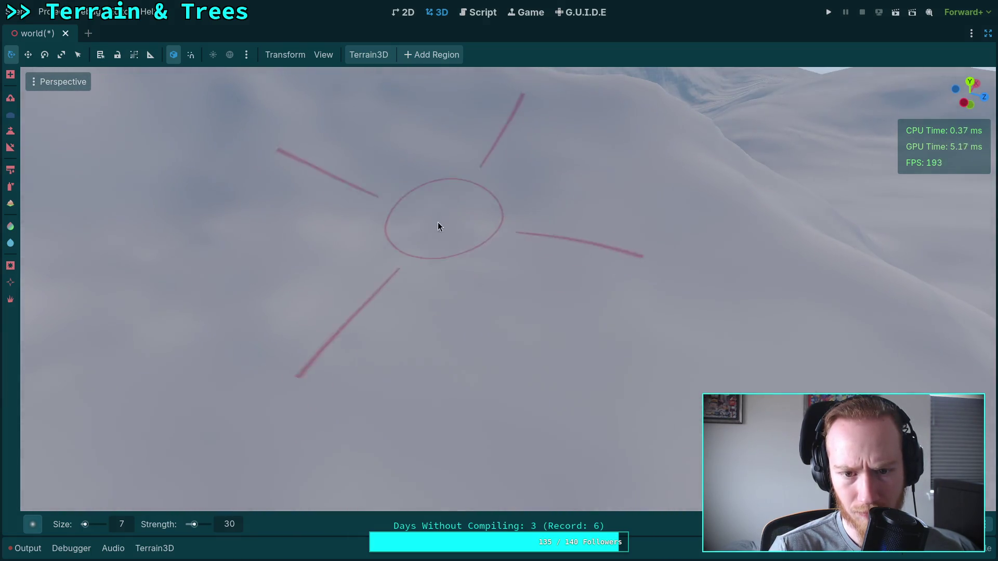
{"action": "scroll", "coordinate": [438, 223], "scroll_direction": "up", "scroll_amount": 1}
{"action": "scroll", "coordinate": [369, 239], "scroll_direction": "down", "scroll_amount": 1}
{"action": "scroll", "coordinate": [422, 355], "scroll_direction": "down", "scroll_amount": 2}
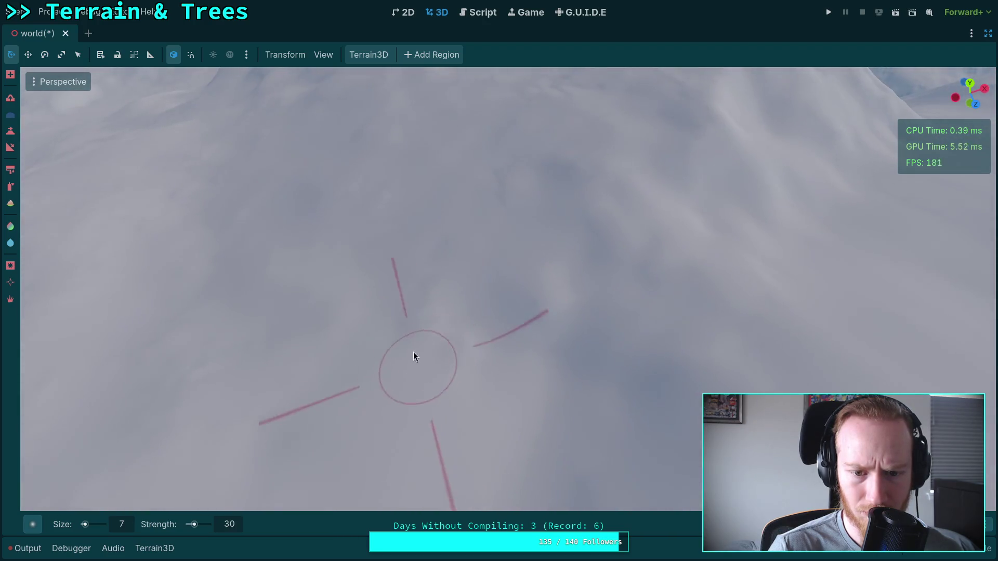
{"action": "scroll", "coordinate": [399, 328], "scroll_direction": "up", "scroll_amount": 2}
{"action": "scroll", "coordinate": [398, 332], "scroll_direction": "down", "scroll_amount": 2}
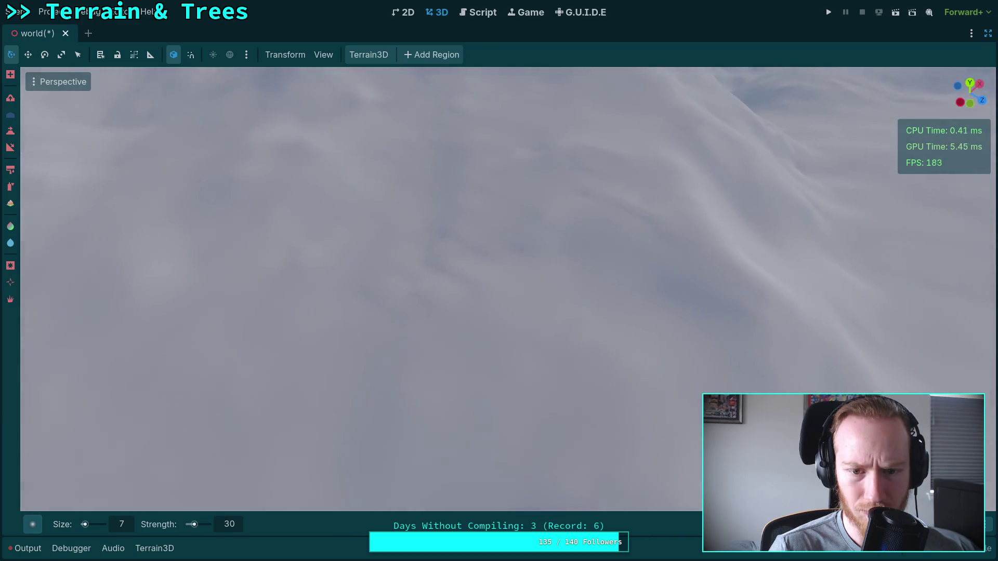
{"action": "scroll", "coordinate": [409, 278], "scroll_direction": "down", "scroll_amount": 2}
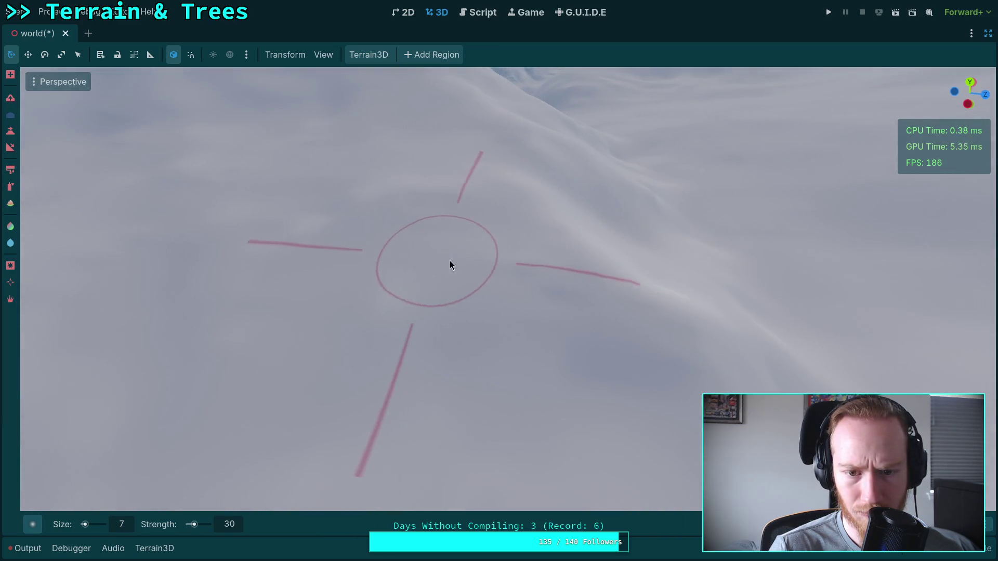
{"action": "scroll", "coordinate": [370, 234], "scroll_direction": "up", "scroll_amount": 2}
{"action": "scroll", "coordinate": [386, 260], "scroll_direction": "down", "scroll_amount": 2}
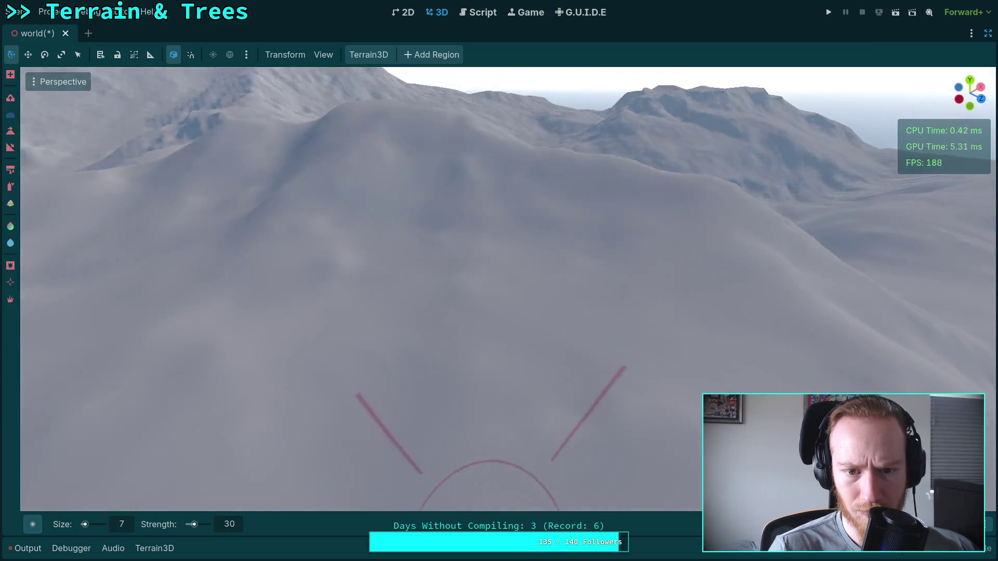
{"action": "scroll", "coordinate": [457, 320], "scroll_direction": "up", "scroll_amount": 3}
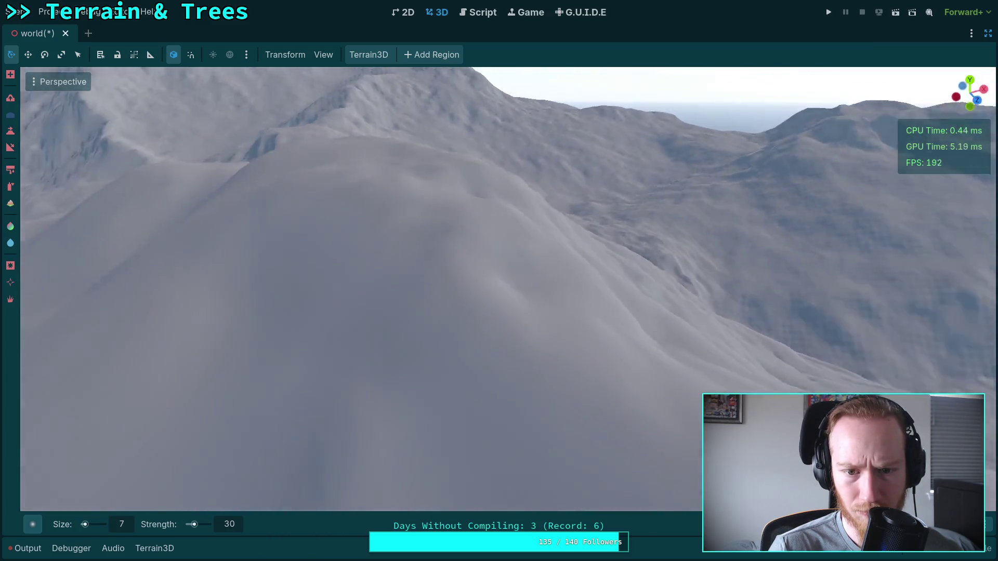
{"action": "scroll", "coordinate": [474, 273], "scroll_direction": "down", "scroll_amount": 3}
{"action": "scroll", "coordinate": [474, 274], "scroll_direction": "up", "scroll_amount": 3}
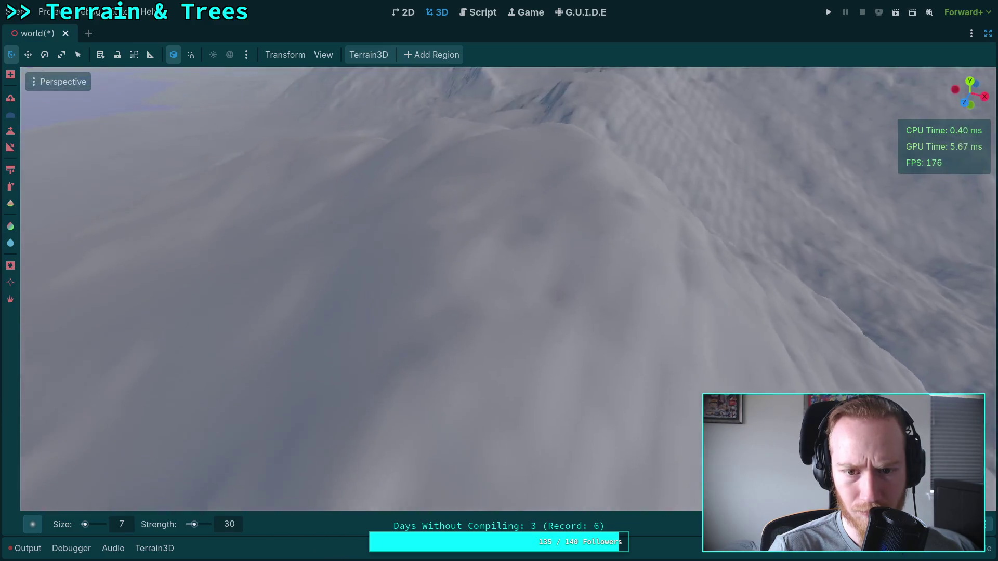
{"action": "scroll", "coordinate": [474, 273], "scroll_direction": "down", "scroll_amount": 2}
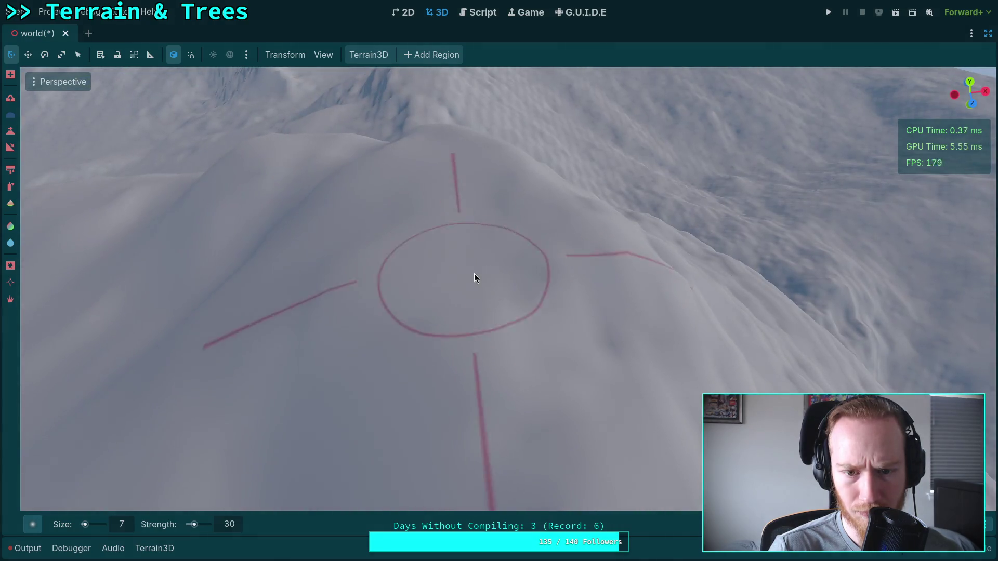
{"action": "mouse_move", "coordinate": [474, 274]}
{"action": "left_mouse_down"}
{"action": "mouse_move", "coordinate": [516, 242]}
{"action": "mouse_move", "coordinate": [523, 220]}
{"action": "mouse_move", "coordinate": [524, 268]}
{"action": "mouse_move", "coordinate": [540, 284]}
{"action": "mouse_move", "coordinate": [446, 189]}
{"action": "mouse_move", "coordinate": [572, 250]}
{"action": "mouse_move", "coordinate": [503, 283]}
{"action": "mouse_move", "coordinate": [591, 265]}
{"action": "mouse_move", "coordinate": [572, 267]}
{"action": "mouse_move", "coordinate": [577, 291]}
{"action": "mouse_move", "coordinate": [613, 311]}
{"action": "mouse_move", "coordinate": [397, 306]}
{"action": "mouse_move", "coordinate": [625, 326]}
{"action": "mouse_move", "coordinate": [517, 339]}
{"action": "mouse_move", "coordinate": [575, 325]}
{"action": "mouse_move", "coordinate": [523, 325]}
{"action": "mouse_move", "coordinate": [645, 254]}
{"action": "mouse_move", "coordinate": [521, 216]}
{"action": "mouse_move", "coordinate": [553, 192]}
{"action": "mouse_move", "coordinate": [577, 223]}
{"action": "mouse_move", "coordinate": [572, 234]}
{"action": "left_mouse_up"}
{"action": "mouse_move", "coordinate": [390, 371]}
{"action": "left_mouse_down"}
{"action": "mouse_move", "coordinate": [470, 213]}
{"action": "mouse_move", "coordinate": [508, 257]}
{"action": "mouse_move", "coordinate": [429, 283]}
{"action": "mouse_move", "coordinate": [627, 293]}
{"action": "mouse_move", "coordinate": [517, 276]}
{"action": "mouse_move", "coordinate": [485, 282]}
{"action": "mouse_move", "coordinate": [541, 274]}
{"action": "mouse_move", "coordinate": [522, 301]}
{"action": "mouse_move", "coordinate": [395, 313]}
{"action": "mouse_move", "coordinate": [567, 364]}
{"action": "mouse_move", "coordinate": [459, 286]}
{"action": "mouse_move", "coordinate": [468, 297]}
{"action": "mouse_move", "coordinate": [645, 182]}
{"action": "mouse_move", "coordinate": [546, 279]}
{"action": "mouse_move", "coordinate": [390, 282]}
{"action": "mouse_move", "coordinate": [535, 285]}
{"action": "mouse_move", "coordinate": [440, 258]}
{"action": "mouse_move", "coordinate": [230, 279]}
{"action": "mouse_move", "coordinate": [499, 338]}
{"action": "mouse_move", "coordinate": [448, 287]}
{"action": "mouse_move", "coordinate": [344, 296]}
{"action": "mouse_move", "coordinate": [473, 352]}
{"action": "mouse_move", "coordinate": [413, 312]}
{"action": "mouse_move", "coordinate": [479, 301]}
{"action": "mouse_move", "coordinate": [373, 280]}
{"action": "mouse_move", "coordinate": [423, 298]}
{"action": "mouse_move", "coordinate": [551, 279]}
{"action": "mouse_move", "coordinate": [531, 341]}
{"action": "mouse_move", "coordinate": [504, 288]}
{"action": "mouse_move", "coordinate": [485, 293]}
{"action": "mouse_move", "coordinate": [575, 301]}
{"action": "mouse_move", "coordinate": [588, 275]}
{"action": "mouse_move", "coordinate": [448, 292]}
{"action": "mouse_move", "coordinate": [513, 257]}
{"action": "mouse_move", "coordinate": [578, 182]}
{"action": "mouse_move", "coordinate": [530, 269]}
{"action": "mouse_move", "coordinate": [383, 179]}
{"action": "left_mouse_up"}
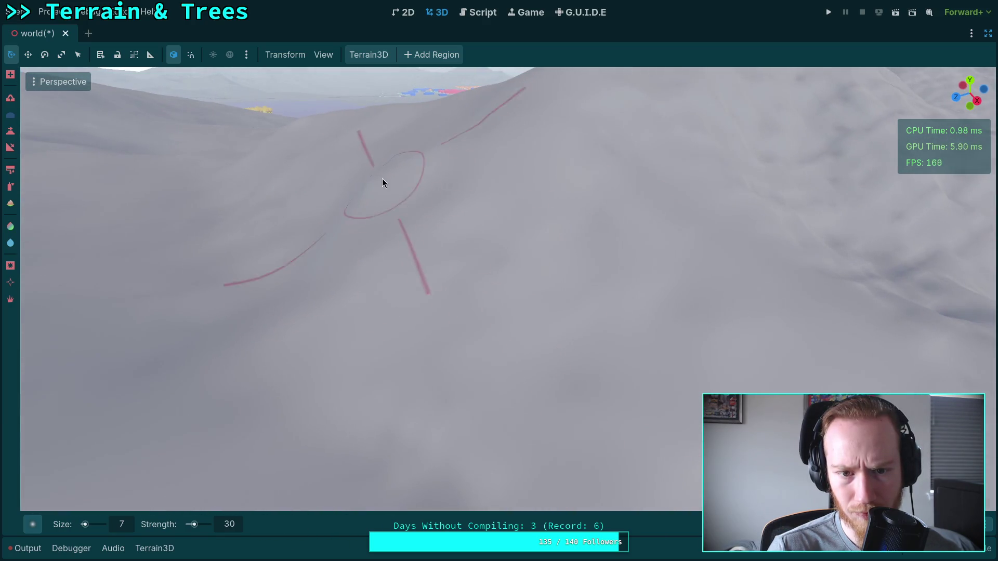
{"action": "mouse_move", "coordinate": [540, 286]}
{"action": "left_mouse_down"}
{"action": "mouse_move", "coordinate": [494, 359]}
{"action": "mouse_move", "coordinate": [447, 352]}
{"action": "mouse_move", "coordinate": [468, 416]}
{"action": "left_mouse_up"}
{"action": "mouse_move", "coordinate": [169, 421]}
{"action": "left_mouse_down"}
{"action": "mouse_move", "coordinate": [250, 312]}
{"action": "mouse_move", "coordinate": [291, 291]}
{"action": "mouse_move", "coordinate": [323, 280]}
{"action": "mouse_move", "coordinate": [385, 329]}
{"action": "mouse_move", "coordinate": [496, 298]}
{"action": "mouse_move", "coordinate": [423, 236]}
{"action": "mouse_move", "coordinate": [468, 260]}
{"action": "mouse_move", "coordinate": [515, 268]}
{"action": "left_mouse_up"}
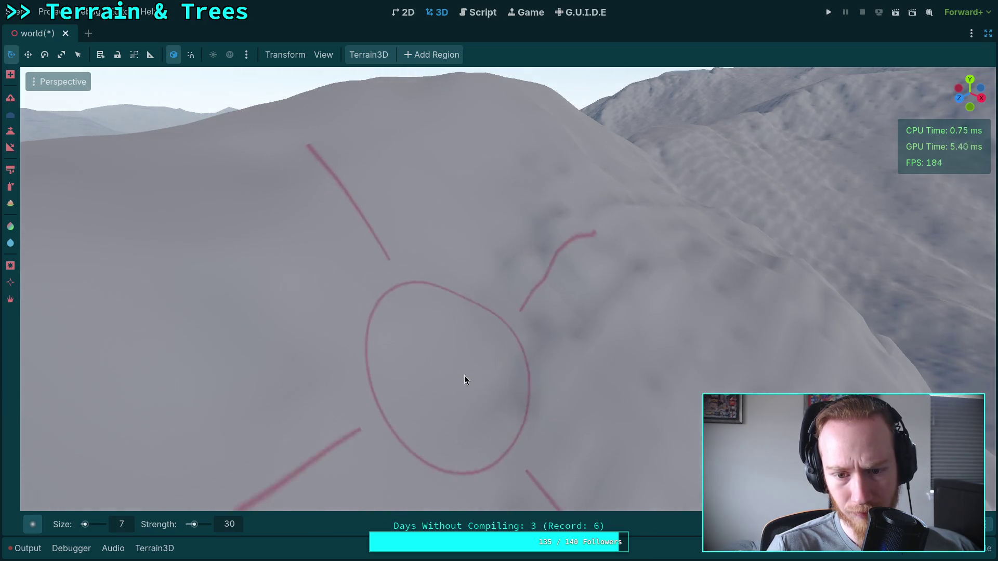
{"action": "mouse_move", "coordinate": [611, 299]}
{"action": "left_mouse_down"}
{"action": "mouse_move", "coordinate": [580, 362]}
{"action": "mouse_move", "coordinate": [498, 280]}
{"action": "mouse_move", "coordinate": [682, 281]}
{"action": "mouse_move", "coordinate": [650, 323]}
{"action": "mouse_move", "coordinate": [663, 326]}
{"action": "left_mouse_up"}
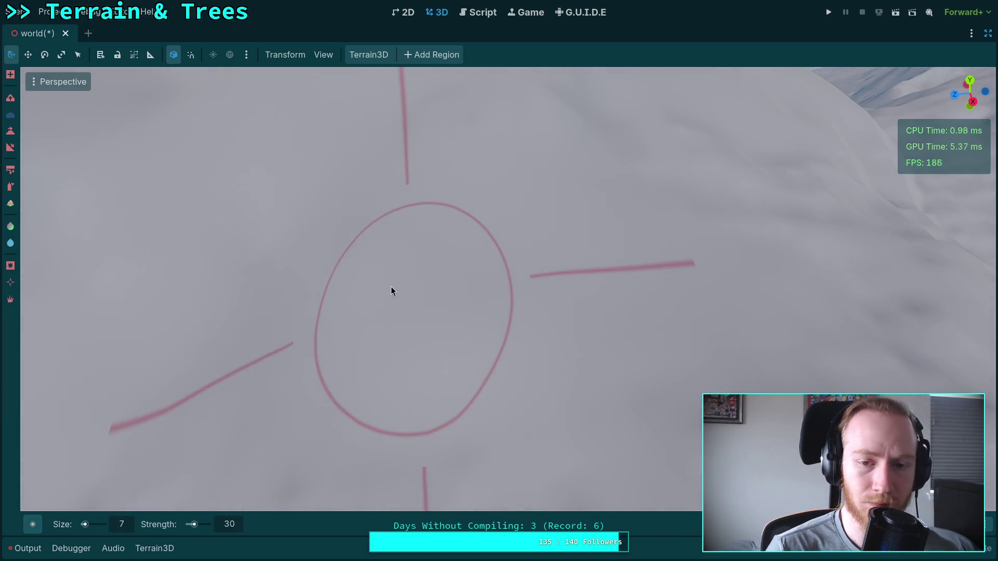
{"action": "scroll", "coordinate": [415, 287], "scroll_direction": "down", "scroll_amount": 5}
{"action": "scroll", "coordinate": [631, 360], "scroll_direction": "up", "scroll_amount": 5}
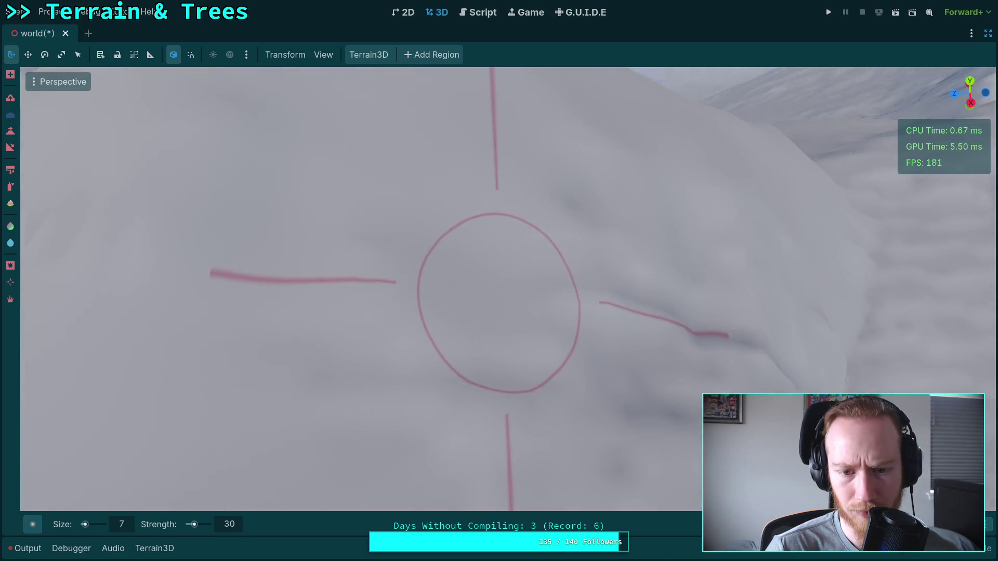
{"action": "scroll", "coordinate": [413, 352], "scroll_direction": "down", "scroll_amount": 3}
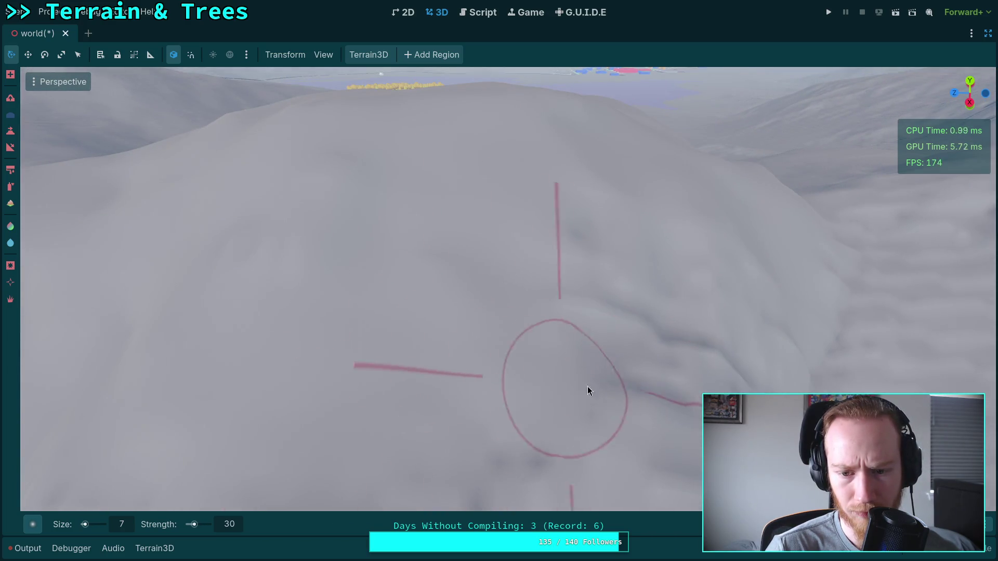
{"action": "scroll", "coordinate": [520, 364], "scroll_direction": "up", "scroll_amount": 3}
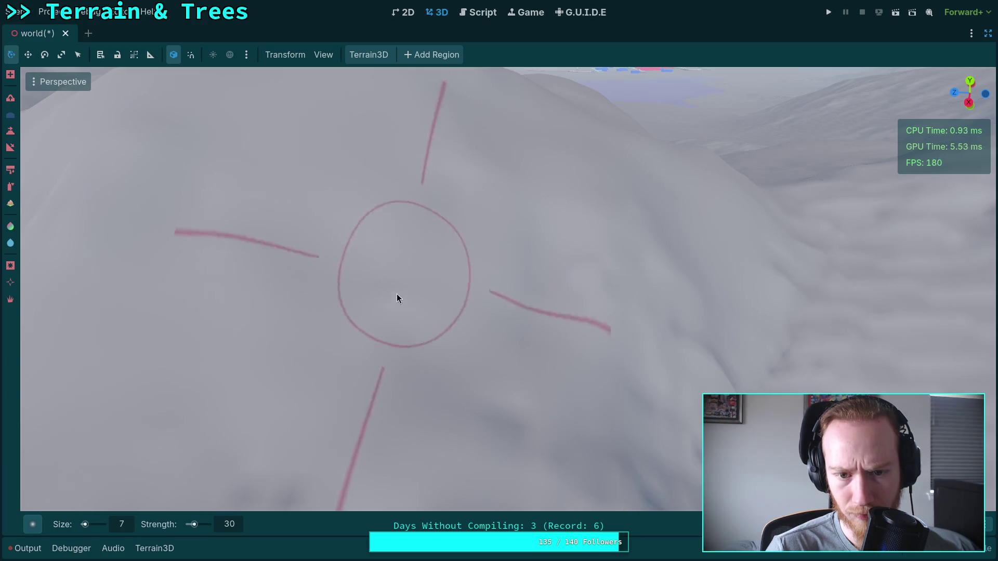
{"action": "scroll", "coordinate": [438, 385], "scroll_direction": "up", "scroll_amount": 2}
{"action": "scroll", "coordinate": [457, 376], "scroll_direction": "down", "scroll_amount": 3}
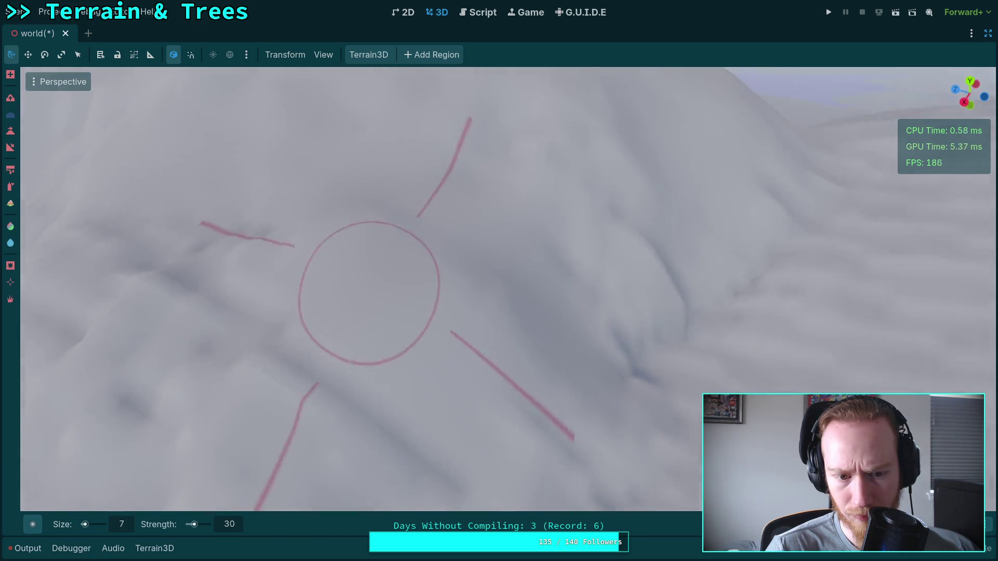
{"action": "scroll", "coordinate": [369, 292], "scroll_direction": "up", "scroll_amount": 2}
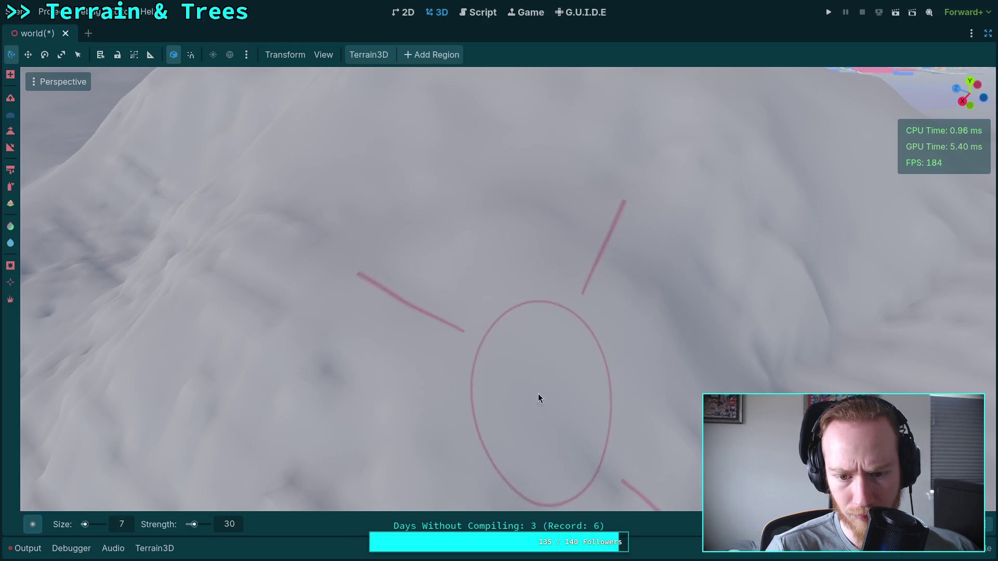
{"action": "scroll", "coordinate": [541, 397], "scroll_direction": "up", "scroll_amount": 2}
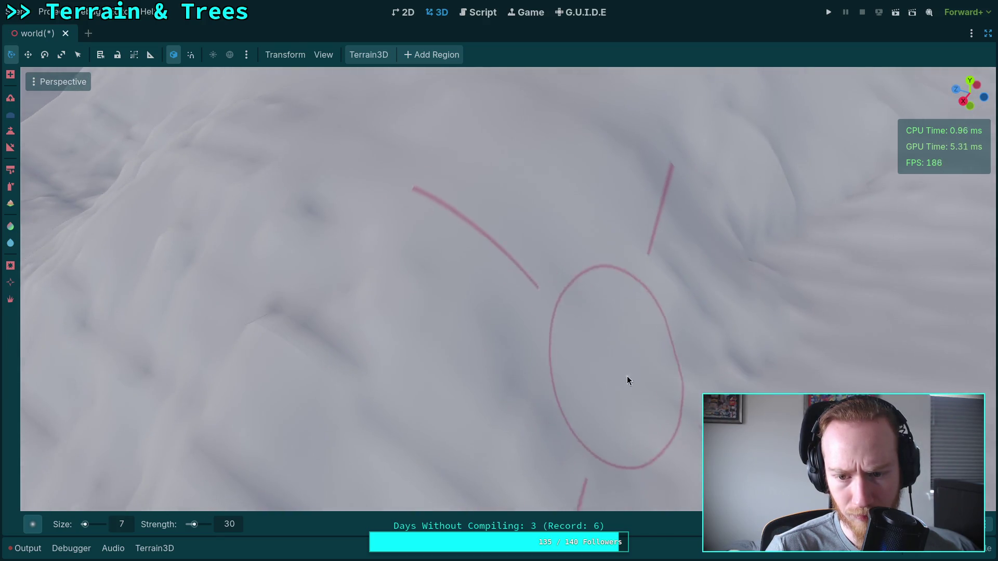
{"action": "scroll", "coordinate": [488, 398], "scroll_direction": "down", "scroll_amount": 2}
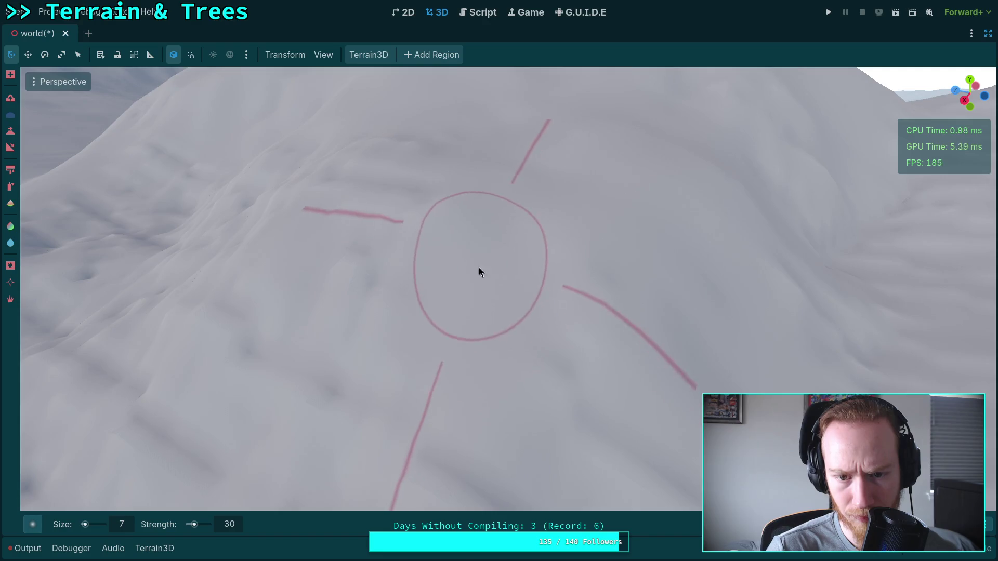
{"action": "scroll", "coordinate": [479, 267], "scroll_direction": "up", "scroll_amount": 3}
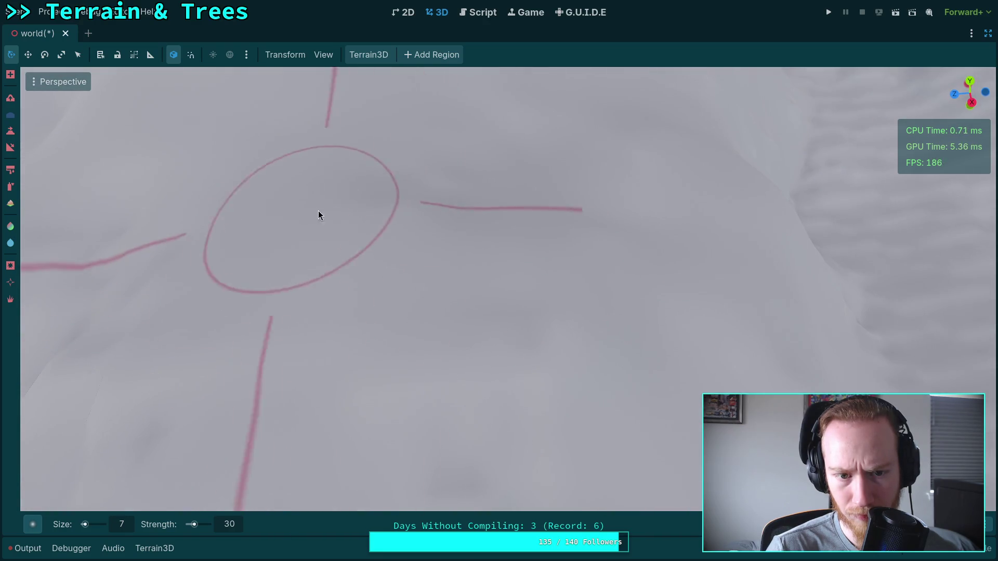
{"action": "scroll", "coordinate": [675, 197], "scroll_direction": "down", "scroll_amount": 2}
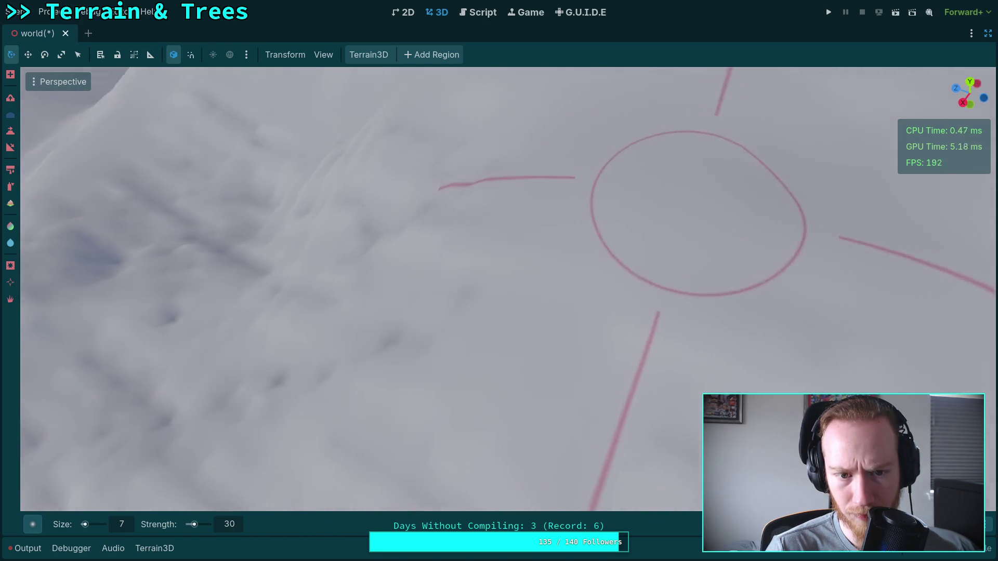
{"action": "scroll", "coordinate": [378, 268], "scroll_direction": "up", "scroll_amount": 2}
{"action": "scroll", "coordinate": [535, 323], "scroll_direction": "down", "scroll_amount": 3}
{"action": "scroll", "coordinate": [426, 299], "scroll_direction": "up", "scroll_amount": 4}
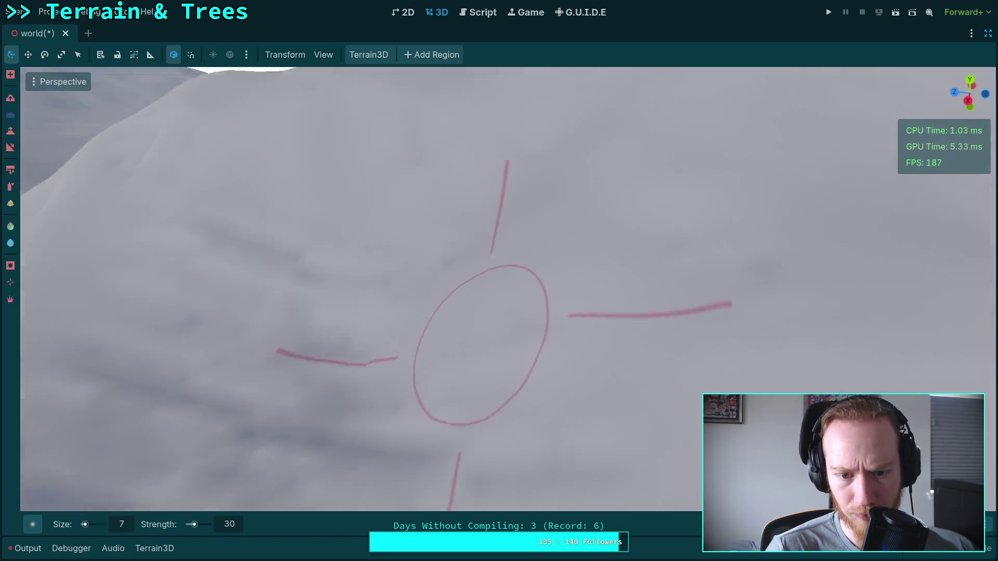
{"action": "scroll", "coordinate": [416, 291], "scroll_direction": "down", "scroll_amount": 3}
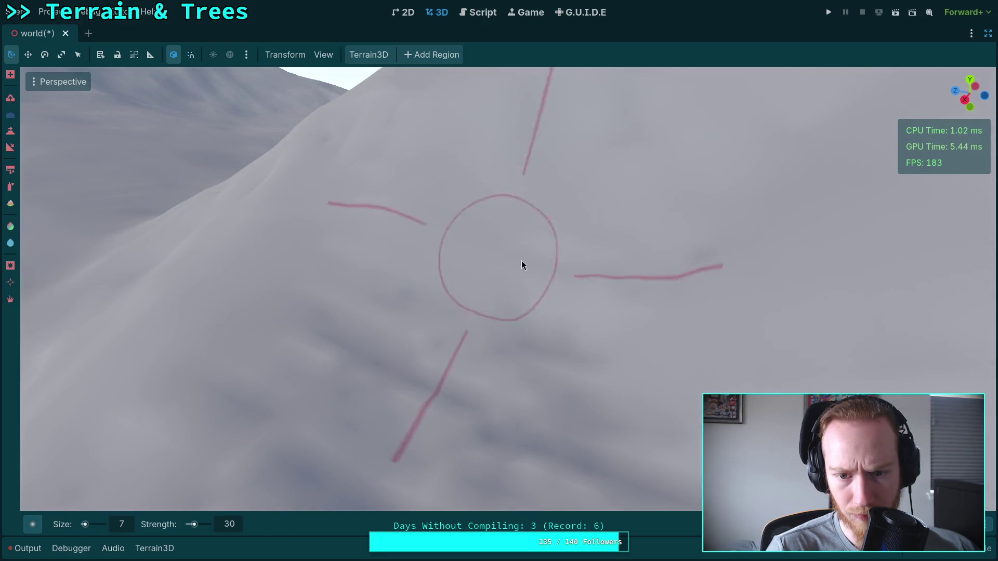
{"action": "scroll", "coordinate": [444, 387], "scroll_direction": "up", "scroll_amount": 2}
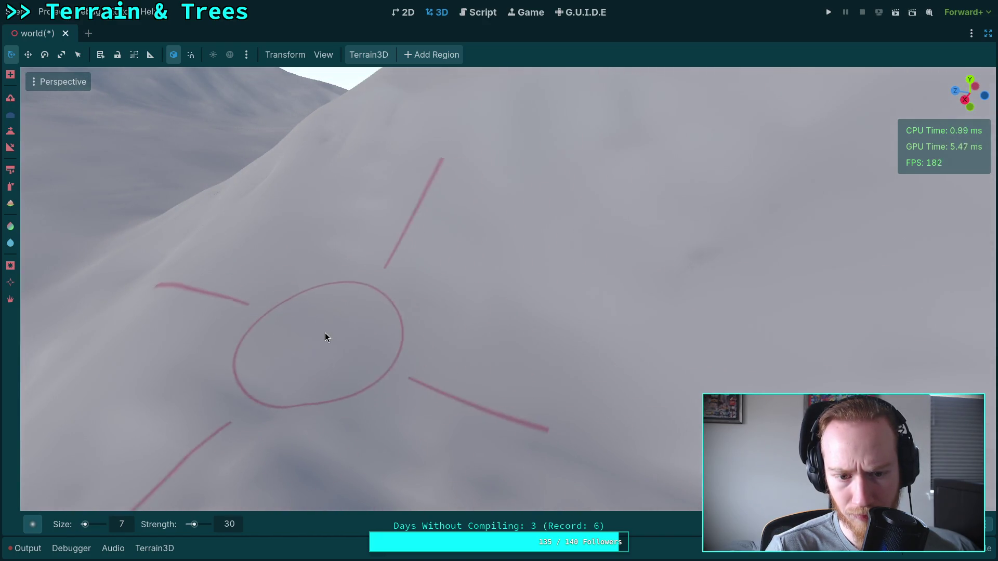
{"action": "scroll", "coordinate": [326, 333], "scroll_direction": "down", "scroll_amount": 2}
{"action": "scroll", "coordinate": [442, 255], "scroll_direction": "up", "scroll_amount": 3}
{"action": "scroll", "coordinate": [458, 239], "scroll_direction": "down", "scroll_amount": 2}
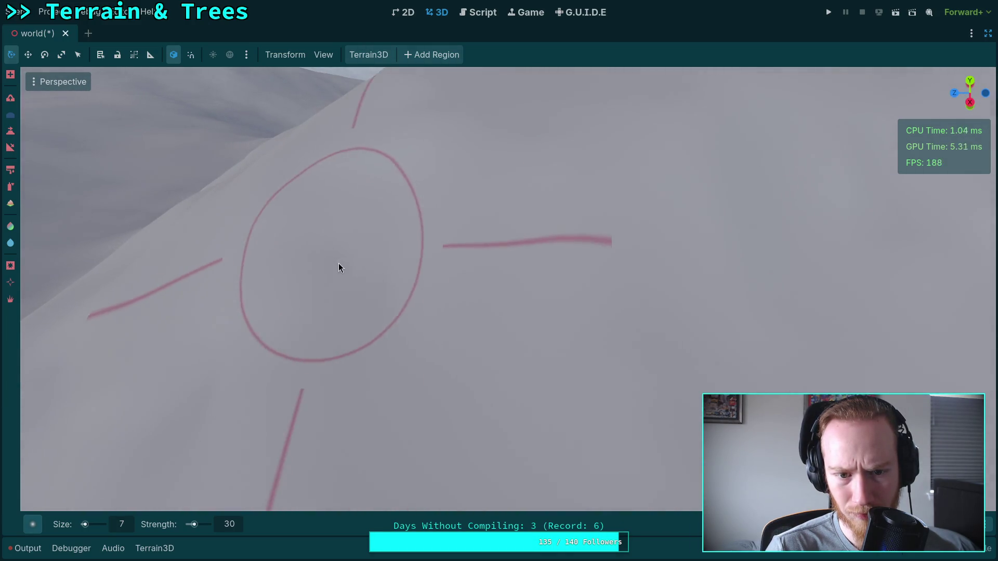
{"action": "scroll", "coordinate": [364, 255], "scroll_direction": "down", "scroll_amount": 2}
{"action": "scroll", "coordinate": [416, 245], "scroll_direction": "up", "scroll_amount": 3}
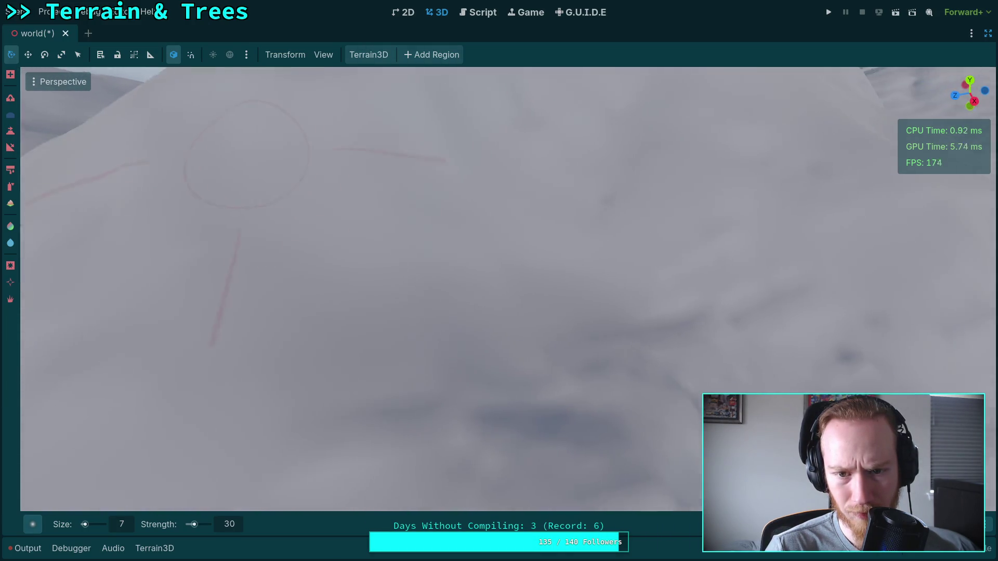
{"action": "scroll", "coordinate": [424, 234], "scroll_direction": "down", "scroll_amount": 3}
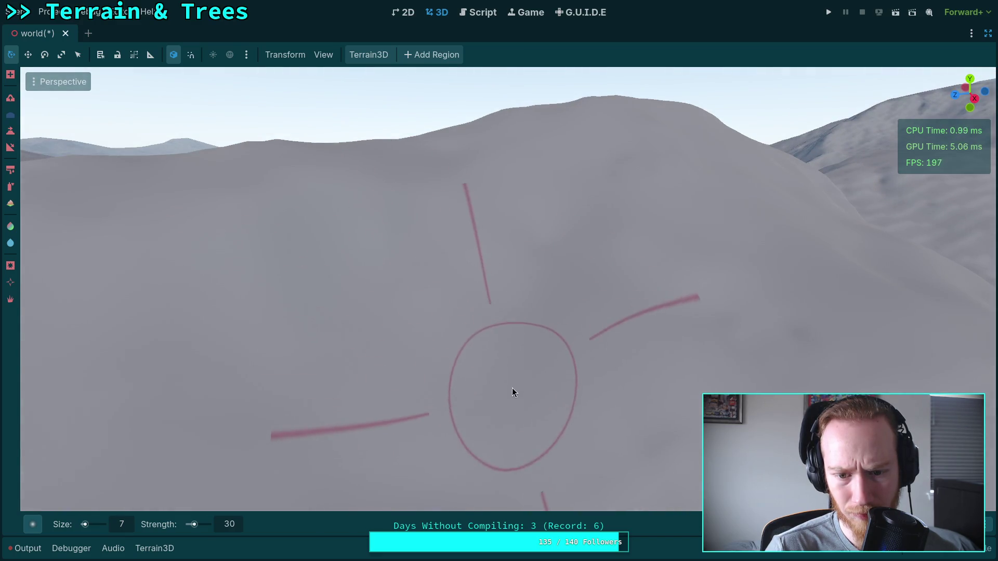
{"action": "left_click_drag", "start_coordinate": [512, 392], "coordinate": [491, 267]}
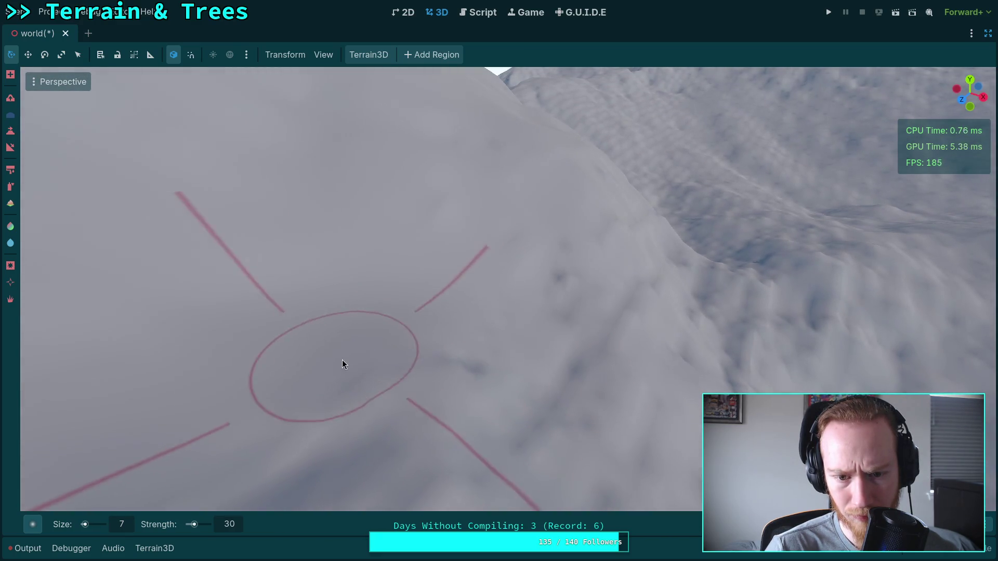
{"action": "scroll", "coordinate": [484, 385], "scroll_direction": "up", "scroll_amount": 3}
{"action": "scroll", "coordinate": [482, 383], "scroll_direction": "down", "scroll_amount": 4}
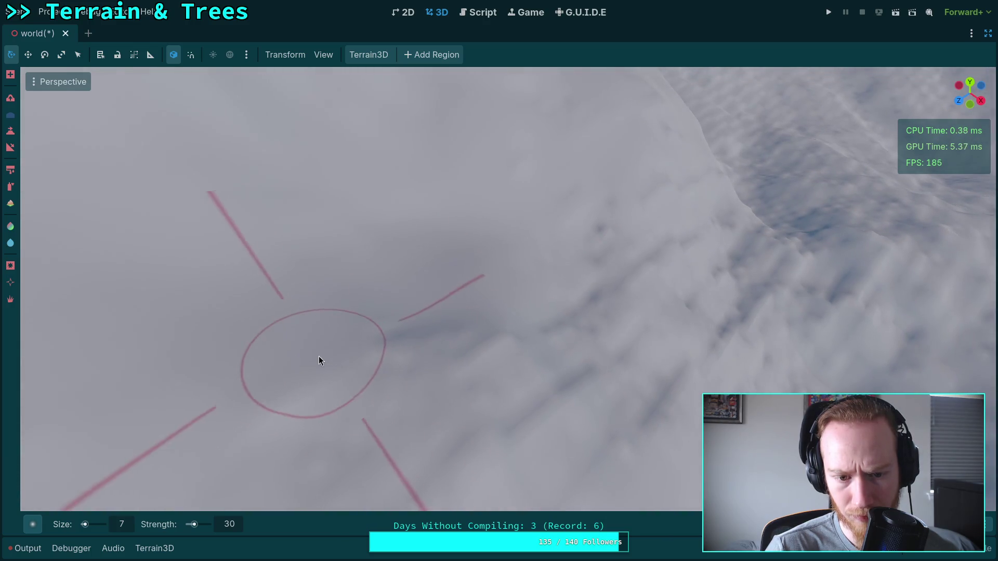
{"action": "left_click_drag", "start_coordinate": [488, 351], "coordinate": [535, 346]}
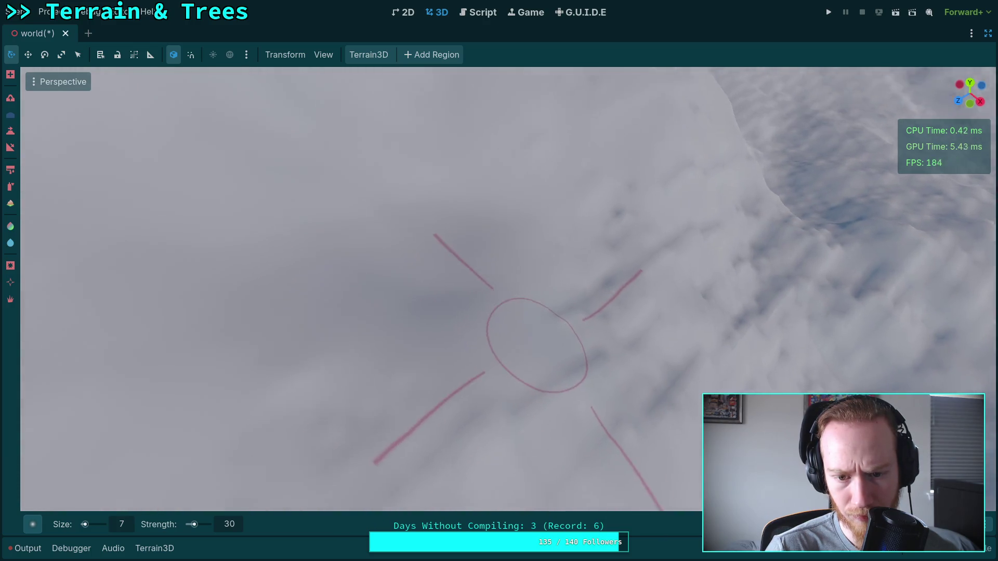
{"action": "scroll", "coordinate": [530, 327], "scroll_direction": "up", "scroll_amount": 2}
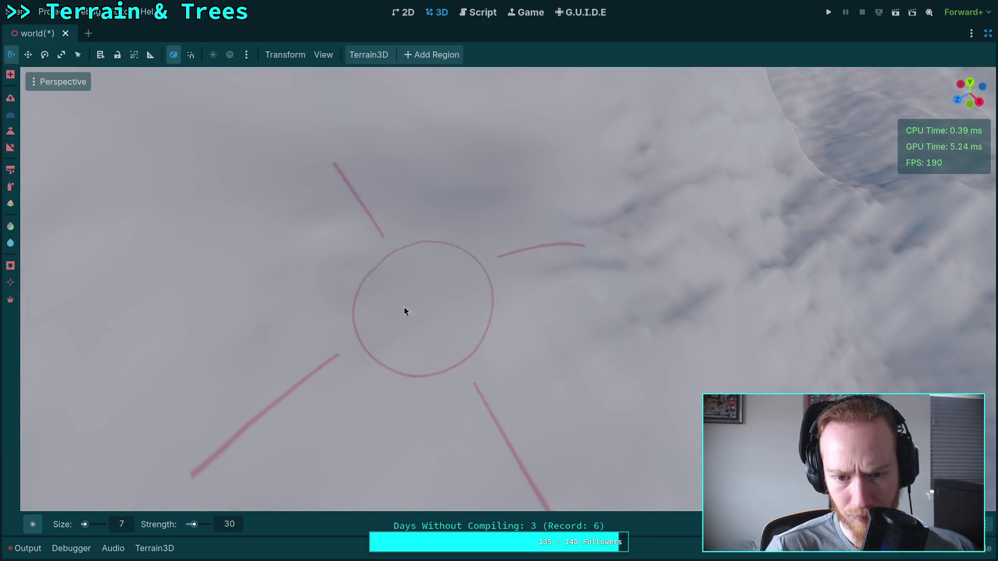
{"action": "scroll", "coordinate": [398, 264], "scroll_direction": "down", "scroll_amount": 3}
{"action": "scroll", "coordinate": [442, 241], "scroll_direction": "up", "scroll_amount": 2}
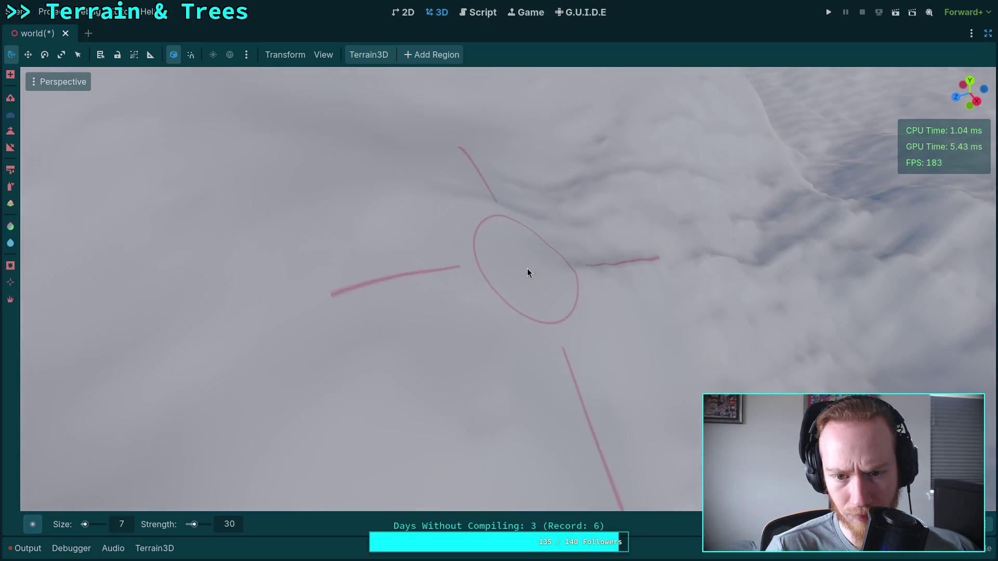
{"action": "scroll", "coordinate": [527, 268], "scroll_direction": "down", "scroll_amount": 2}
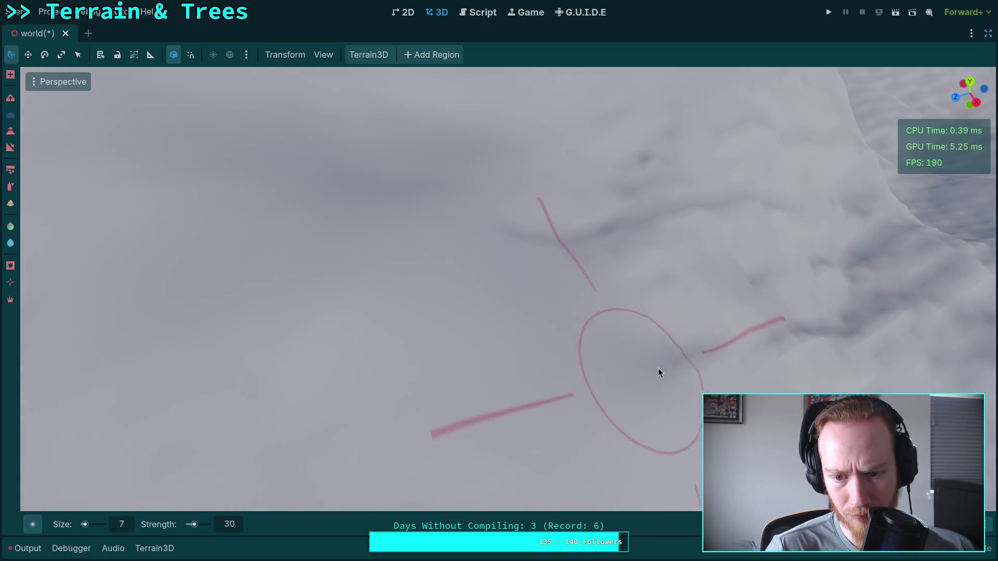
{"action": "left_click_drag", "start_coordinate": [658, 368], "coordinate": [532, 358]}
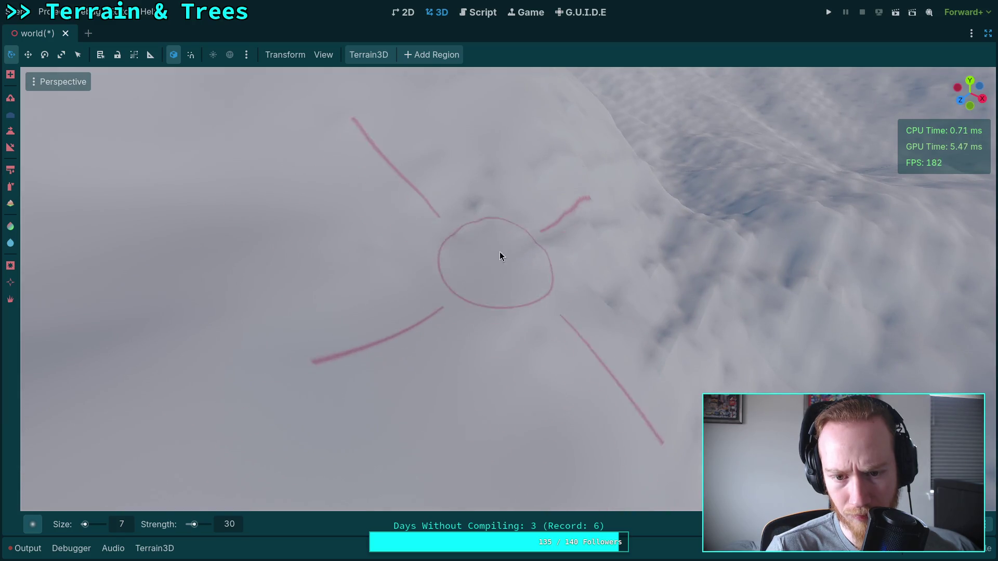
{"action": "left_click_drag", "start_coordinate": [483, 194], "coordinate": [520, 202]}
{"action": "mouse_move", "coordinate": [460, 221]}
{"action": "left_mouse_down"}
{"action": "mouse_move", "coordinate": [459, 233]}
{"action": "mouse_move", "coordinate": [539, 245]}
{"action": "mouse_move", "coordinate": [605, 193]}
{"action": "mouse_move", "coordinate": [601, 167]}
{"action": "left_mouse_up"}
{"action": "mouse_move", "coordinate": [380, 161]}
{"action": "left_mouse_down"}
{"action": "mouse_move", "coordinate": [466, 241]}
{"action": "mouse_move", "coordinate": [566, 218]}
{"action": "mouse_move", "coordinate": [572, 229]}
{"action": "mouse_move", "coordinate": [570, 156]}
{"action": "mouse_move", "coordinate": [575, 255]}
{"action": "mouse_move", "coordinate": [600, 188]}
{"action": "mouse_move", "coordinate": [746, 197]}
{"action": "mouse_move", "coordinate": [639, 218]}
{"action": "mouse_move", "coordinate": [650, 274]}
{"action": "mouse_move", "coordinate": [527, 312]}
{"action": "mouse_move", "coordinate": [445, 296]}
{"action": "mouse_move", "coordinate": [358, 338]}
{"action": "mouse_move", "coordinate": [473, 311]}
{"action": "mouse_move", "coordinate": [532, 335]}
{"action": "mouse_move", "coordinate": [606, 292]}
{"action": "mouse_move", "coordinate": [361, 359]}
{"action": "mouse_move", "coordinate": [328, 282]}
{"action": "mouse_move", "coordinate": [424, 337]}
{"action": "mouse_move", "coordinate": [445, 310]}
{"action": "mouse_move", "coordinate": [336, 256]}
{"action": "mouse_move", "coordinate": [268, 264]}
{"action": "mouse_move", "coordinate": [292, 167]}
{"action": "mouse_move", "coordinate": [508, 194]}
{"action": "left_mouse_up"}
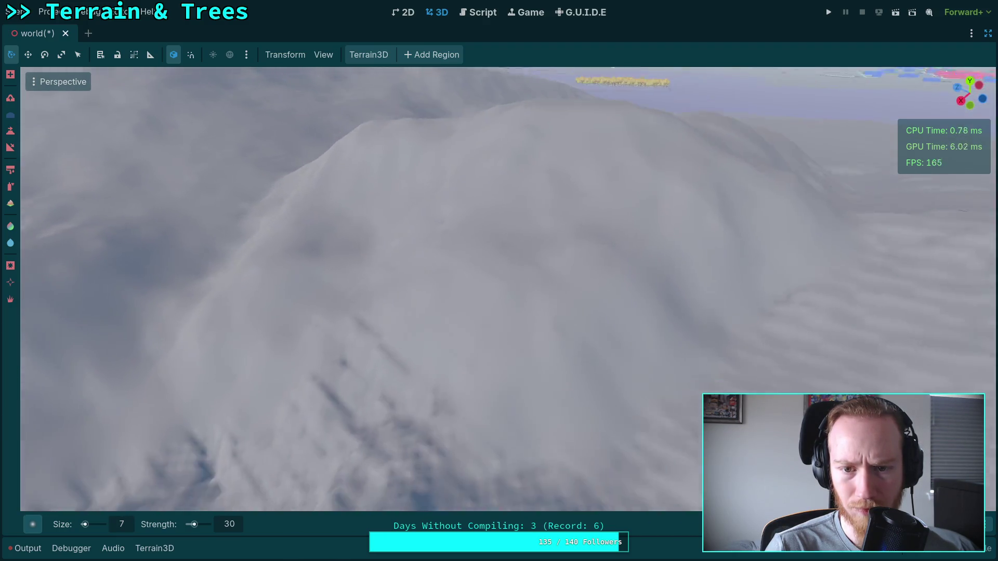
Fly the camera across the terrain and reshape a new patch of snow
{"action": "key", "text": "w"}
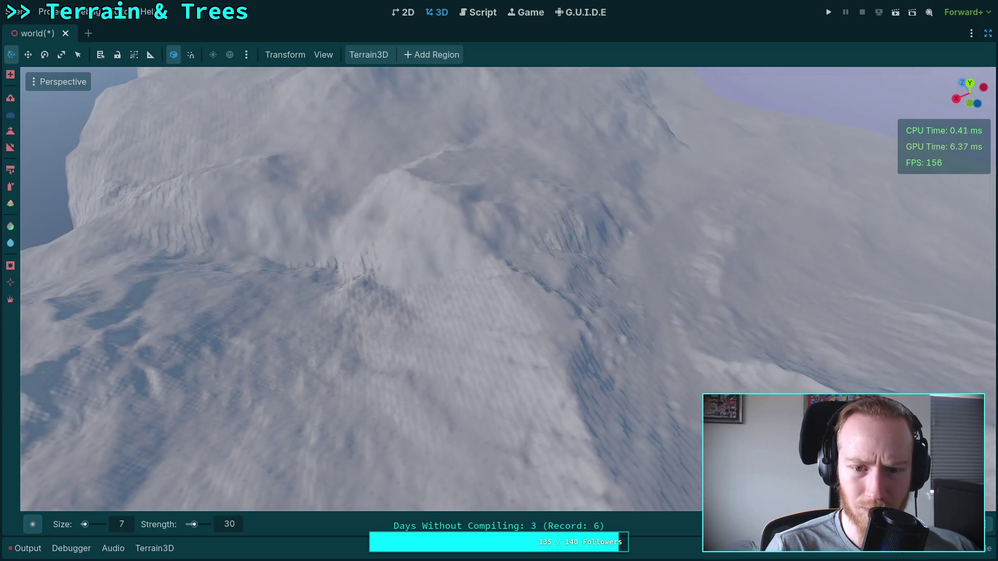
{"action": "key", "text": "w"}
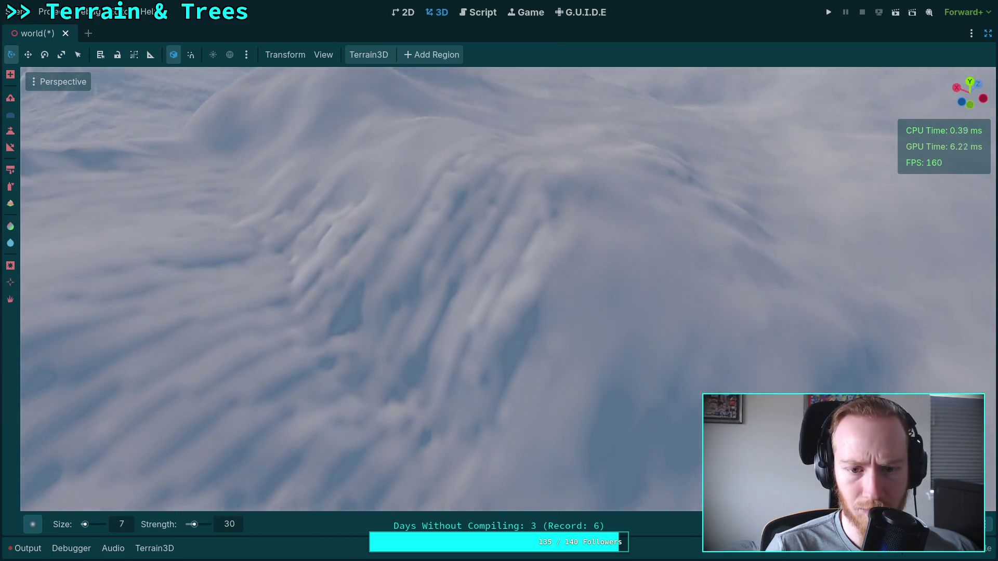
{"action": "key", "text": "w"}
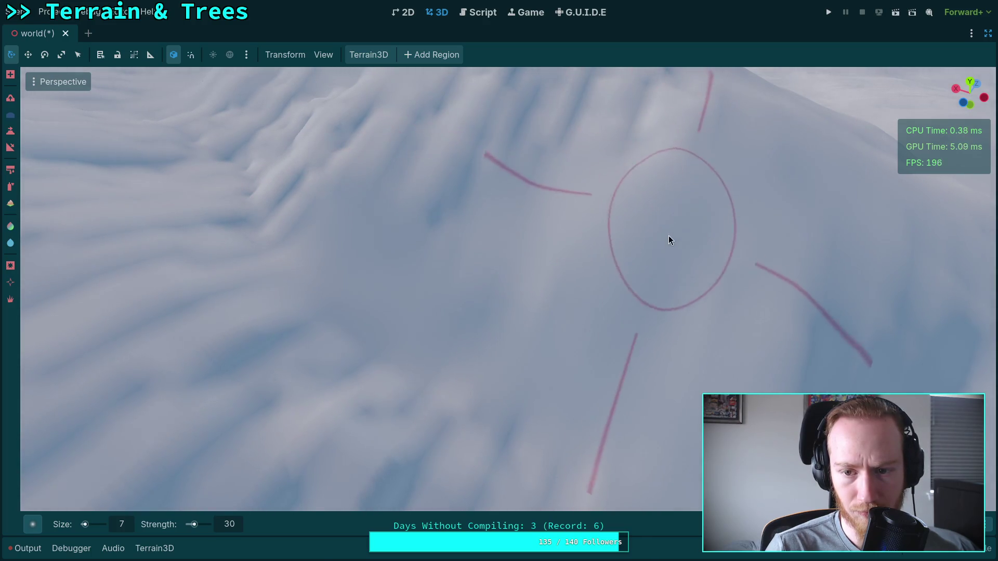
{"action": "key", "text": "w"}
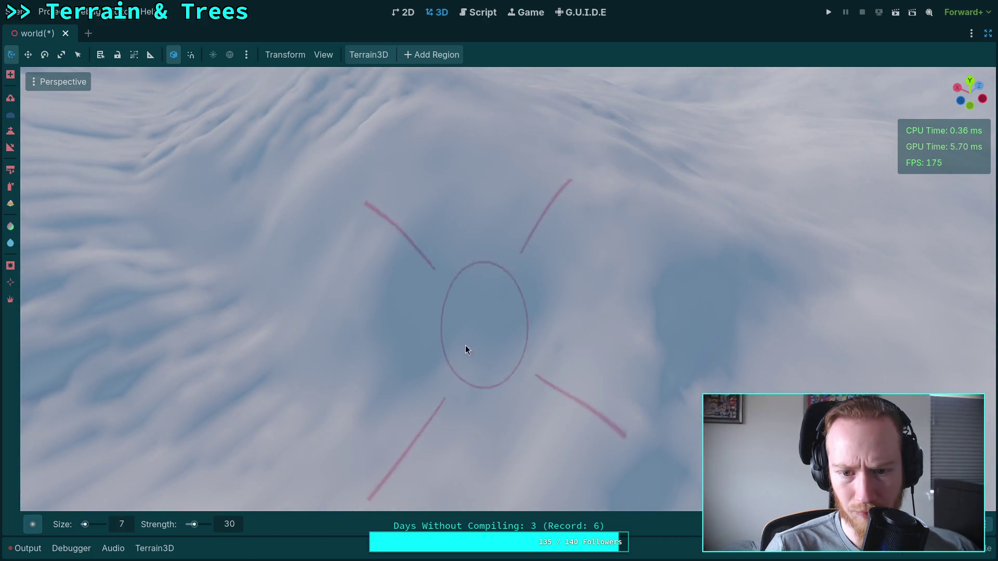
{"action": "key", "text": "w"}
{"action": "key", "text": "w"}
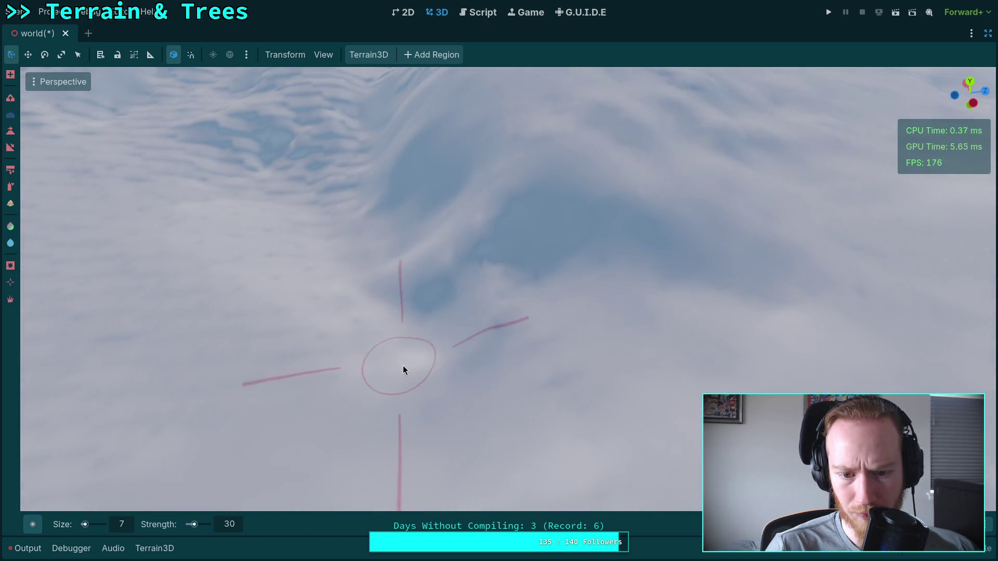
{"action": "key", "text": "w"}
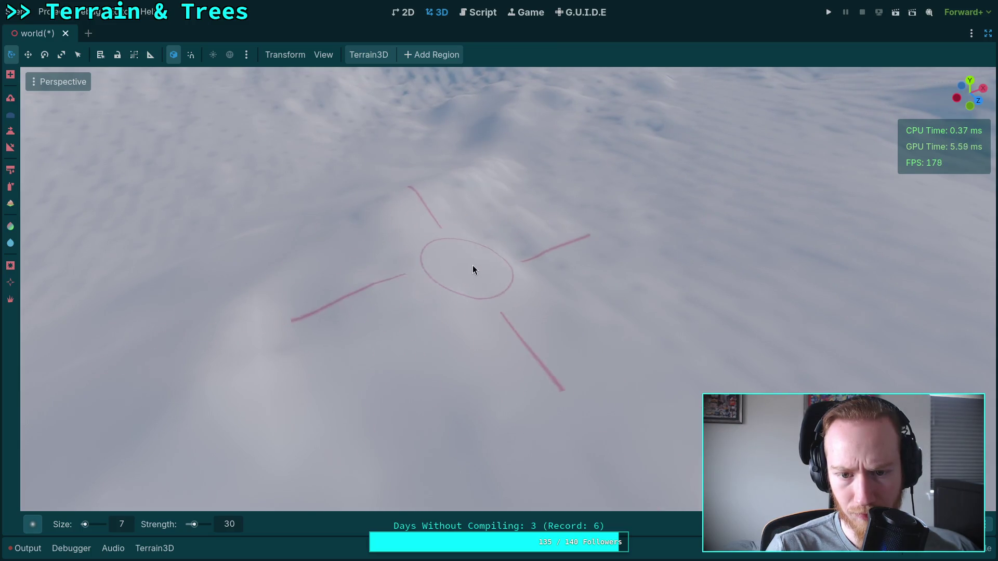
{"action": "left_click_drag", "start_coordinate": [654, 332], "coordinate": [449, 273]}
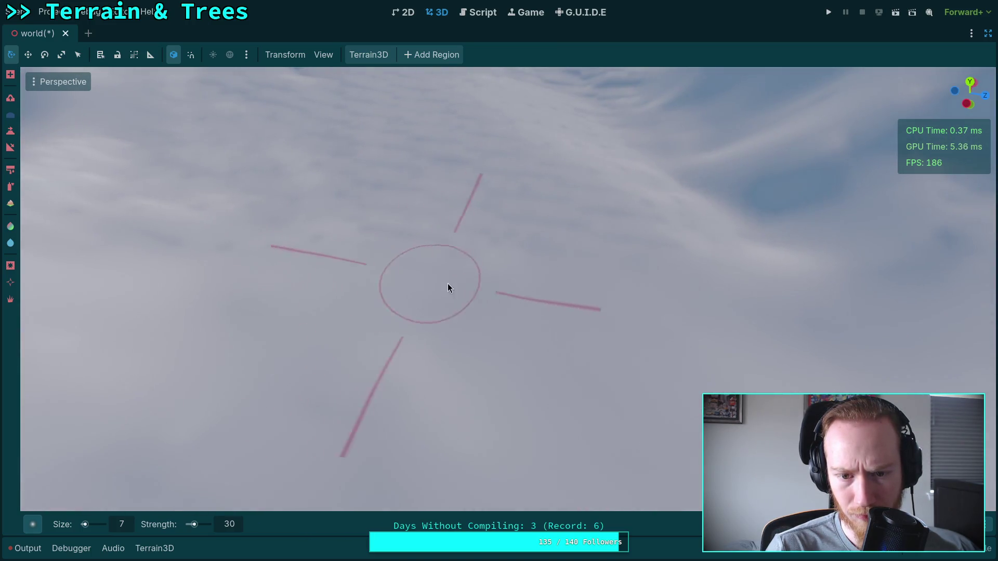
{"action": "left_click_drag", "start_coordinate": [413, 235], "coordinate": [360, 248]}
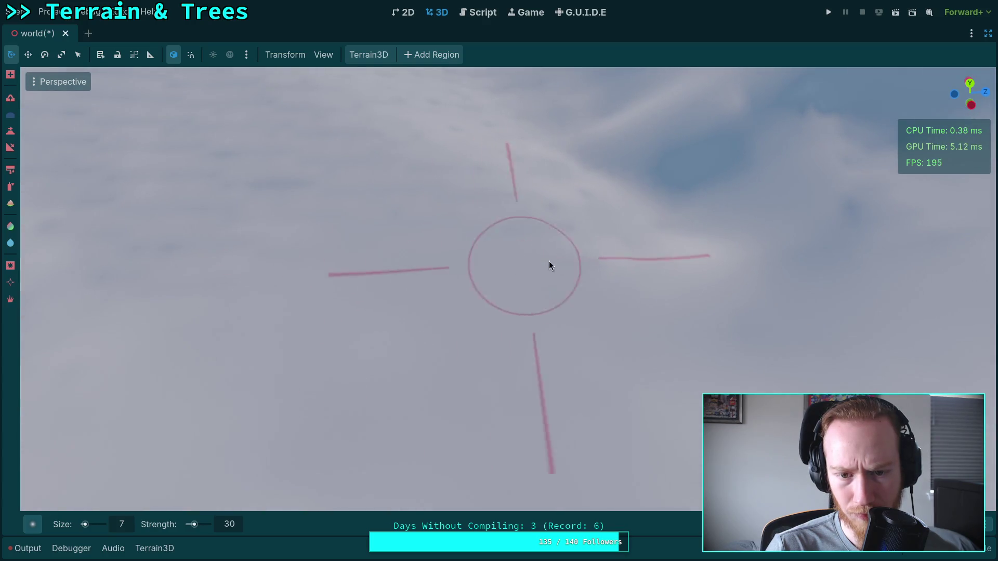
{"action": "mouse_move", "coordinate": [325, 270]}
{"action": "left_mouse_down"}
{"action": "mouse_move", "coordinate": [456, 350]}
{"action": "mouse_move", "coordinate": [381, 334]}
{"action": "left_mouse_up"}
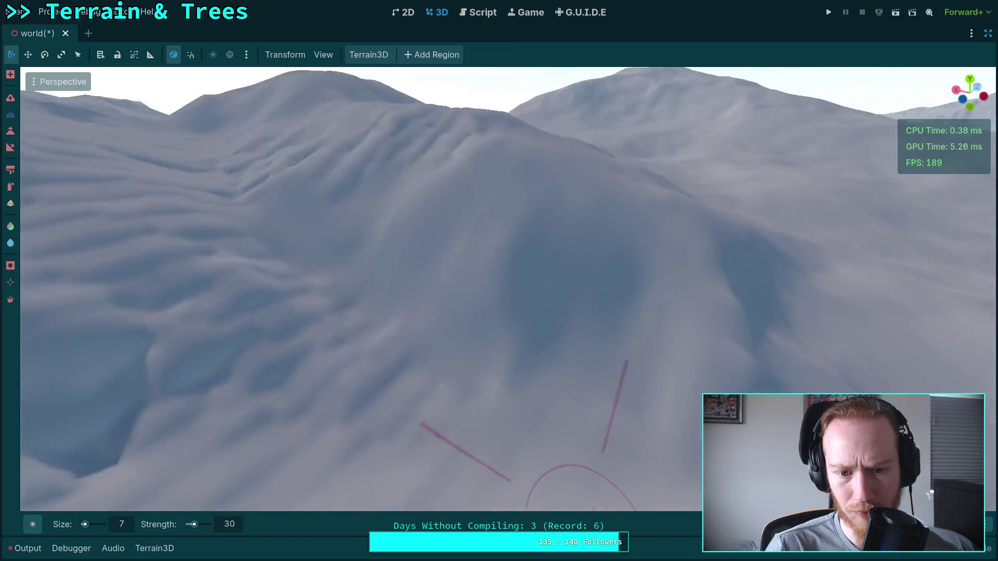
Sculpt the snowy slope near the crater area at several points
{"action": "left_click_drag", "start_coordinate": [486, 417], "coordinate": [520, 432]}
{"action": "left_click_drag", "start_coordinate": [658, 453], "coordinate": [351, 300]}
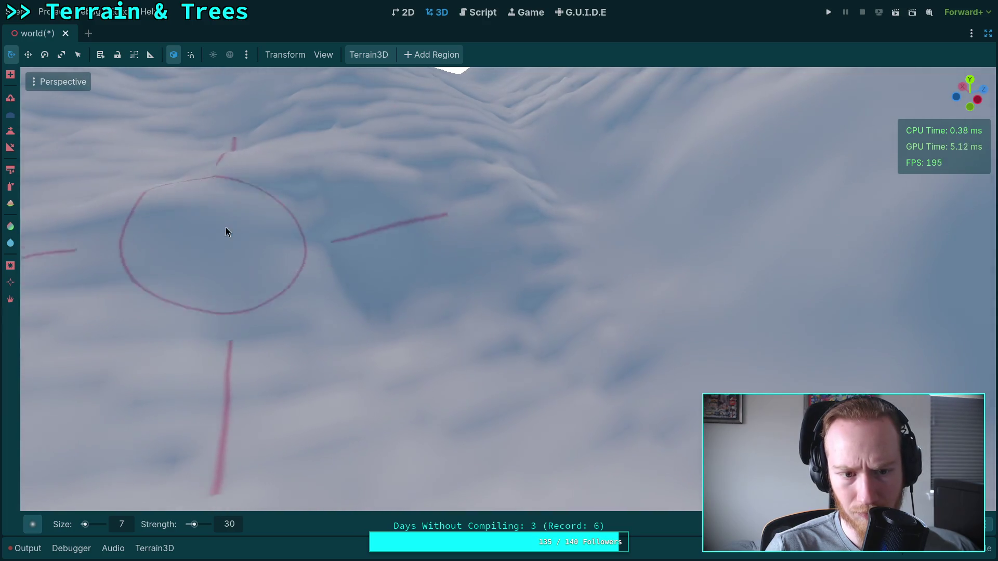
{"action": "left_click_drag", "start_coordinate": [494, 215], "coordinate": [435, 243]}
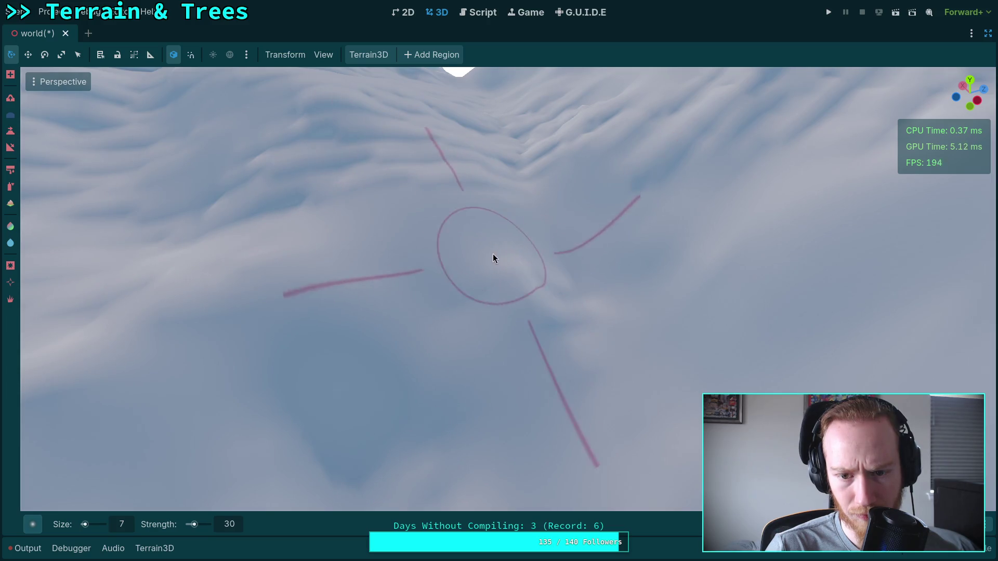
{"action": "mouse_move", "coordinate": [457, 280]}
{"action": "left_mouse_down"}
{"action": "mouse_move", "coordinate": [718, 395]}
{"action": "mouse_move", "coordinate": [489, 307]}
{"action": "left_mouse_up"}
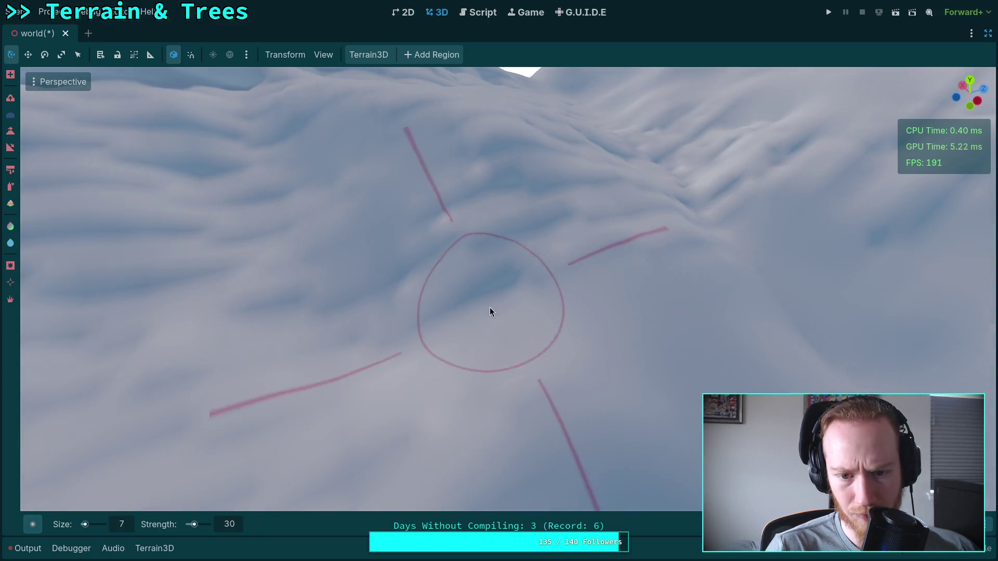
{"action": "mouse_move", "coordinate": [409, 329]}
{"action": "left_mouse_down"}
{"action": "mouse_move", "coordinate": [453, 382]}
{"action": "mouse_move", "coordinate": [534, 265]}
{"action": "left_mouse_up"}
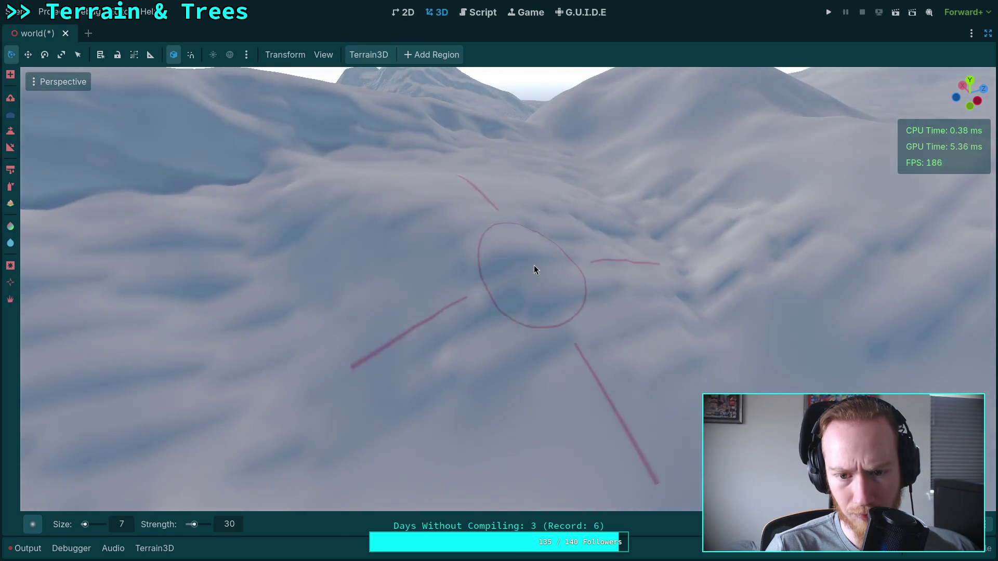
{"action": "left_click_drag", "start_coordinate": [533, 332], "coordinate": [519, 336]}
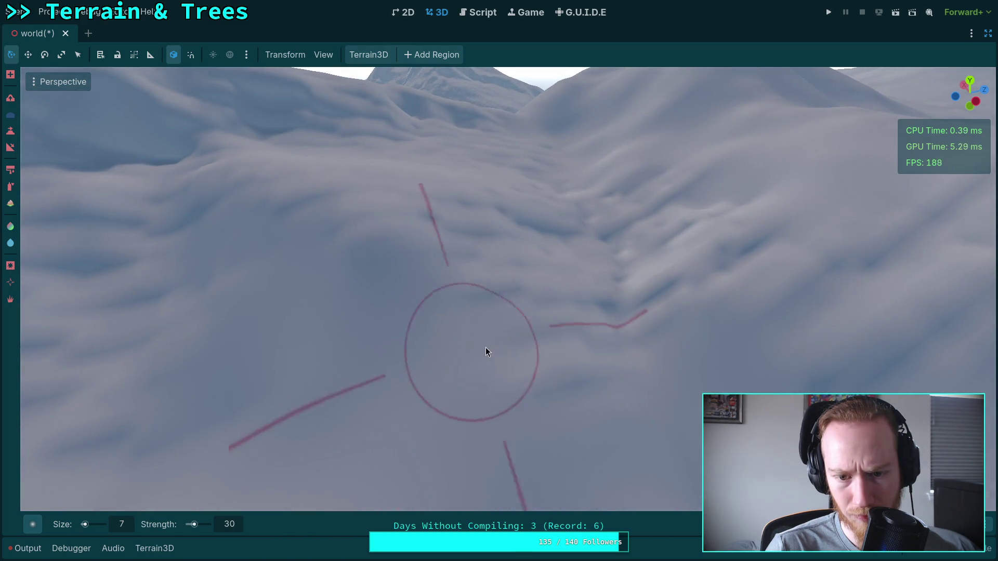
{"action": "mouse_move", "coordinate": [624, 362]}
{"action": "left_mouse_down"}
{"action": "mouse_move", "coordinate": [314, 245]}
{"action": "mouse_move", "coordinate": [538, 273]}
{"action": "mouse_move", "coordinate": [486, 202]}
{"action": "left_mouse_up"}
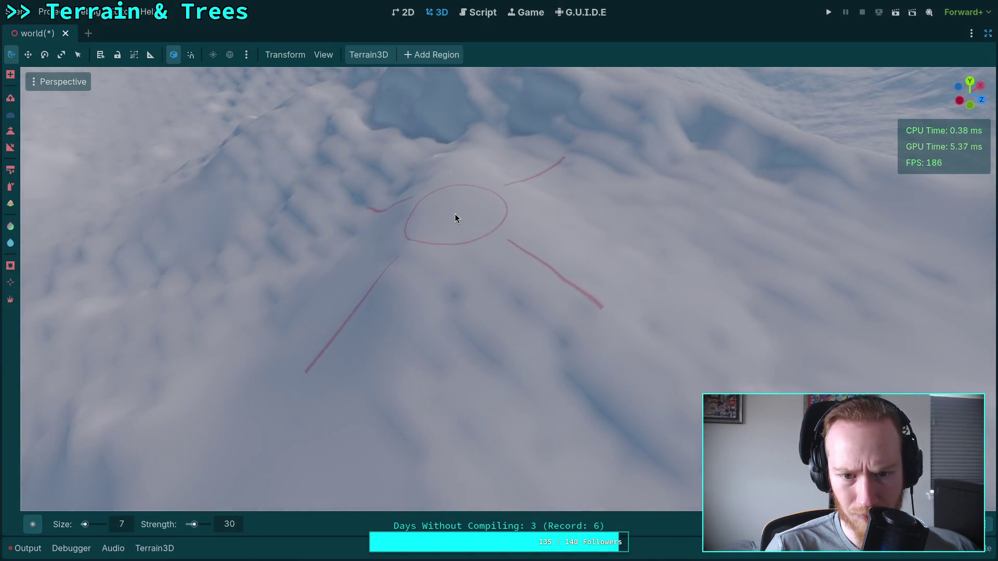
{"action": "left_click_drag", "start_coordinate": [466, 235], "coordinate": [451, 216]}
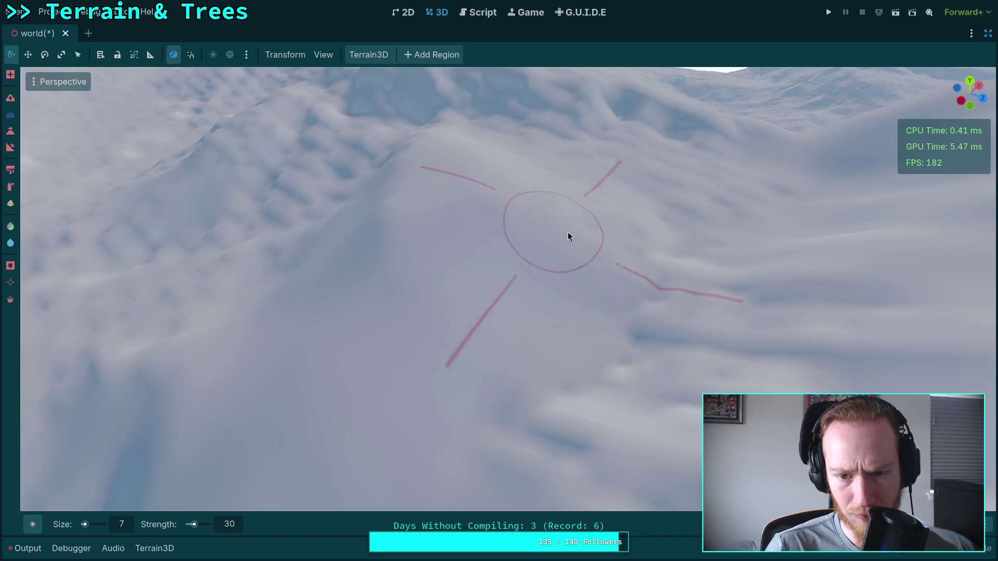
Sculpt the ridge and the slope toward the left
{"action": "mouse_move", "coordinate": [566, 296]}
{"action": "left_mouse_down"}
{"action": "mouse_move", "coordinate": [566, 338]}
{"action": "mouse_move", "coordinate": [602, 346]}
{"action": "left_mouse_up"}
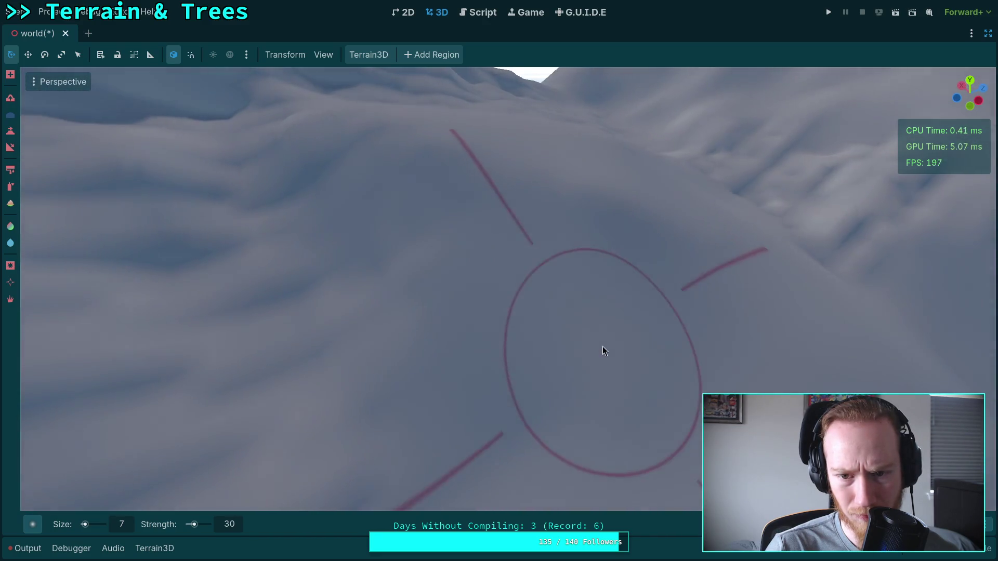
{"action": "left_click_drag", "start_coordinate": [400, 242], "coordinate": [401, 279]}
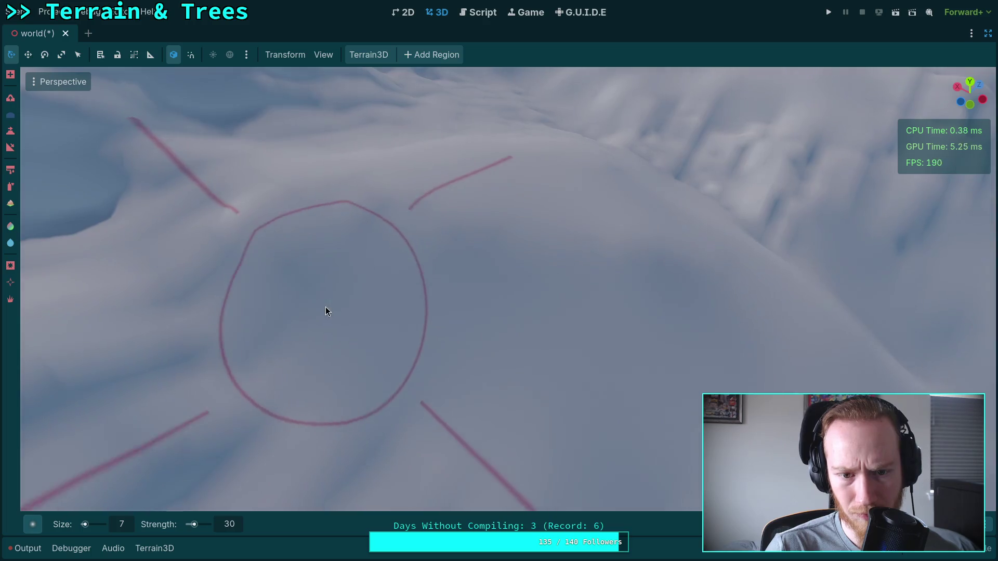
{"action": "mouse_move", "coordinate": [209, 263]}
{"action": "left_mouse_down"}
{"action": "mouse_move", "coordinate": [364, 239]}
{"action": "mouse_move", "coordinate": [332, 302]}
{"action": "left_mouse_up"}
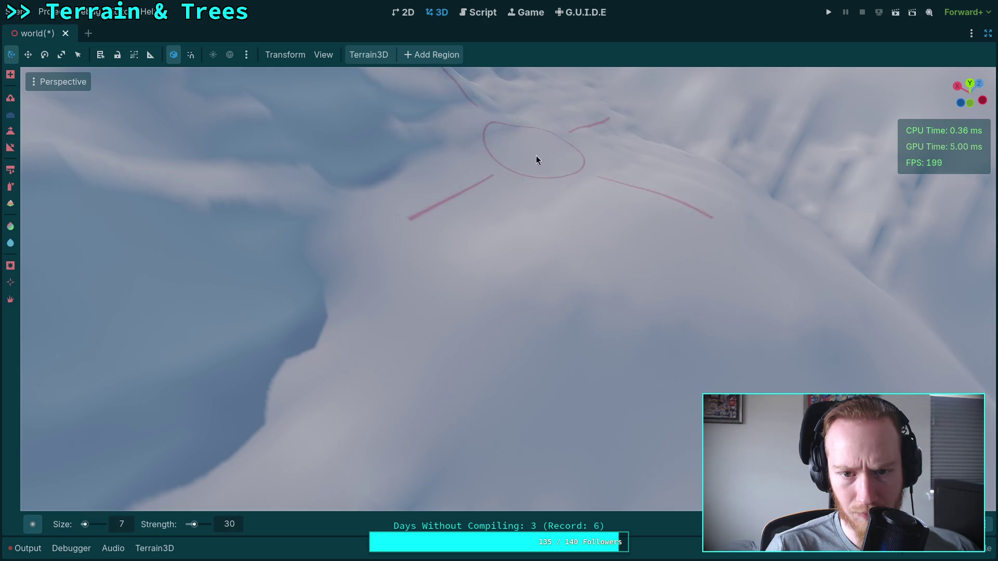
{"action": "left_click_drag", "start_coordinate": [688, 186], "coordinate": [547, 207]}
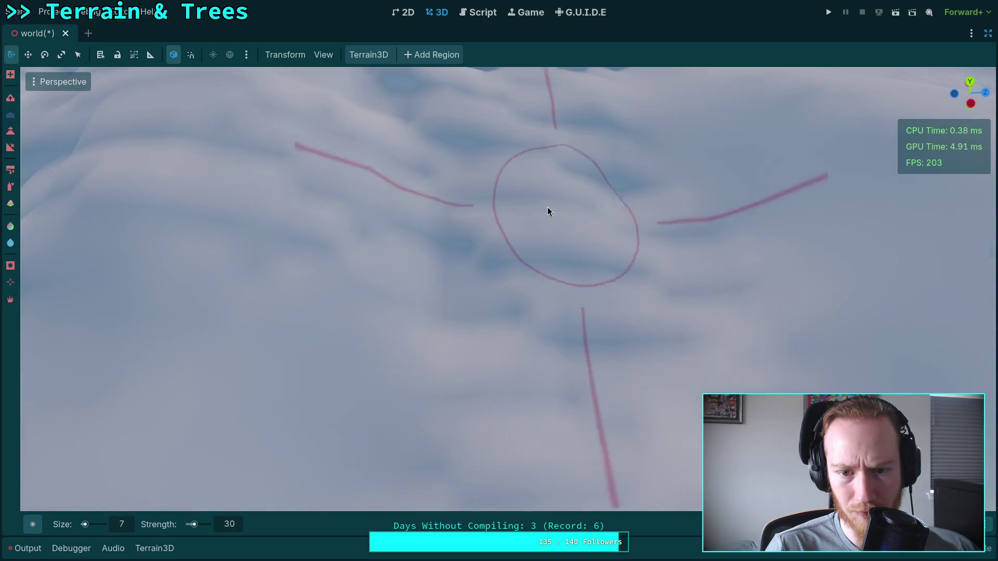
{"action": "left_click_drag", "start_coordinate": [698, 327], "coordinate": [461, 134]}
Reshape the hillside and snow slope from another angle
{"action": "left_click_drag", "start_coordinate": [545, 186], "coordinate": [511, 221]}
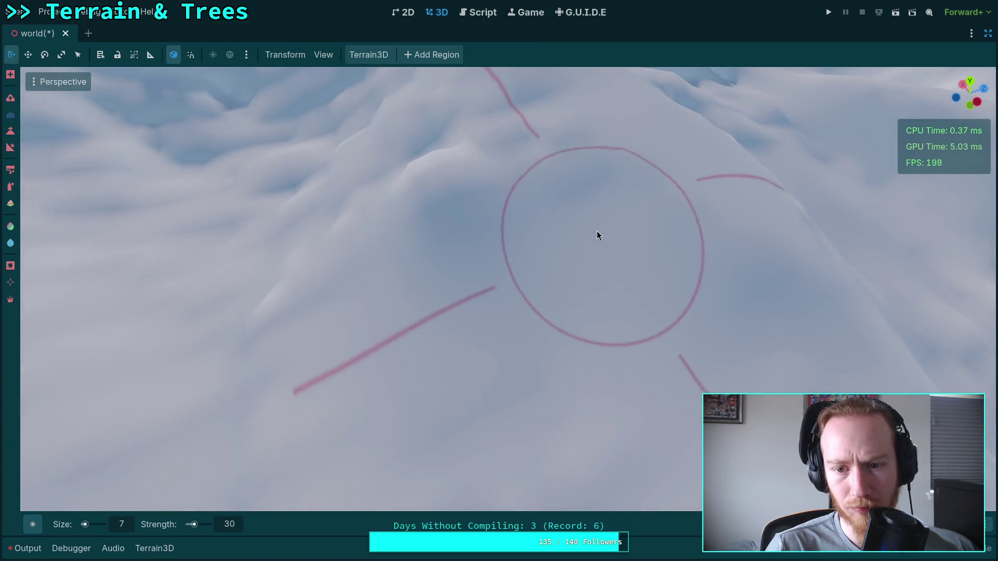
{"action": "left_click_drag", "start_coordinate": [719, 312], "coordinate": [718, 312]}
{"action": "mouse_move", "coordinate": [526, 289]}
{"action": "left_mouse_down"}
{"action": "mouse_move", "coordinate": [535, 314]}
{"action": "mouse_move", "coordinate": [440, 271]}
{"action": "left_mouse_up"}
{"action": "left_click_drag", "start_coordinate": [523, 335], "coordinate": [520, 336]}
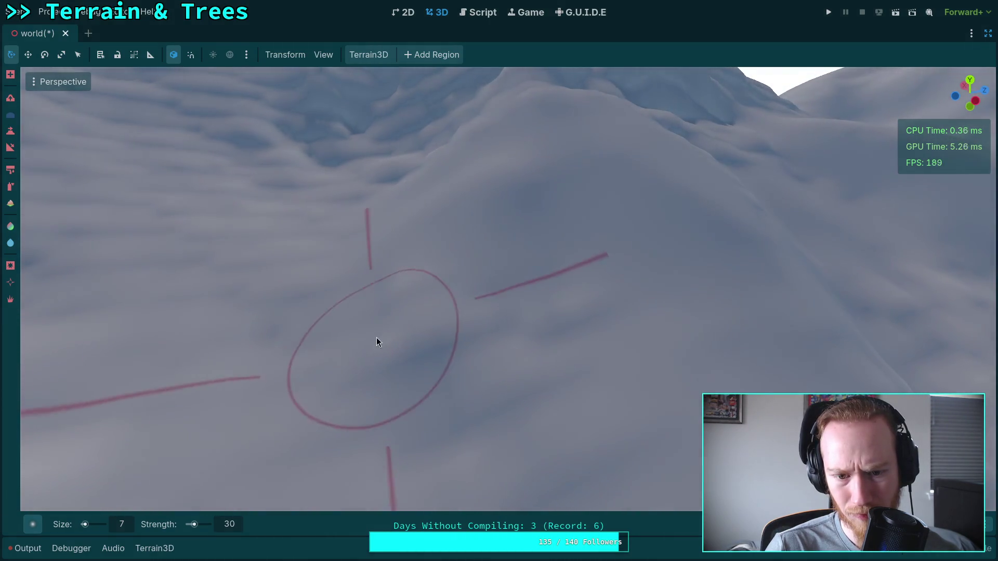
{"action": "mouse_move", "coordinate": [298, 315]}
{"action": "left_mouse_down"}
{"action": "mouse_move", "coordinate": [442, 270]}
{"action": "mouse_move", "coordinate": [518, 263]}
{"action": "left_mouse_up"}
{"action": "left_click_drag", "start_coordinate": [680, 312], "coordinate": [628, 260]}
{"action": "left_click_drag", "start_coordinate": [519, 285], "coordinate": [552, 333]}
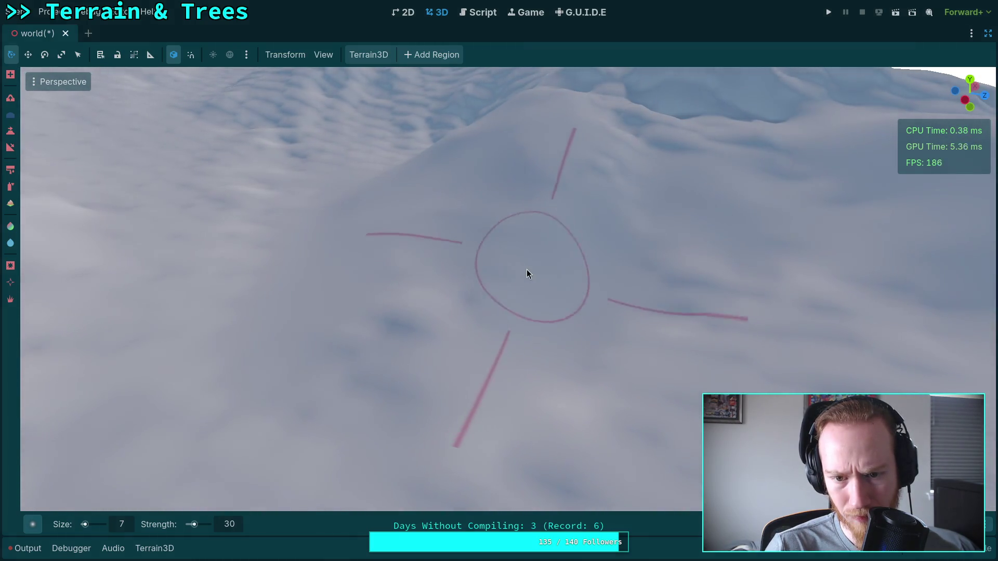
Sculpt the hillside snow toward the left and right from several angles
{"action": "mouse_move", "coordinate": [516, 363]}
{"action": "left_mouse_down"}
{"action": "mouse_move", "coordinate": [519, 249]}
{"action": "mouse_move", "coordinate": [457, 276]}
{"action": "mouse_move", "coordinate": [492, 250]}
{"action": "left_mouse_up"}
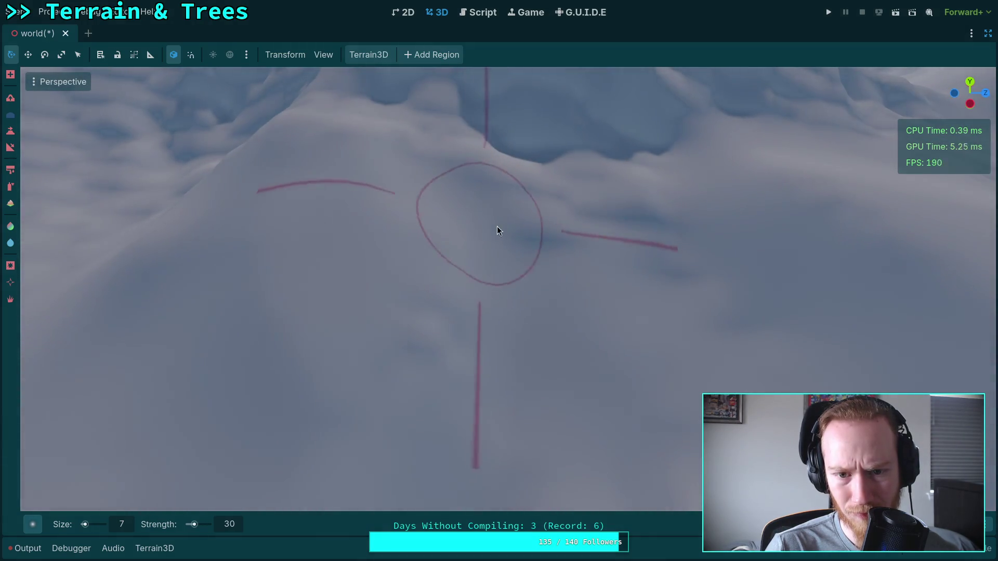
{"action": "left_click_drag", "start_coordinate": [672, 236], "coordinate": [473, 273]}
{"action": "left_click_drag", "start_coordinate": [465, 224], "coordinate": [511, 252]}
{"action": "left_click_drag", "start_coordinate": [618, 251], "coordinate": [618, 251]}
{"action": "left_click_drag", "start_coordinate": [401, 274], "coordinate": [400, 274]}
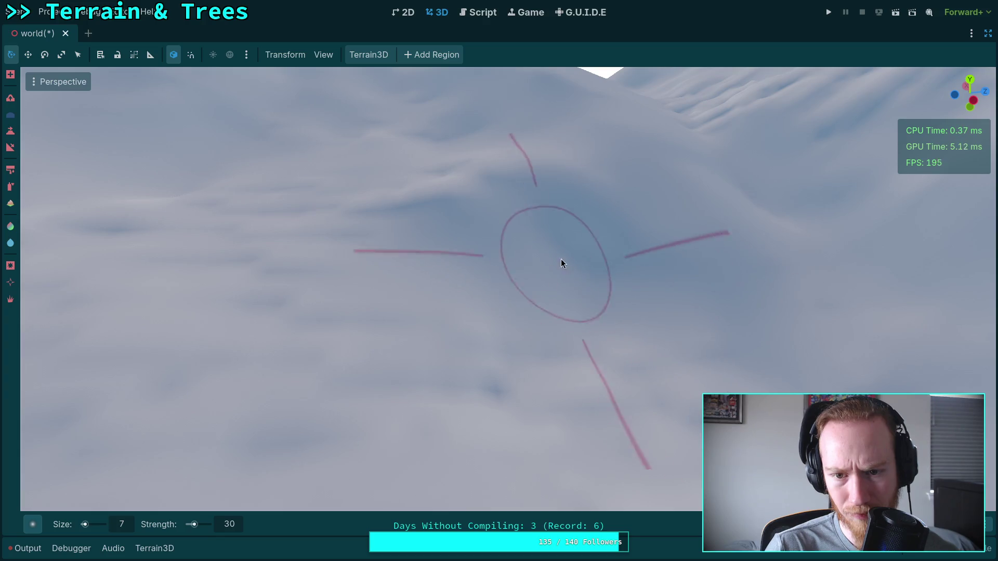
{"action": "left_click_drag", "start_coordinate": [586, 225], "coordinate": [543, 235]}
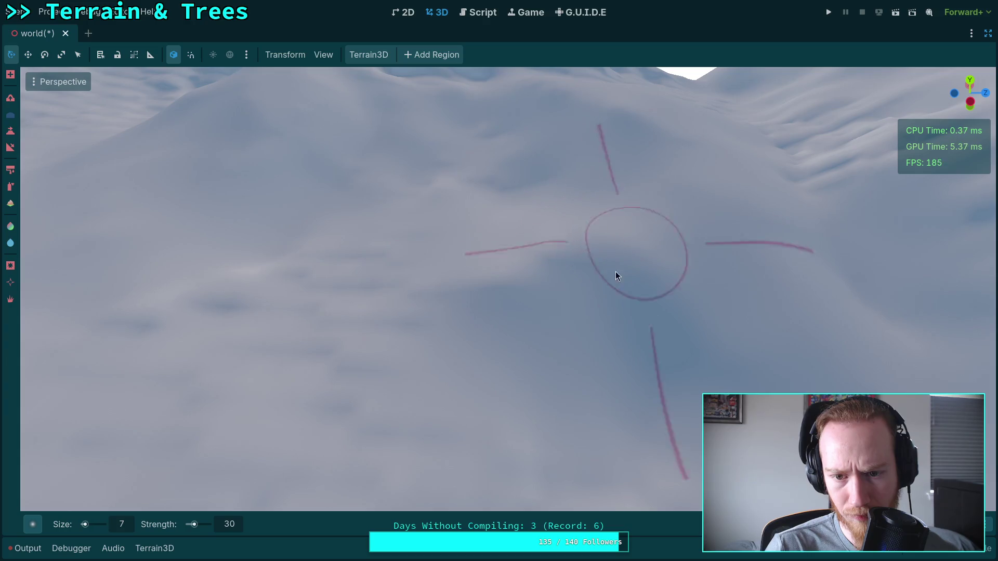
{"action": "left_click_drag", "start_coordinate": [532, 310], "coordinate": [512, 316]}
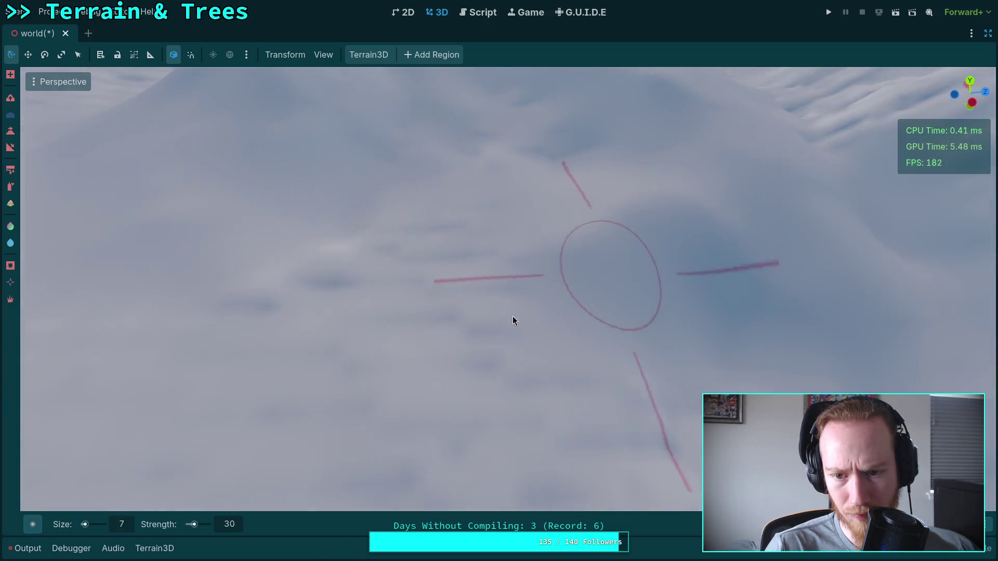
{"action": "mouse_move", "coordinate": [496, 349]}
{"action": "left_mouse_down"}
{"action": "mouse_move", "coordinate": [475, 216]}
{"action": "mouse_move", "coordinate": [422, 273]}
{"action": "left_mouse_up"}
{"action": "mouse_move", "coordinate": [750, 327]}
{"action": "left_mouse_down"}
{"action": "mouse_move", "coordinate": [624, 276]}
{"action": "mouse_move", "coordinate": [485, 269]}
{"action": "left_mouse_up"}
Sculpt more of the slope and hillside, then save the scene
{"action": "mouse_move", "coordinate": [351, 282]}
{"action": "left_mouse_down"}
{"action": "mouse_move", "coordinate": [406, 291]}
{"action": "mouse_move", "coordinate": [503, 272]}
{"action": "left_mouse_up"}
{"action": "mouse_move", "coordinate": [556, 323]}
{"action": "left_mouse_down"}
{"action": "mouse_move", "coordinate": [457, 334]}
{"action": "mouse_move", "coordinate": [648, 367]}
{"action": "left_mouse_up"}
{"action": "mouse_move", "coordinate": [566, 292]}
{"action": "left_mouse_down"}
{"action": "mouse_move", "coordinate": [547, 300]}
{"action": "mouse_move", "coordinate": [468, 441]}
{"action": "mouse_move", "coordinate": [550, 352]}
{"action": "left_mouse_up"}
{"action": "mouse_move", "coordinate": [615, 263]}
{"action": "left_mouse_down"}
{"action": "mouse_move", "coordinate": [422, 307]}
{"action": "mouse_move", "coordinate": [477, 341]}
{"action": "mouse_move", "coordinate": [503, 221]}
{"action": "mouse_move", "coordinate": [476, 279]}
{"action": "mouse_move", "coordinate": [464, 353]}
{"action": "mouse_move", "coordinate": [526, 216]}
{"action": "mouse_move", "coordinate": [575, 327]}
{"action": "mouse_move", "coordinate": [557, 234]}
{"action": "mouse_move", "coordinate": [419, 261]}
{"action": "left_mouse_up"}
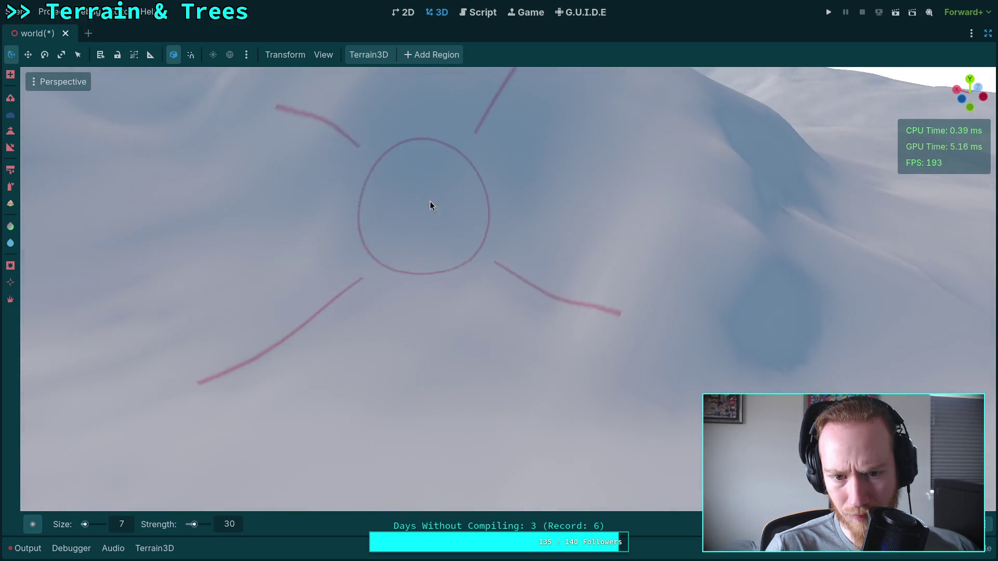
{"action": "mouse_move", "coordinate": [601, 240]}
{"action": "left_mouse_down"}
{"action": "mouse_move", "coordinate": [630, 217]}
{"action": "mouse_move", "coordinate": [491, 329]}
{"action": "left_mouse_up"}
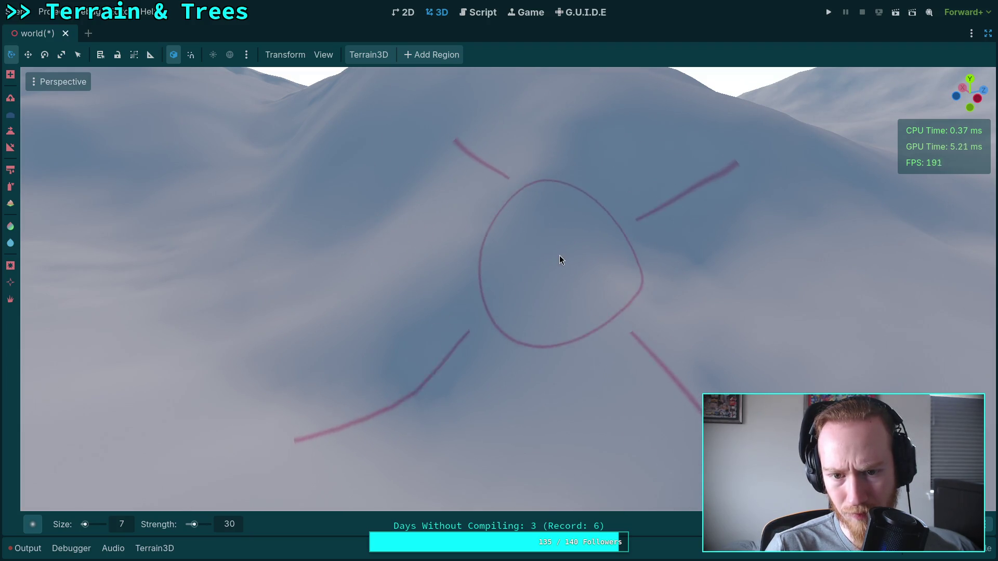
{"action": "mouse_move", "coordinate": [723, 357]}
{"action": "left_mouse_down"}
{"action": "mouse_move", "coordinate": [603, 345]}
{"action": "mouse_move", "coordinate": [516, 316]}
{"action": "left_mouse_up"}
{"action": "mouse_move", "coordinate": [412, 311]}
{"action": "left_mouse_down"}
{"action": "mouse_move", "coordinate": [395, 306]}
{"action": "mouse_move", "coordinate": [434, 328]}
{"action": "left_mouse_up"}
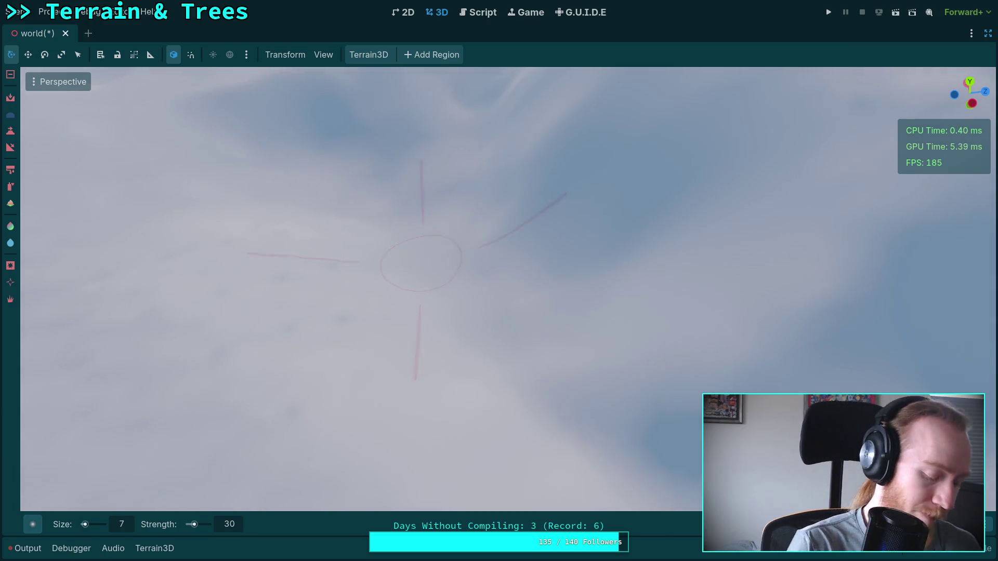
{"action": "key", "text": "ctrl+s"}
Reshape the snowy terrain with one sculpt stroke from a downward view, then fly toward the hills
{"action": "mouse_move", "coordinate": [490, 264]}
{"action": "left_mouse_down"}
{"action": "mouse_move", "coordinate": [515, 364]}
{"action": "mouse_move", "coordinate": [450, 376]}
{"action": "left_mouse_up"}
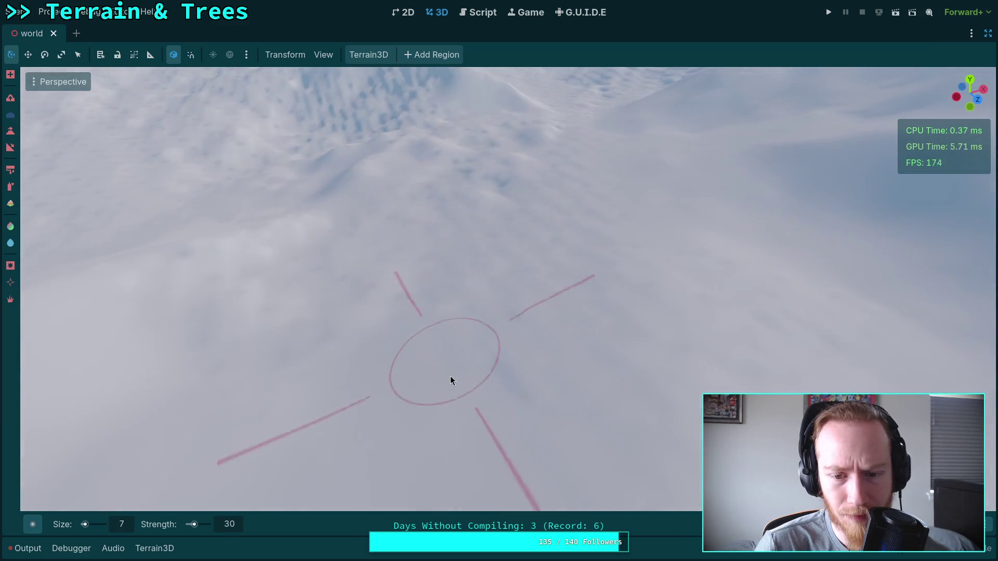
{"action": "mouse_move", "coordinate": [638, 357]}
{"action": "left_mouse_down"}
{"action": "mouse_move", "coordinate": [645, 312]}
{"action": "mouse_move", "coordinate": [450, 230]}
{"action": "left_mouse_up"}
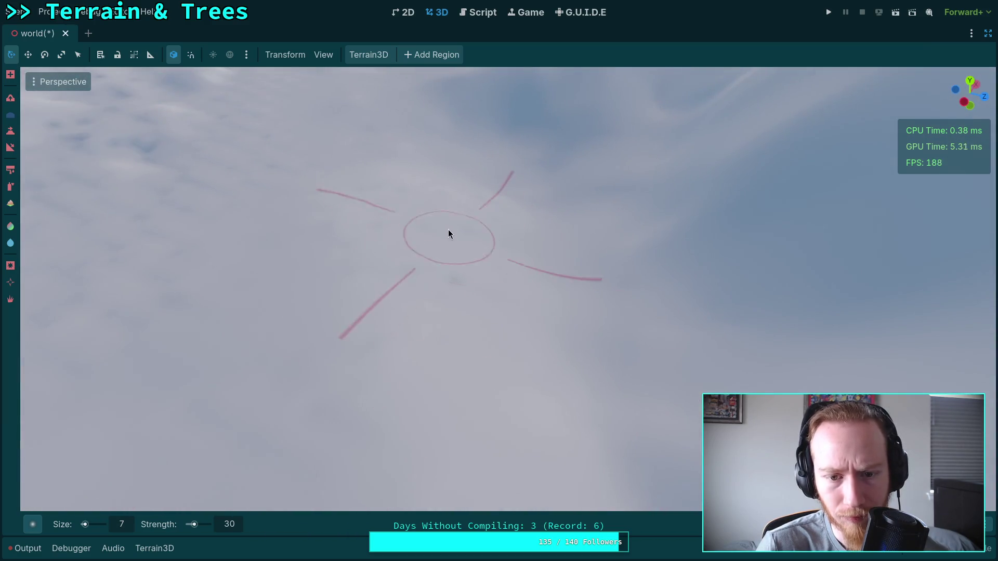
{"action": "mouse_move", "coordinate": [395, 331]}
{"action": "left_mouse_down"}
{"action": "mouse_move", "coordinate": [395, 278]}
{"action": "mouse_move", "coordinate": [375, 270]}
{"action": "mouse_move", "coordinate": [387, 276]}
{"action": "mouse_move", "coordinate": [476, 222]}
{"action": "left_mouse_up"}
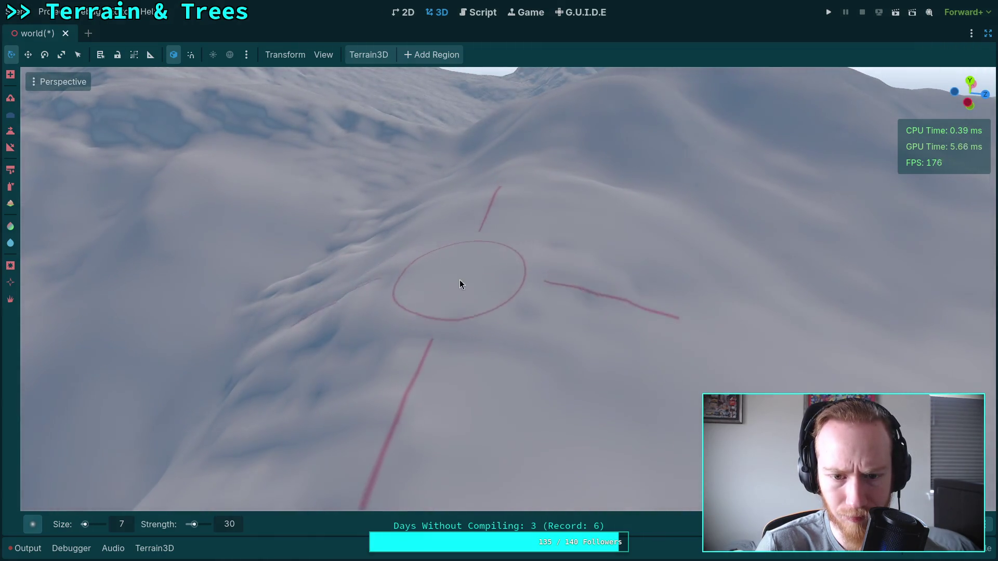
{"action": "mouse_move", "coordinate": [539, 323]}
{"action": "left_mouse_down"}
{"action": "mouse_move", "coordinate": [519, 324]}
{"action": "mouse_move", "coordinate": [525, 301]}
{"action": "mouse_move", "coordinate": [536, 328]}
{"action": "mouse_move", "coordinate": [624, 278]}
{"action": "mouse_move", "coordinate": [571, 302]}
{"action": "mouse_move", "coordinate": [552, 229]}
{"action": "left_mouse_up"}
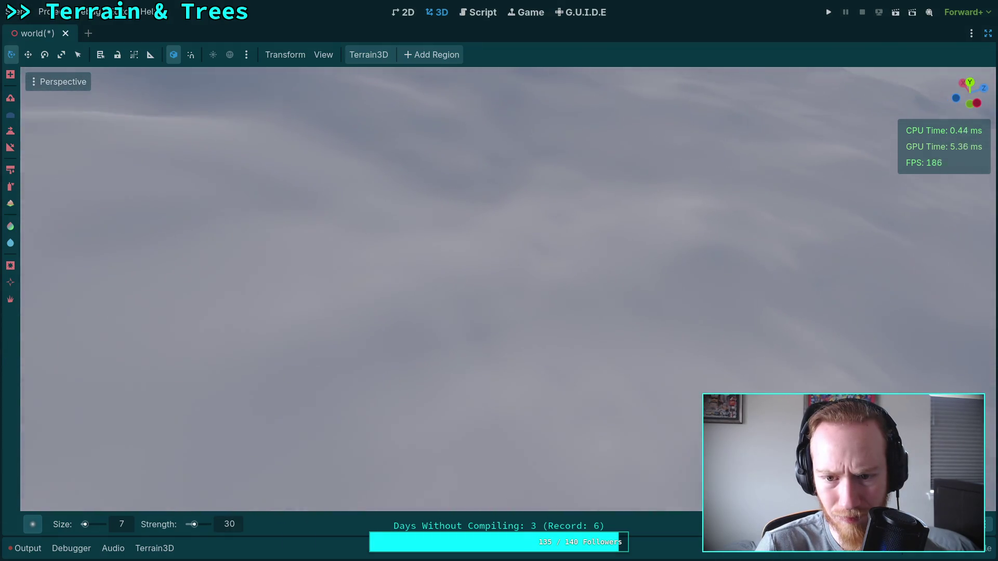
{"action": "scroll", "coordinate": [472, 357], "scroll_direction": "up", "scroll_amount": 3}
Swing the view across the terrain and reshape the slope beneath the brush
{"action": "scroll", "coordinate": [582, 392], "scroll_direction": "down", "scroll_amount": 5}
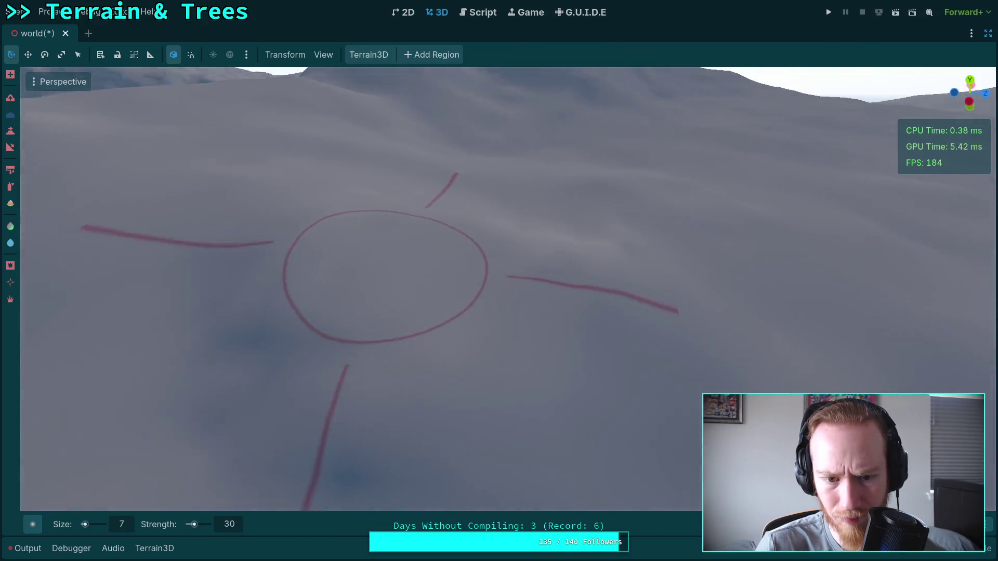
{"action": "scroll", "coordinate": [399, 338], "scroll_direction": "up", "scroll_amount": 2}
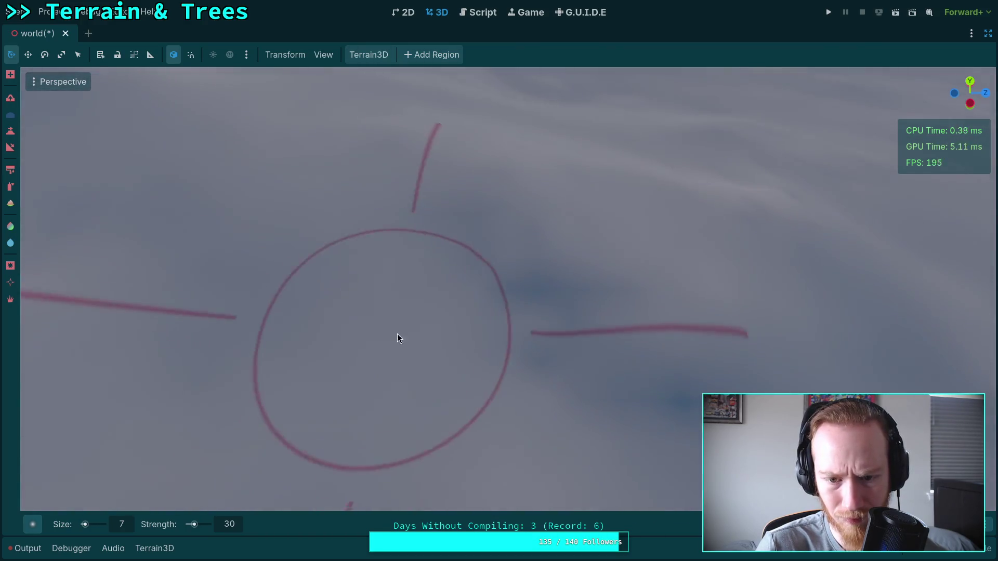
{"action": "scroll", "coordinate": [469, 403], "scroll_direction": "down", "scroll_amount": 2}
{"action": "mouse_move", "coordinate": [521, 398]}
{"action": "left_mouse_down"}
{"action": "mouse_move", "coordinate": [577, 374]}
{"action": "mouse_move", "coordinate": [597, 395]}
{"action": "left_mouse_up"}
{"action": "scroll", "coordinate": [544, 294], "scroll_direction": "down", "scroll_amount": 3}
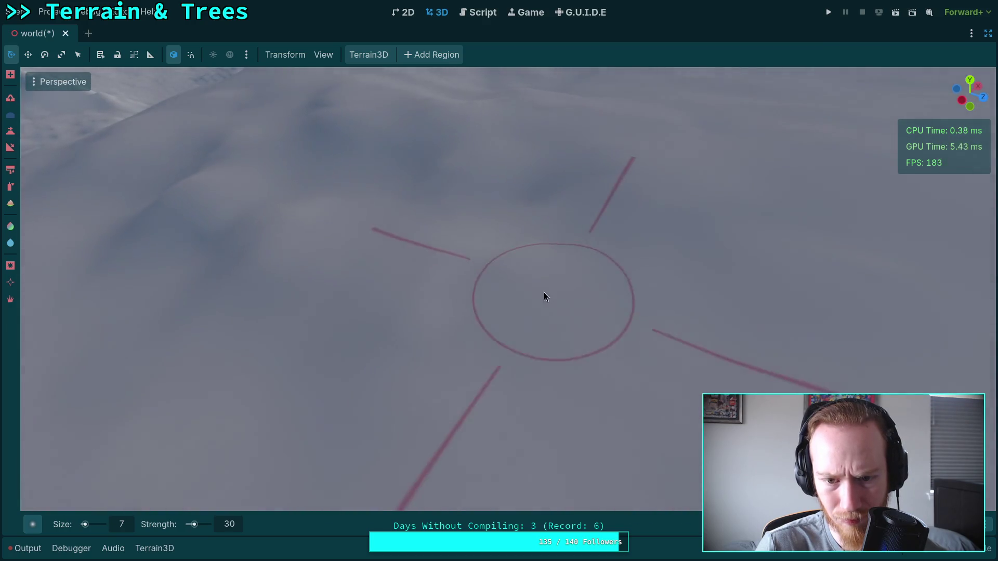
{"action": "mouse_move", "coordinate": [417, 333]}
{"action": "left_mouse_down"}
{"action": "mouse_move", "coordinate": [384, 301]}
{"action": "mouse_move", "coordinate": [470, 355]}
{"action": "left_mouse_up"}
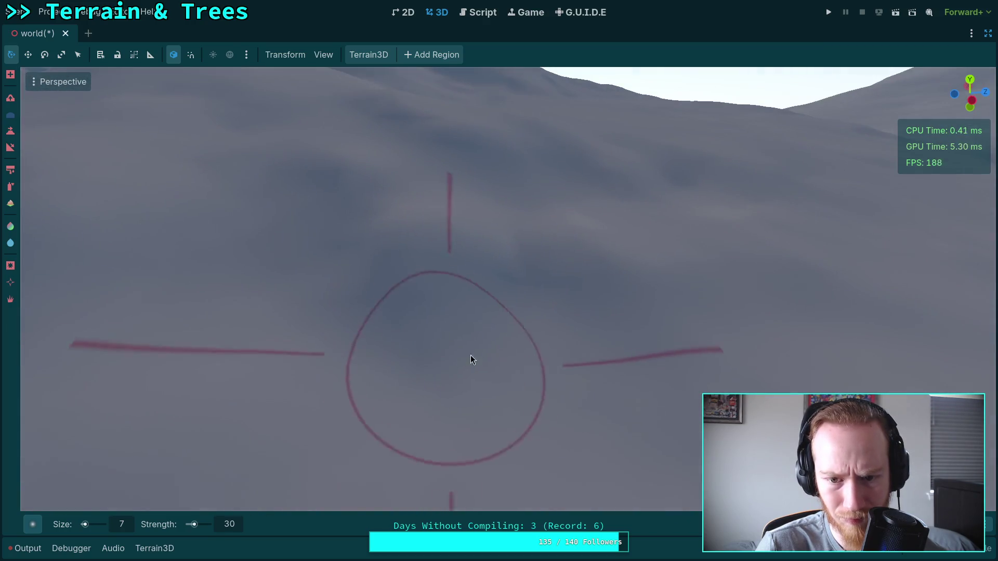
{"action": "left_click_drag", "start_coordinate": [378, 312], "coordinate": [415, 283]}
{"action": "left_click_drag", "start_coordinate": [375, 248], "coordinate": [399, 290]}
{"action": "mouse_move", "coordinate": [464, 347]}
{"action": "left_mouse_down"}
{"action": "mouse_move", "coordinate": [452, 345]}
{"action": "mouse_move", "coordinate": [448, 328]}
{"action": "mouse_move", "coordinate": [312, 276]}
{"action": "left_mouse_up"}
{"action": "mouse_move", "coordinate": [399, 259]}
{"action": "left_mouse_down"}
{"action": "mouse_move", "coordinate": [510, 245]}
{"action": "mouse_move", "coordinate": [334, 245]}
{"action": "mouse_move", "coordinate": [247, 223]}
{"action": "mouse_move", "coordinate": [165, 252]}
{"action": "mouse_move", "coordinate": [296, 243]}
{"action": "left_mouse_up"}
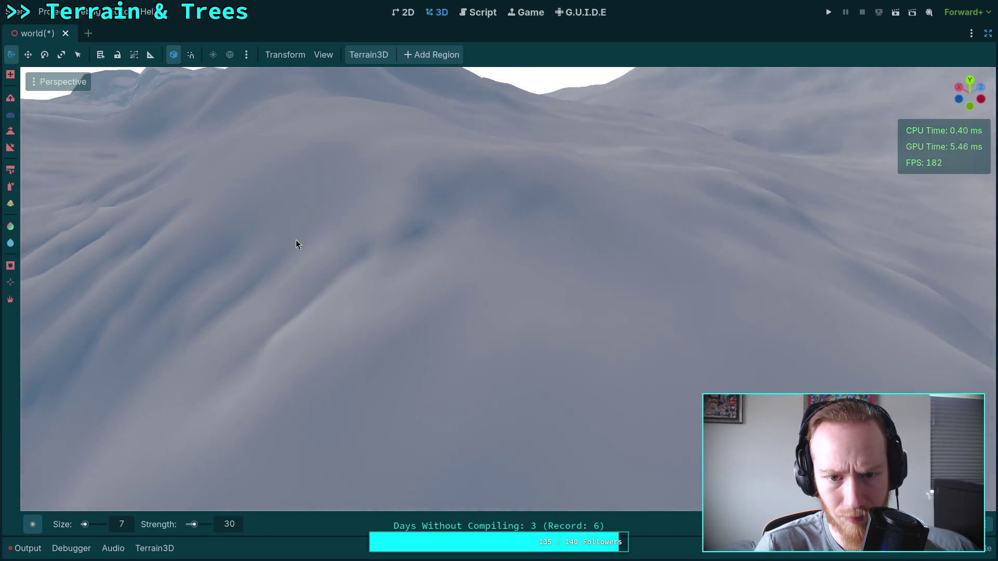
Orbit around the hillside and snowy valley to inspect the reshaped slope
{"action": "left_click_drag", "start_coordinate": [572, 226], "coordinate": [514, 260]}
{"action": "left_click_drag", "start_coordinate": [637, 232], "coordinate": [493, 310]}
{"action": "left_click_drag", "start_coordinate": [625, 341], "coordinate": [472, 258]}
{"action": "mouse_move", "coordinate": [313, 372]}
{"action": "left_mouse_down"}
{"action": "mouse_move", "coordinate": [329, 362]}
{"action": "mouse_move", "coordinate": [337, 269]}
{"action": "mouse_move", "coordinate": [314, 270]}
{"action": "mouse_move", "coordinate": [335, 281]}
{"action": "mouse_move", "coordinate": [356, 233]}
{"action": "left_mouse_up"}
{"action": "left_click_drag", "start_coordinate": [389, 169], "coordinate": [438, 310]}
{"action": "mouse_move", "coordinate": [444, 423]}
{"action": "left_mouse_down"}
{"action": "mouse_move", "coordinate": [520, 499]}
{"action": "mouse_move", "coordinate": [473, 271]}
{"action": "mouse_move", "coordinate": [436, 342]}
{"action": "mouse_move", "coordinate": [442, 246]}
{"action": "mouse_move", "coordinate": [471, 275]}
{"action": "mouse_move", "coordinate": [575, 196]}
{"action": "mouse_move", "coordinate": [609, 224]}
{"action": "mouse_move", "coordinate": [657, 187]}
{"action": "mouse_move", "coordinate": [535, 227]}
{"action": "mouse_move", "coordinate": [499, 285]}
{"action": "mouse_move", "coordinate": [514, 232]}
{"action": "left_mouse_up"}
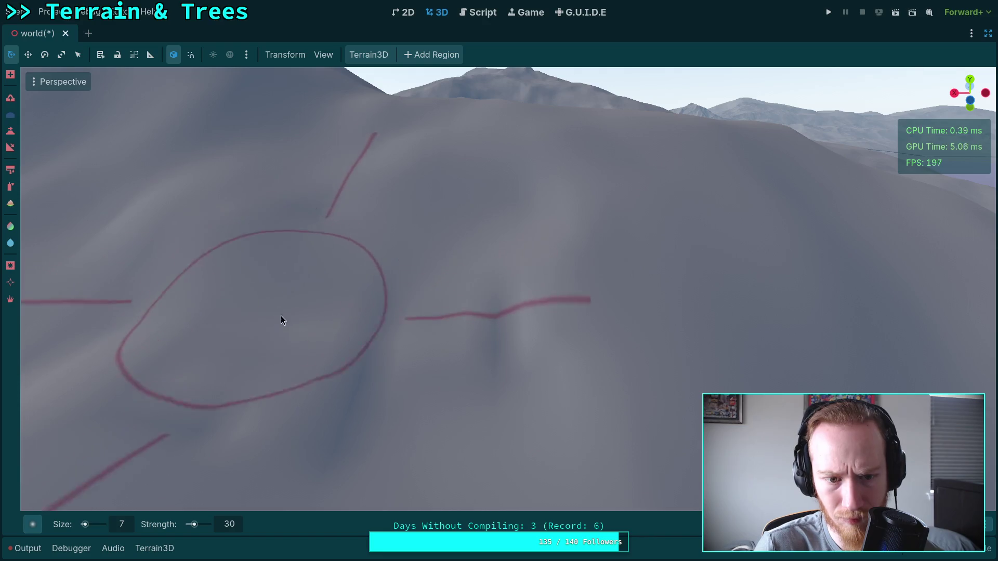
{"action": "left_click_drag", "start_coordinate": [281, 319], "coordinate": [325, 326]}
{"action": "mouse_move", "coordinate": [513, 352]}
{"action": "left_mouse_down"}
{"action": "mouse_move", "coordinate": [442, 188]}
{"action": "mouse_move", "coordinate": [454, 190]}
{"action": "mouse_move", "coordinate": [415, 273]}
{"action": "mouse_move", "coordinate": [375, 281]}
{"action": "mouse_move", "coordinate": [401, 282]}
{"action": "mouse_move", "coordinate": [314, 204]}
{"action": "mouse_move", "coordinate": [492, 269]}
{"action": "mouse_move", "coordinate": [467, 150]}
{"action": "mouse_move", "coordinate": [478, 229]}
{"action": "mouse_move", "coordinate": [498, 249]}
{"action": "mouse_move", "coordinate": [498, 269]}
{"action": "mouse_move", "coordinate": [396, 222]}
{"action": "mouse_move", "coordinate": [412, 239]}
{"action": "mouse_move", "coordinate": [394, 311]}
{"action": "mouse_move", "coordinate": [310, 314]}
{"action": "mouse_move", "coordinate": [427, 331]}
{"action": "mouse_move", "coordinate": [426, 291]}
{"action": "mouse_move", "coordinate": [416, 270]}
{"action": "mouse_move", "coordinate": [395, 265]}
{"action": "mouse_move", "coordinate": [510, 280]}
{"action": "mouse_move", "coordinate": [443, 148]}
{"action": "mouse_move", "coordinate": [470, 270]}
{"action": "mouse_move", "coordinate": [446, 172]}
{"action": "mouse_move", "coordinate": [429, 242]}
{"action": "mouse_move", "coordinate": [398, 271]}
{"action": "mouse_move", "coordinate": [481, 267]}
{"action": "mouse_move", "coordinate": [511, 289]}
{"action": "mouse_move", "coordinate": [373, 278]}
{"action": "mouse_move", "coordinate": [183, 308]}
{"action": "mouse_move", "coordinate": [486, 263]}
{"action": "mouse_move", "coordinate": [522, 165]}
{"action": "left_mouse_up"}
{"action": "mouse_move", "coordinate": [534, 154]}
{"action": "left_mouse_down"}
{"action": "mouse_move", "coordinate": [446, 151]}
{"action": "mouse_move", "coordinate": [492, 138]}
{"action": "mouse_move", "coordinate": [514, 186]}
{"action": "mouse_move", "coordinate": [762, 274]}
{"action": "mouse_move", "coordinate": [649, 323]}
{"action": "mouse_move", "coordinate": [494, 263]}
{"action": "mouse_move", "coordinate": [583, 366]}
{"action": "mouse_move", "coordinate": [553, 307]}
{"action": "mouse_move", "coordinate": [457, 390]}
{"action": "mouse_move", "coordinate": [323, 324]}
{"action": "mouse_move", "coordinate": [383, 330]}
{"action": "mouse_move", "coordinate": [617, 401]}
{"action": "mouse_move", "coordinate": [401, 341]}
{"action": "mouse_move", "coordinate": [412, 310]}
{"action": "mouse_move", "coordinate": [467, 310]}
{"action": "mouse_move", "coordinate": [626, 333]}
{"action": "mouse_move", "coordinate": [518, 348]}
{"action": "mouse_move", "coordinate": [345, 397]}
{"action": "mouse_move", "coordinate": [338, 322]}
{"action": "mouse_move", "coordinate": [395, 312]}
{"action": "mouse_move", "coordinate": [341, 285]}
{"action": "mouse_move", "coordinate": [544, 291]}
{"action": "mouse_move", "coordinate": [437, 320]}
{"action": "mouse_move", "coordinate": [520, 336]}
{"action": "mouse_move", "coordinate": [581, 311]}
{"action": "left_mouse_up"}
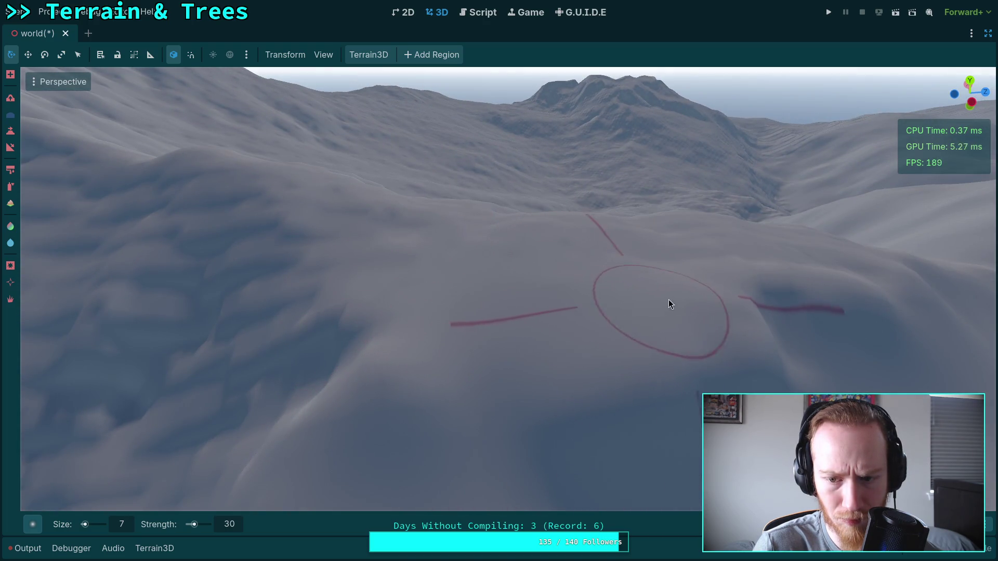
{"action": "mouse_move", "coordinate": [502, 328]}
{"action": "left_mouse_down"}
{"action": "mouse_move", "coordinate": [484, 270]}
{"action": "mouse_move", "coordinate": [443, 213]}
{"action": "mouse_move", "coordinate": [482, 271]}
{"action": "mouse_move", "coordinate": [462, 291]}
{"action": "mouse_move", "coordinate": [473, 310]}
{"action": "left_mouse_up"}
{"action": "mouse_move", "coordinate": [508, 383]}
{"action": "left_mouse_down"}
{"action": "mouse_move", "coordinate": [553, 293]}
{"action": "mouse_move", "coordinate": [542, 263]}
{"action": "mouse_move", "coordinate": [554, 220]}
{"action": "mouse_move", "coordinate": [519, 292]}
{"action": "mouse_move", "coordinate": [542, 346]}
{"action": "mouse_move", "coordinate": [559, 321]}
{"action": "left_mouse_up"}
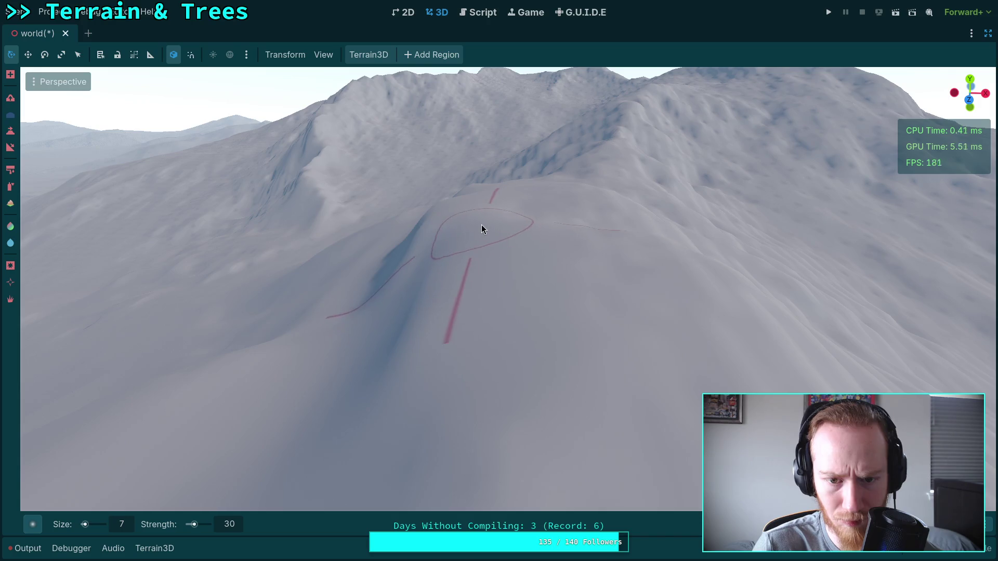
{"action": "scroll", "coordinate": [481, 225], "scroll_direction": "up", "scroll_amount": 5}
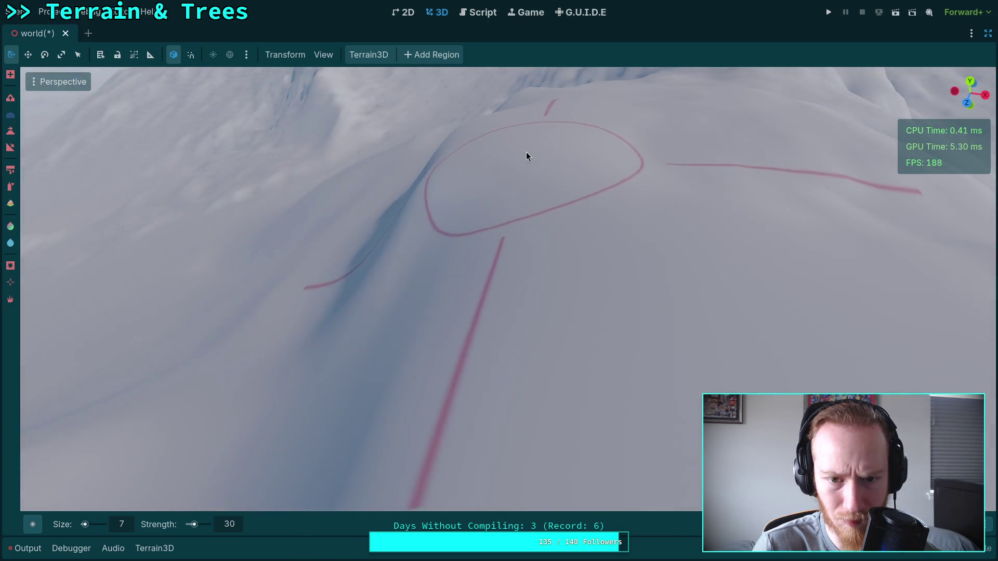
{"action": "scroll", "coordinate": [528, 189], "scroll_direction": "up", "scroll_amount": 5}
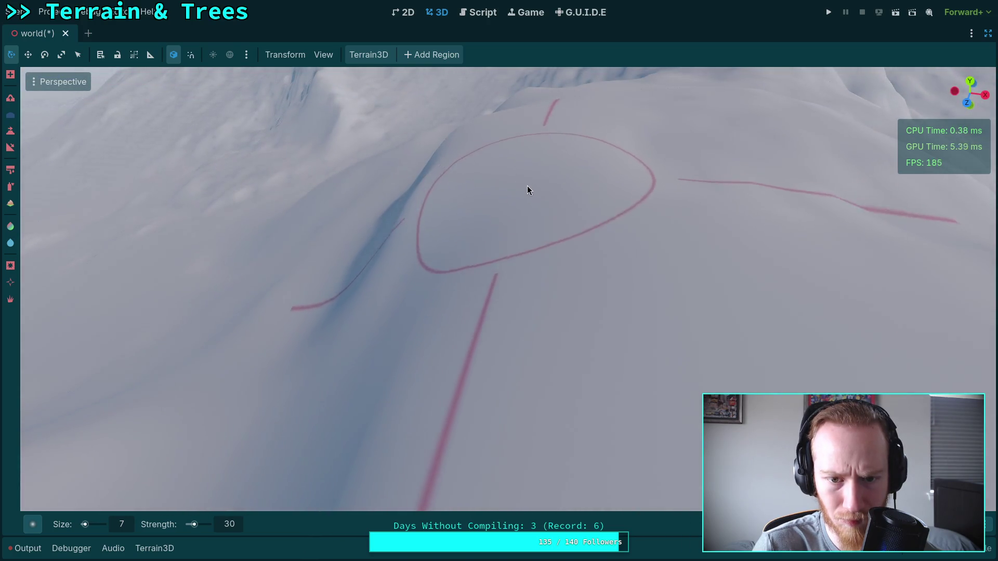
{"action": "mouse_move", "coordinate": [534, 247]}
{"action": "left_mouse_down"}
{"action": "mouse_move", "coordinate": [489, 280]}
{"action": "mouse_move", "coordinate": [338, 192]}
{"action": "left_mouse_up"}
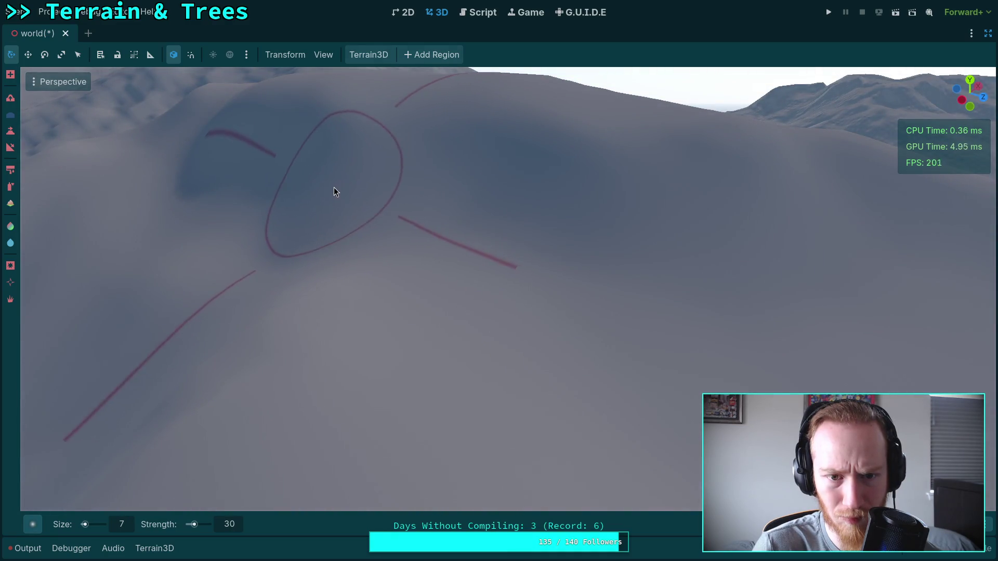
{"action": "left_click_drag", "start_coordinate": [469, 213], "coordinate": [310, 203]}
{"action": "left_click_drag", "start_coordinate": [488, 242], "coordinate": [563, 258]}
{"action": "left_click_drag", "start_coordinate": [461, 283], "coordinate": [463, 216]}
{"action": "mouse_move", "coordinate": [437, 337]}
{"action": "left_mouse_down"}
{"action": "mouse_move", "coordinate": [583, 220]}
{"action": "mouse_move", "coordinate": [519, 239]}
{"action": "mouse_move", "coordinate": [599, 195]}
{"action": "mouse_move", "coordinate": [477, 203]}
{"action": "mouse_move", "coordinate": [665, 147]}
{"action": "mouse_move", "coordinate": [513, 234]}
{"action": "mouse_move", "coordinate": [687, 312]}
{"action": "mouse_move", "coordinate": [398, 137]}
{"action": "mouse_move", "coordinate": [464, 286]}
{"action": "mouse_move", "coordinate": [475, 273]}
{"action": "mouse_move", "coordinate": [240, 186]}
{"action": "mouse_move", "coordinate": [316, 194]}
{"action": "mouse_move", "coordinate": [505, 252]}
{"action": "mouse_move", "coordinate": [247, 227]}
{"action": "left_mouse_up"}
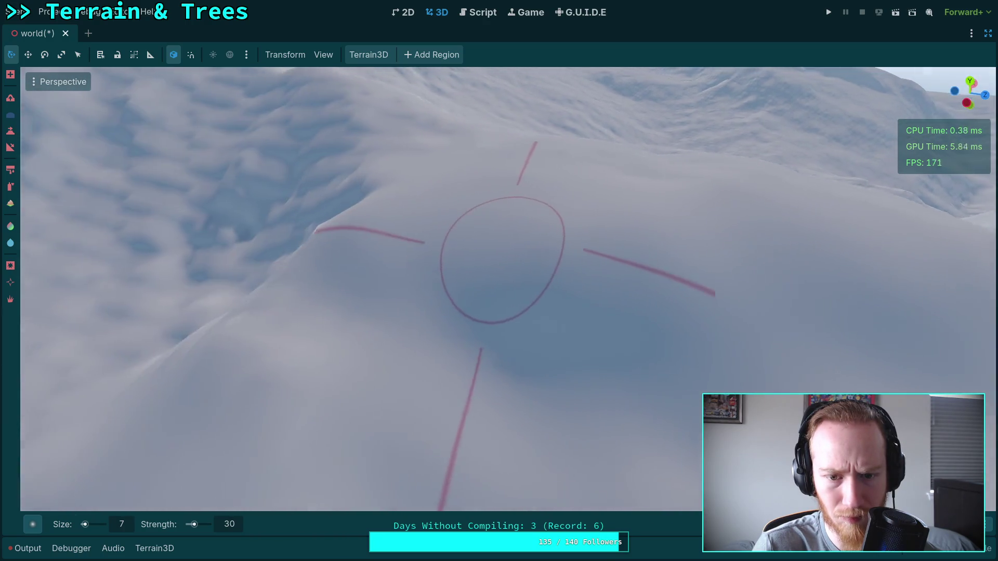
{"action": "left_click_drag", "start_coordinate": [410, 250], "coordinate": [406, 245]}
{"action": "left_click_drag", "start_coordinate": [501, 235], "coordinate": [604, 239]}
{"action": "mouse_move", "coordinate": [493, 157]}
{"action": "left_mouse_down"}
{"action": "mouse_move", "coordinate": [545, 185]}
{"action": "mouse_move", "coordinate": [463, 242]}
{"action": "left_mouse_up"}
{"action": "mouse_move", "coordinate": [430, 357]}
{"action": "left_mouse_down"}
{"action": "mouse_move", "coordinate": [434, 285]}
{"action": "mouse_move", "coordinate": [419, 187]}
{"action": "mouse_move", "coordinate": [597, 240]}
{"action": "mouse_move", "coordinate": [559, 261]}
{"action": "mouse_move", "coordinate": [610, 248]}
{"action": "mouse_move", "coordinate": [404, 263]}
{"action": "mouse_move", "coordinate": [499, 286]}
{"action": "left_mouse_up"}
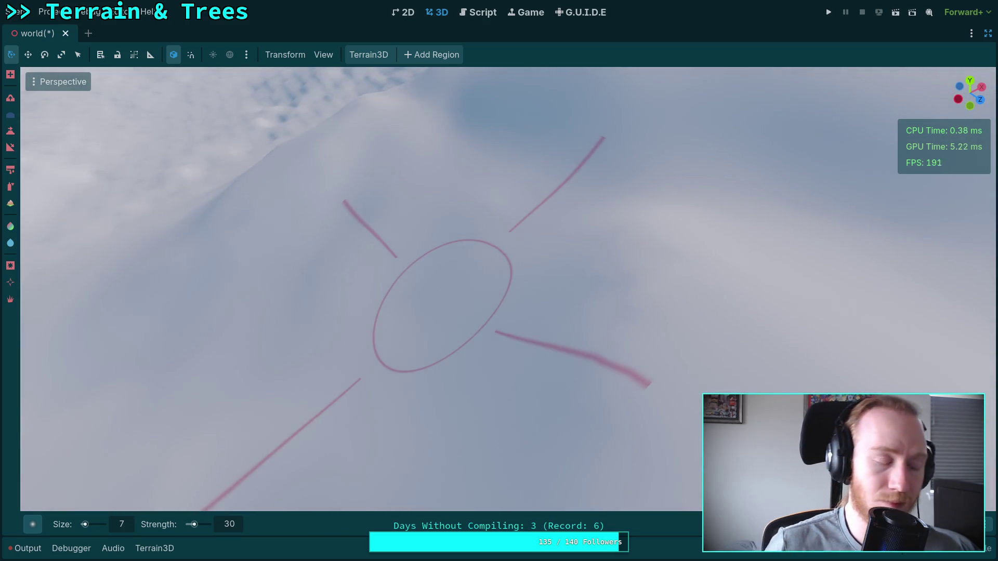
Save the scene, then raise another stretch of the snowy terrain with the brush
{"action": "key", "text": "ctrl+s"}
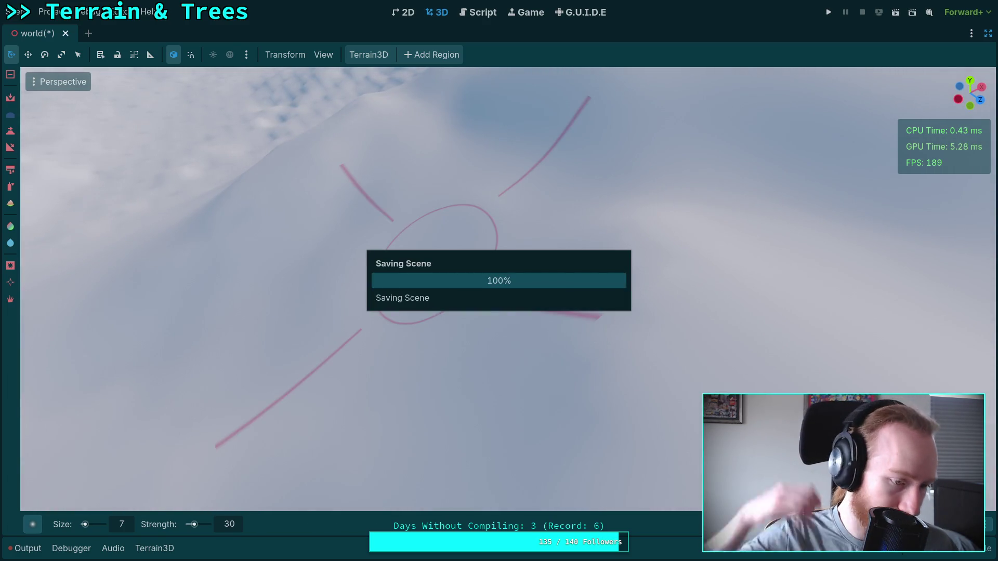
{"action": "mouse_move", "coordinate": [497, 276]}
{"action": "left_mouse_down"}
{"action": "mouse_move", "coordinate": [291, 291]}
{"action": "mouse_move", "coordinate": [499, 281]}
{"action": "mouse_move", "coordinate": [432, 222]}
{"action": "mouse_move", "coordinate": [590, 172]}
{"action": "mouse_move", "coordinate": [682, 221]}
{"action": "mouse_move", "coordinate": [448, 281]}
{"action": "left_mouse_up"}
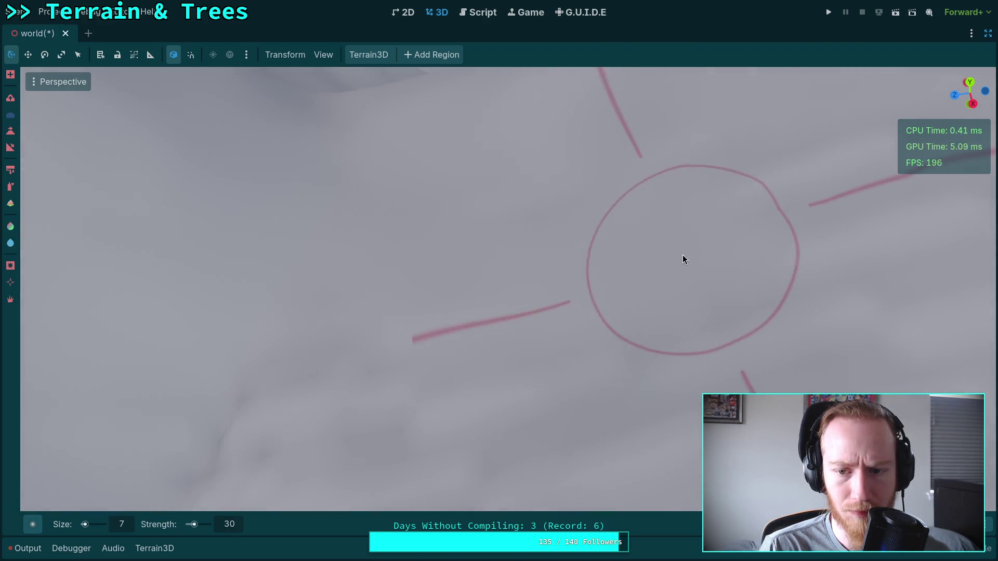
{"action": "scroll", "coordinate": [681, 258], "scroll_direction": "down", "scroll_amount": 5}
{"action": "mouse_move", "coordinate": [523, 224]}
{"action": "left_mouse_down"}
{"action": "mouse_move", "coordinate": [535, 312]}
{"action": "mouse_move", "coordinate": [539, 222]}
{"action": "mouse_move", "coordinate": [598, 237]}
{"action": "mouse_move", "coordinate": [572, 259]}
{"action": "mouse_move", "coordinate": [412, 289]}
{"action": "mouse_move", "coordinate": [516, 211]}
{"action": "mouse_move", "coordinate": [586, 265]}
{"action": "mouse_move", "coordinate": [536, 325]}
{"action": "mouse_move", "coordinate": [489, 199]}
{"action": "mouse_move", "coordinate": [647, 205]}
{"action": "left_mouse_up"}
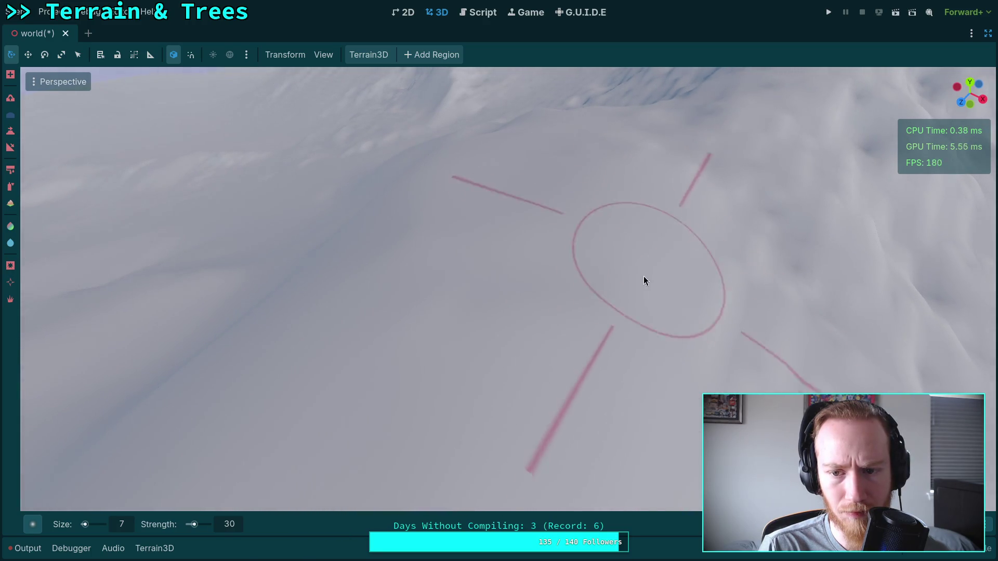
{"action": "right_click", "coordinate": [718, 223]}
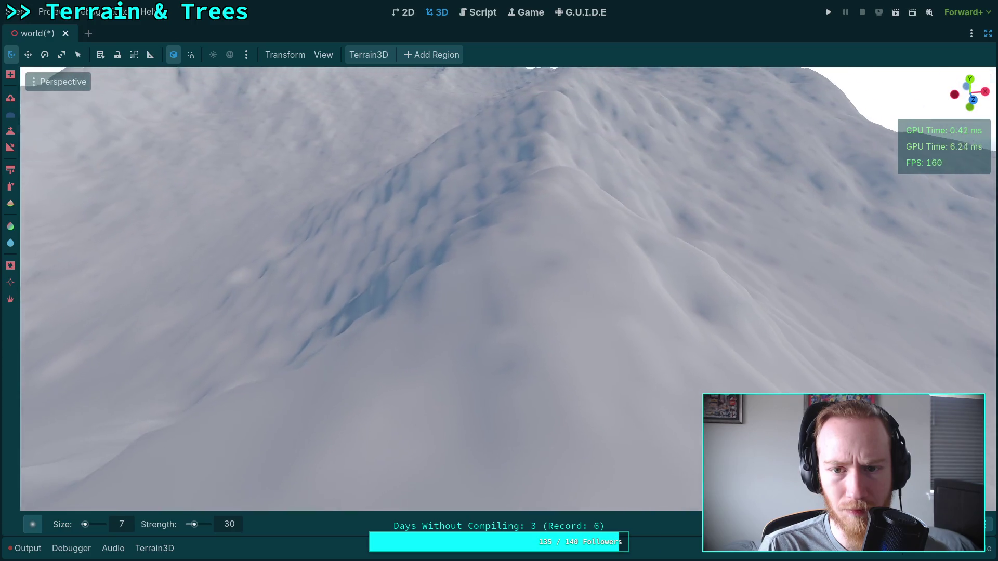
{"action": "right_click", "coordinate": [535, 237]}
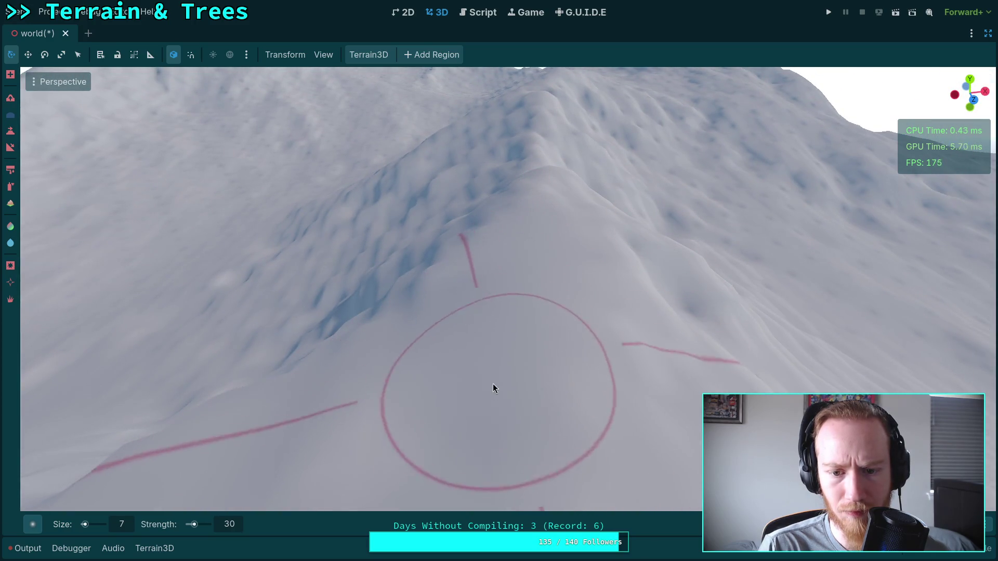
{"action": "right_click", "coordinate": [492, 384]}
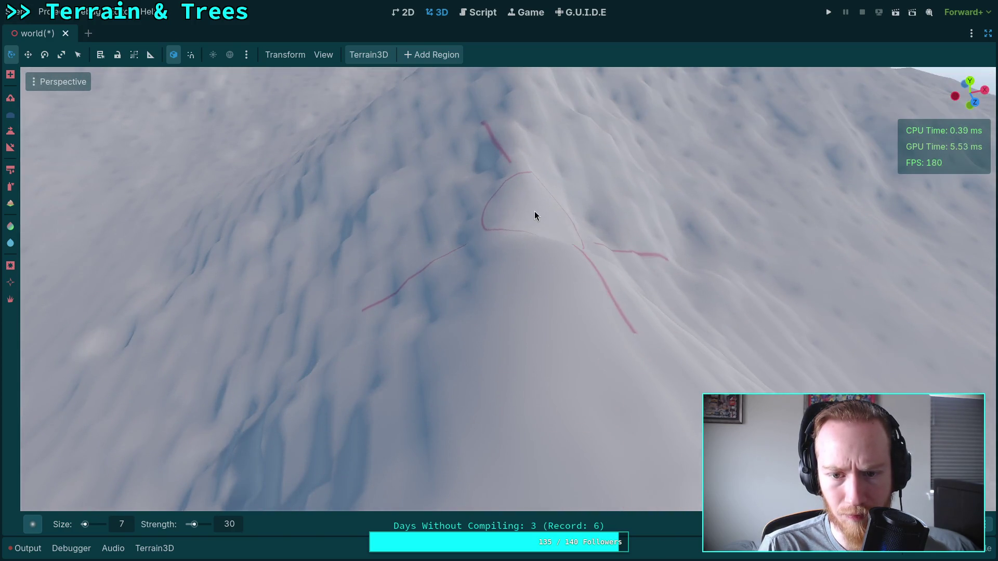
{"action": "right_click", "coordinate": [534, 217]}
{"action": "right_click", "coordinate": [552, 172]}
{"action": "right_click", "coordinate": [538, 180]}
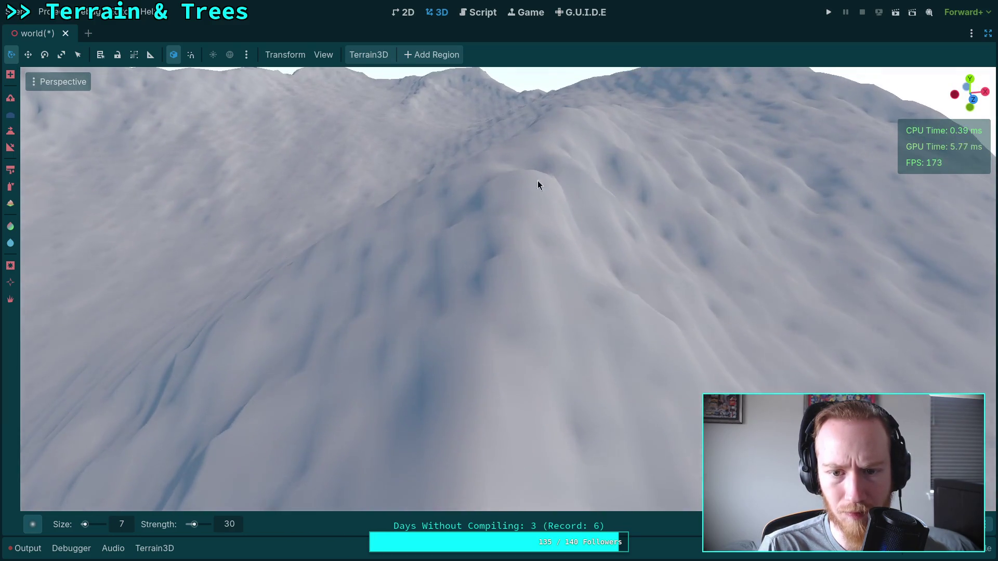
{"action": "scroll", "coordinate": [502, 227], "scroll_direction": "up", "scroll_amount": 3}
{"action": "right_click", "coordinate": [527, 290]}
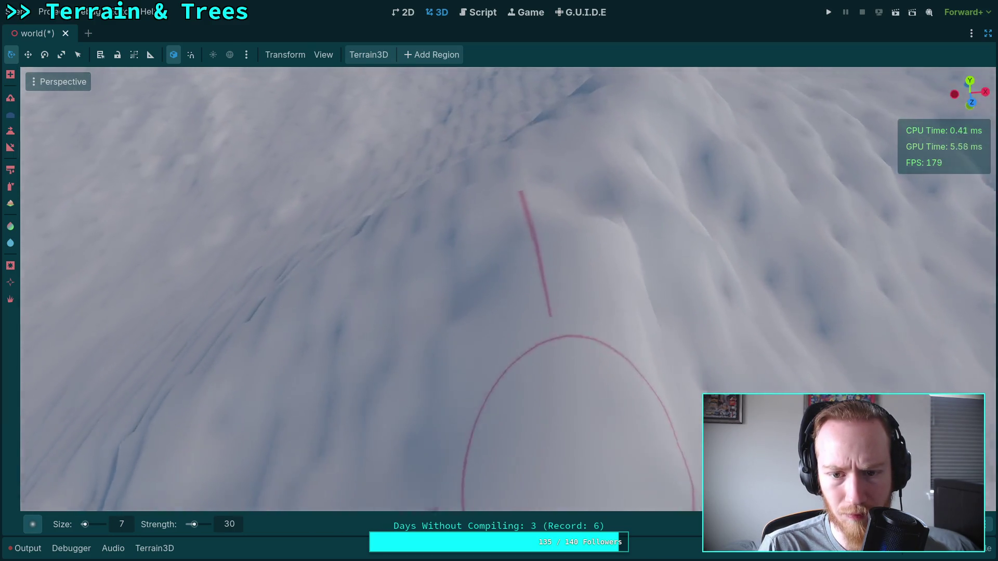